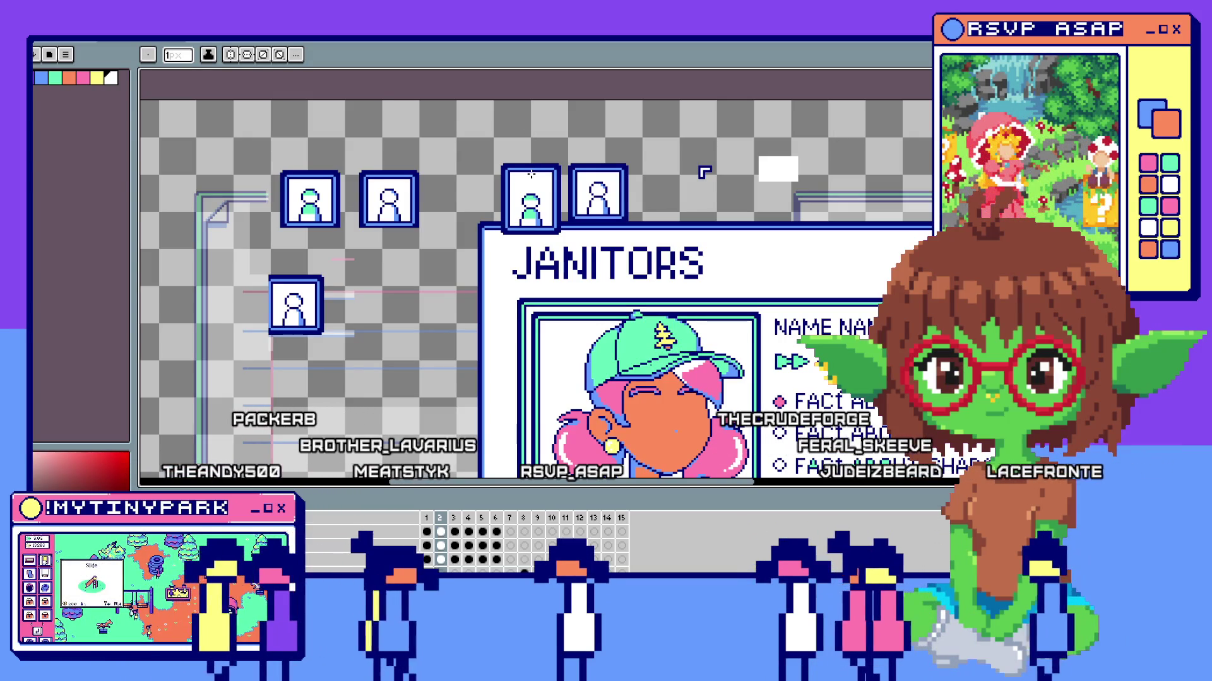
scroll(703, 172, up, 1)
scroll(567, 171, up, 1)
scroll(495, 164, up, 1)
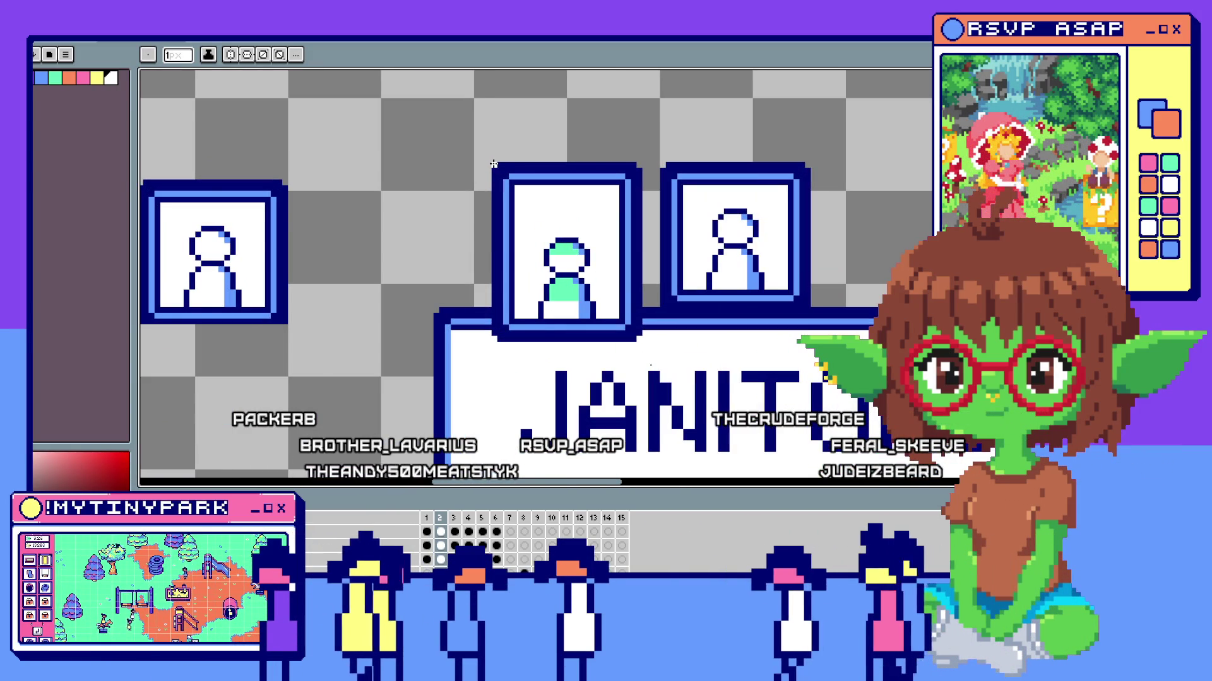
scroll(494, 165, down, 2)
scroll(473, 180, down, 2)
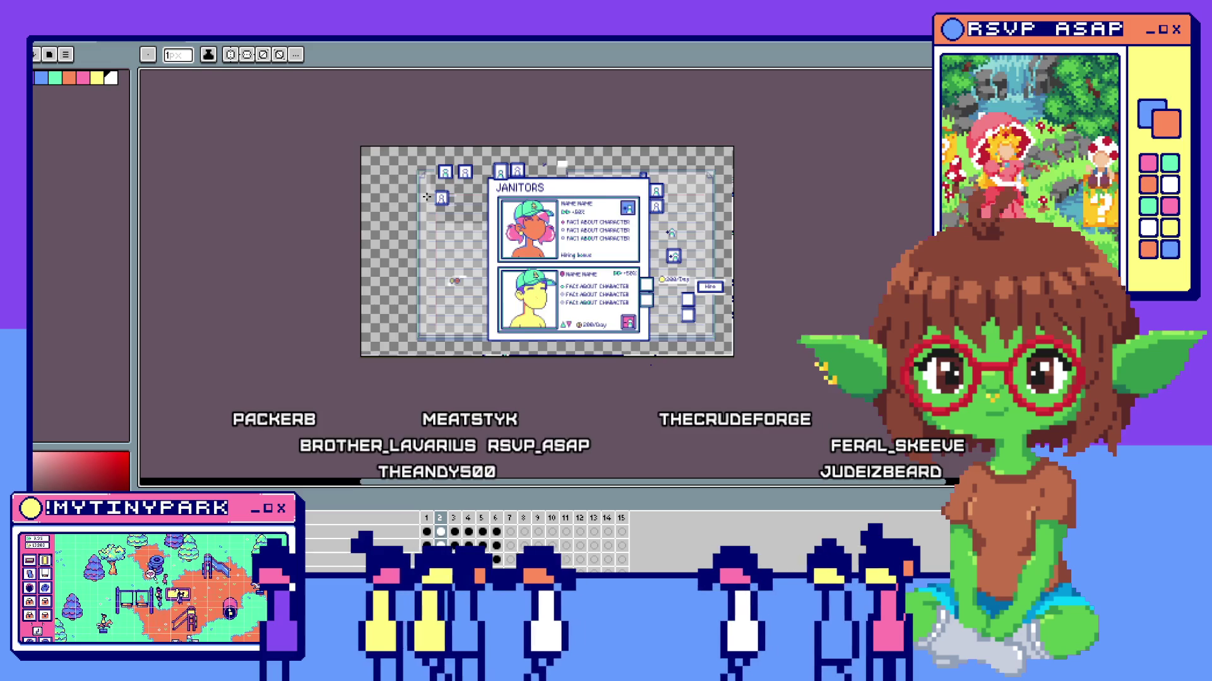
scroll(427, 196, up, 2)
scroll(478, 192, up, 3)
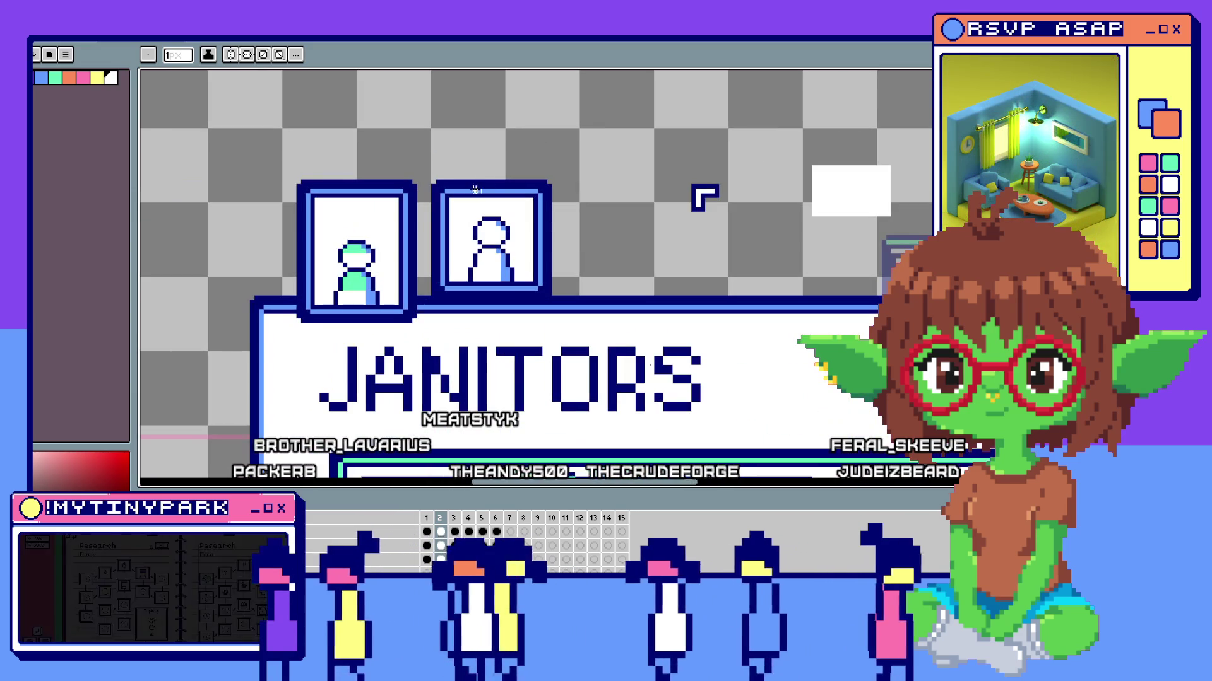
Marquee-select the top of the first portrait frame and move the copy upward to make it taller.
key(m)
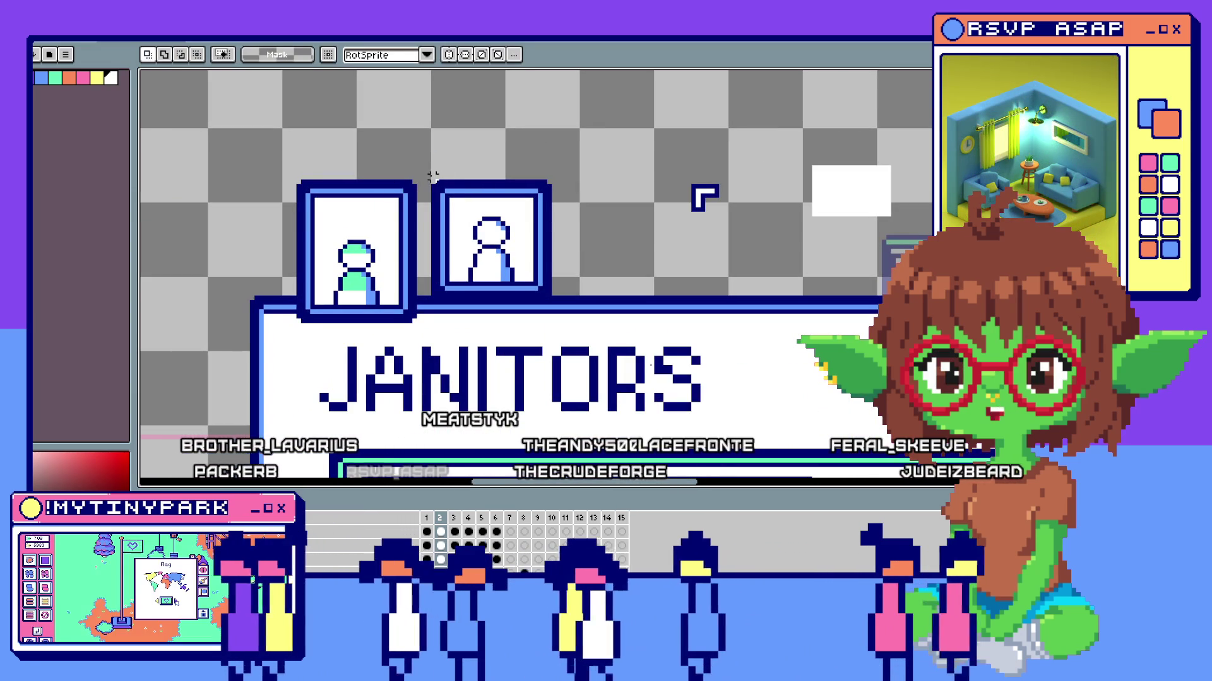
drag(433, 175, 547, 283)
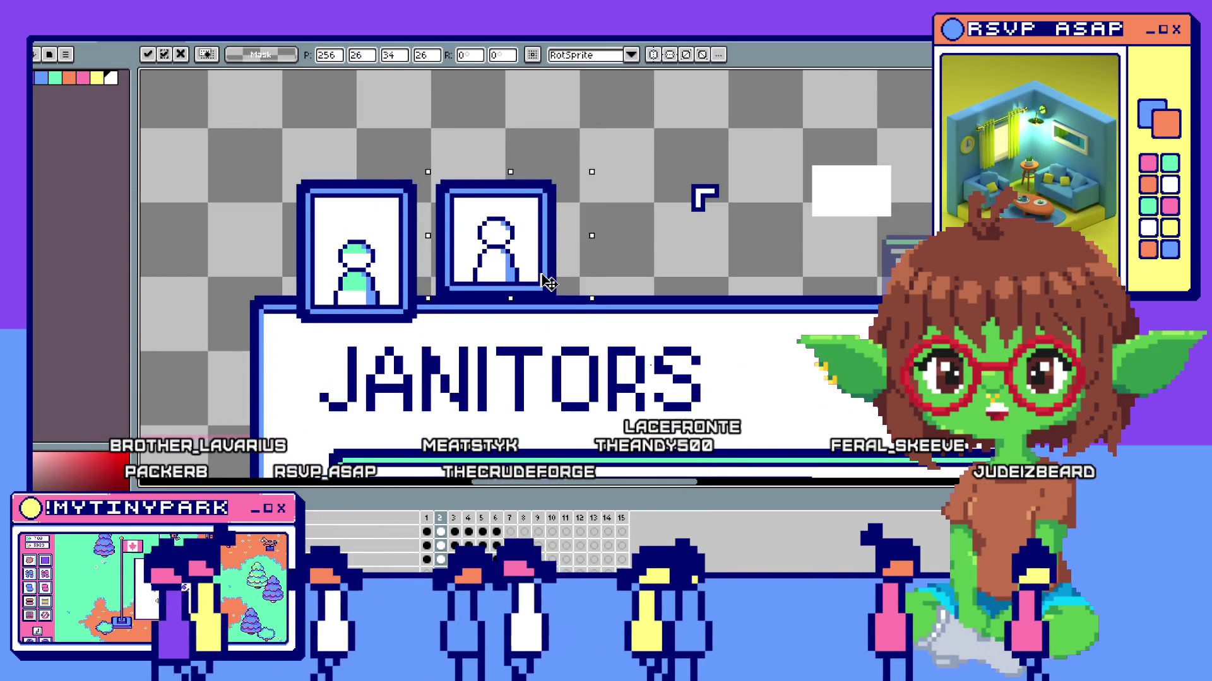
scroll(547, 283, down, 2)
scroll(568, 265, down, 2)
scroll(708, 224, up, 1)
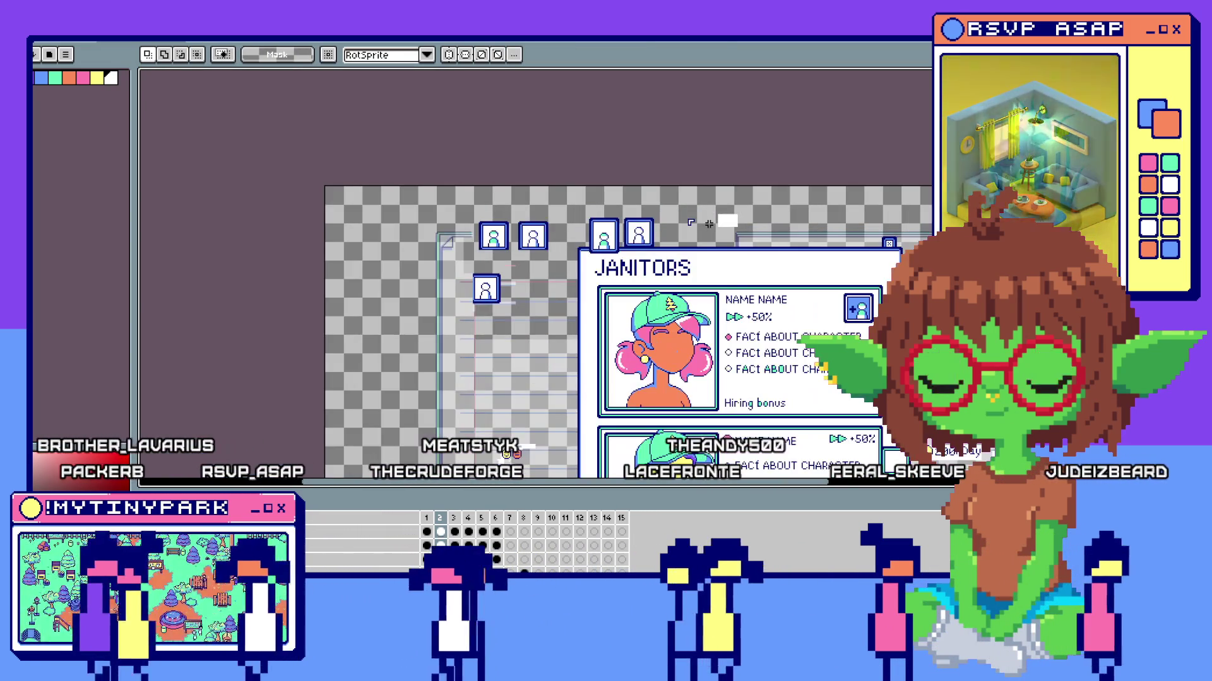
scroll(708, 224, down, 1)
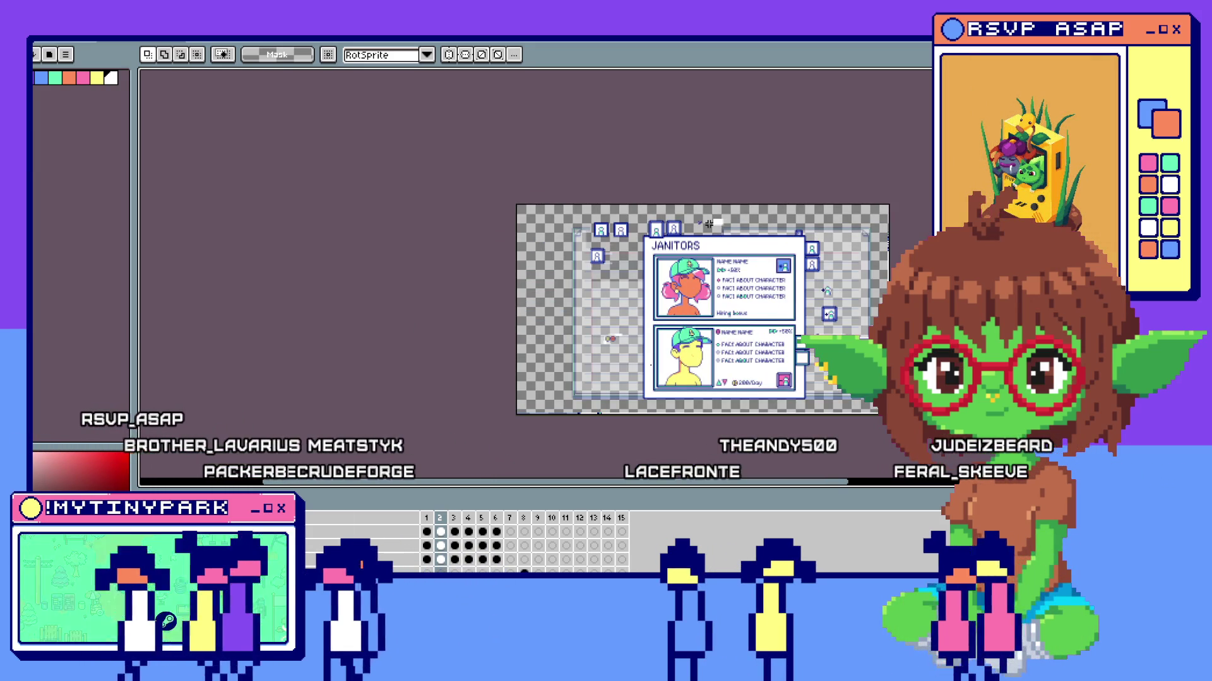
scroll(708, 224, up, 3)
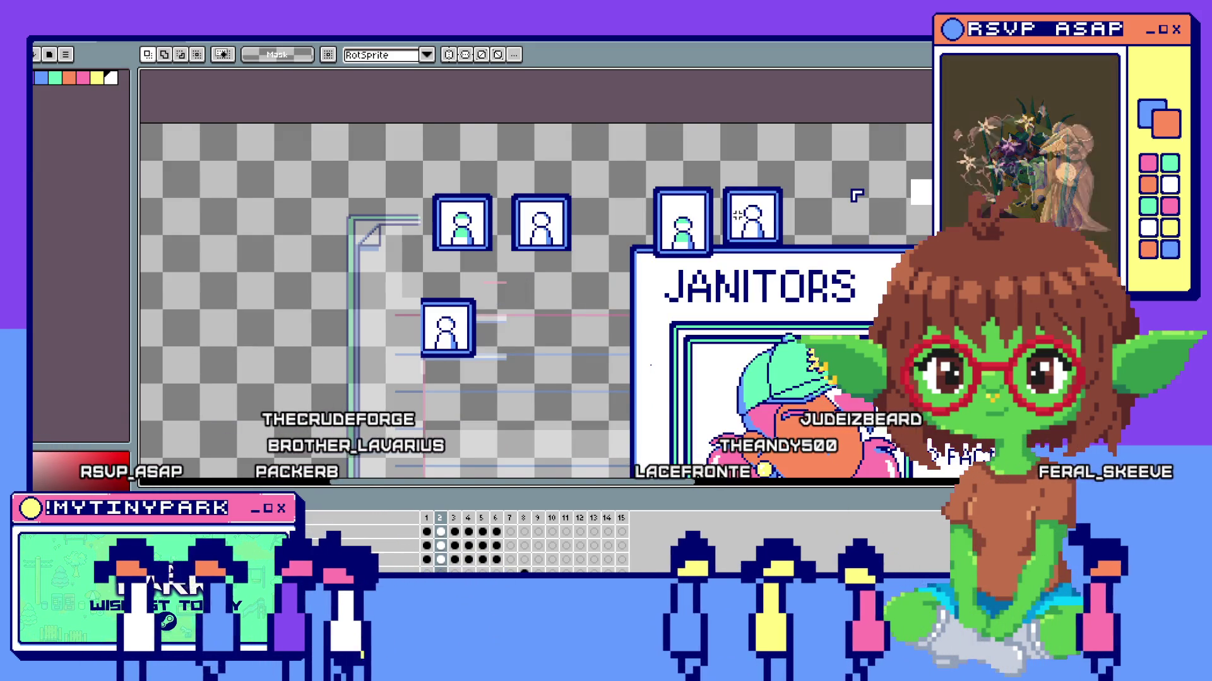
scroll(646, 232, up, 1)
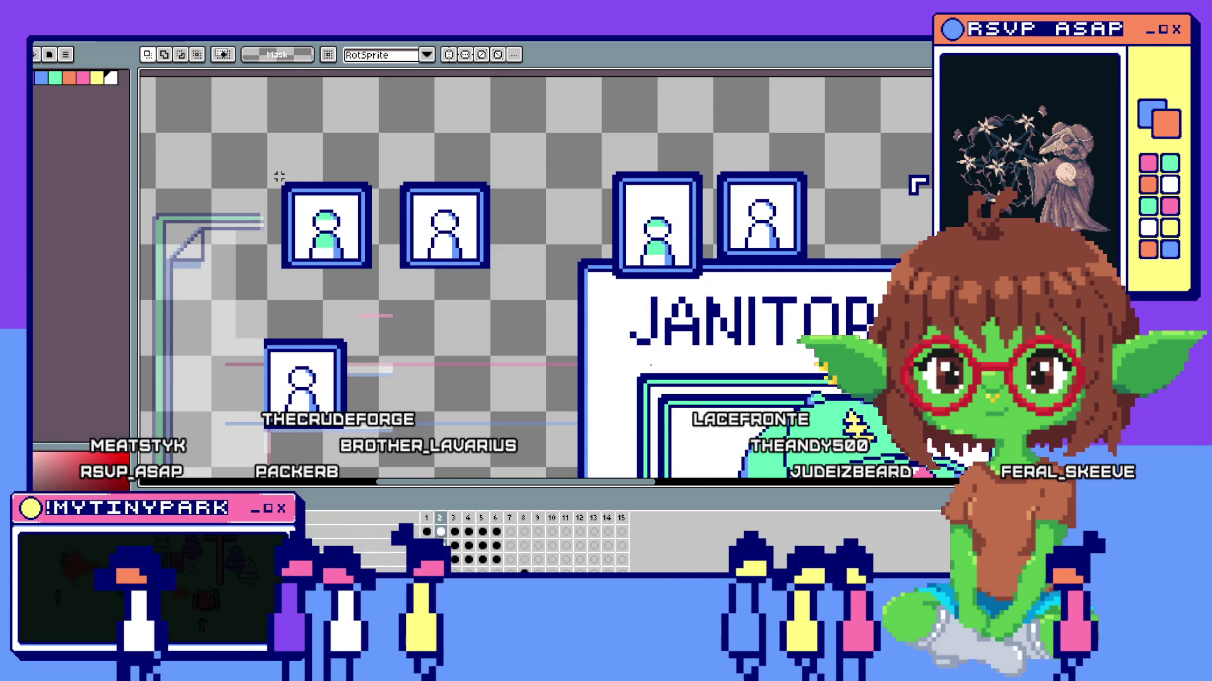
drag(273, 178, 376, 232)
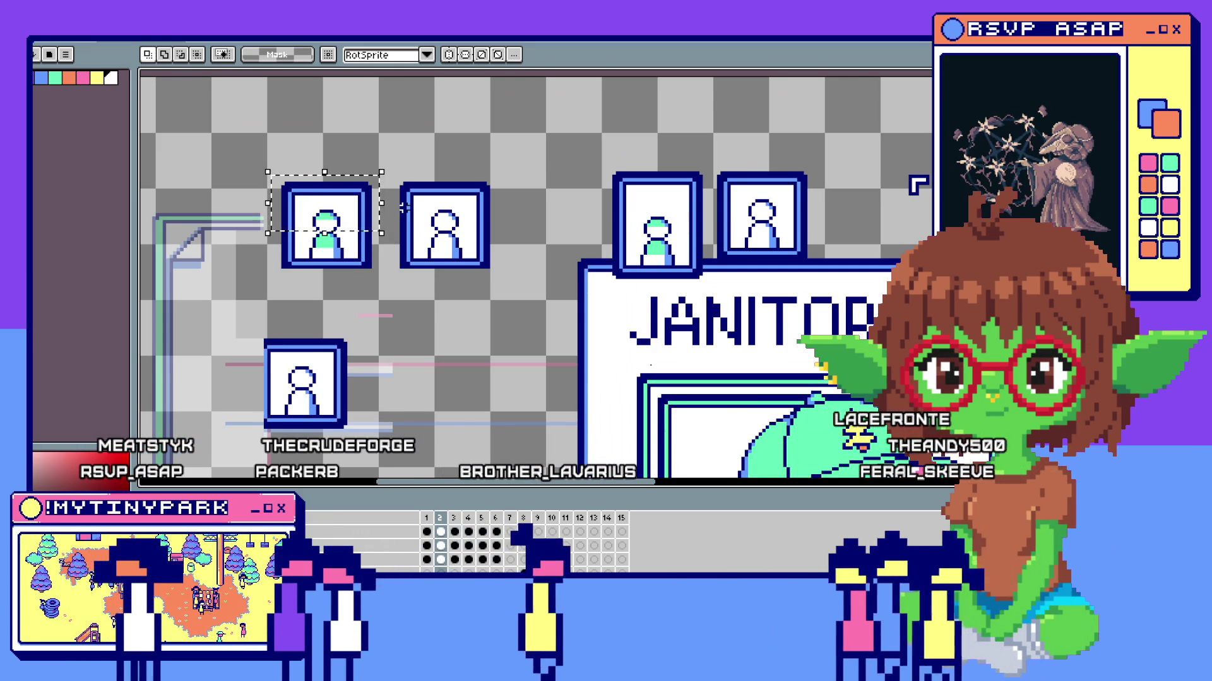
scroll(291, 183, up, 1)
drag(239, 164, 483, 304)
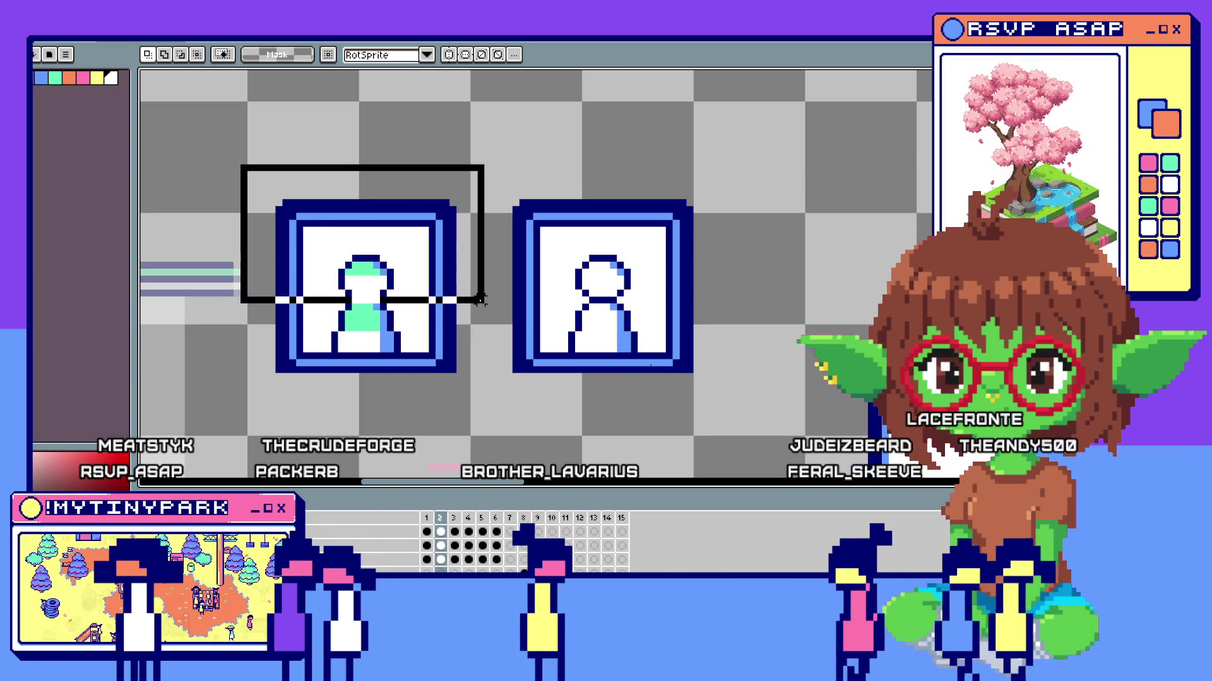
scroll(483, 305, down, 3)
scroll(332, 254, up, 3)
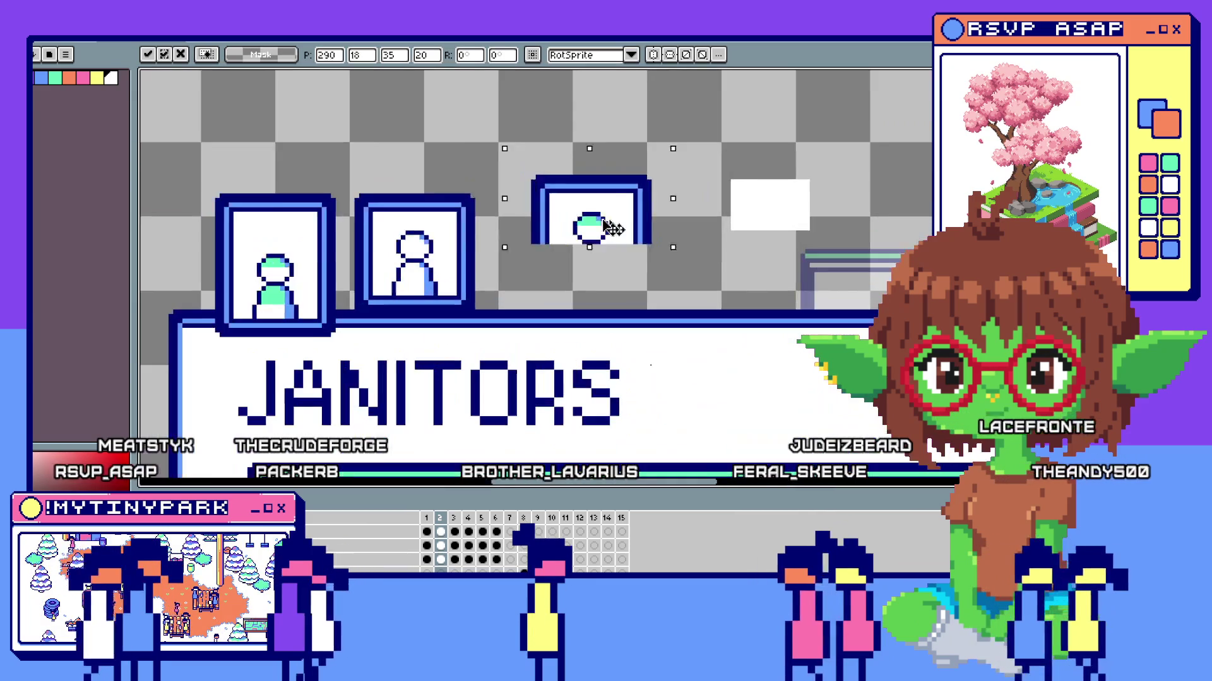
scroll(331, 253, up, 1)
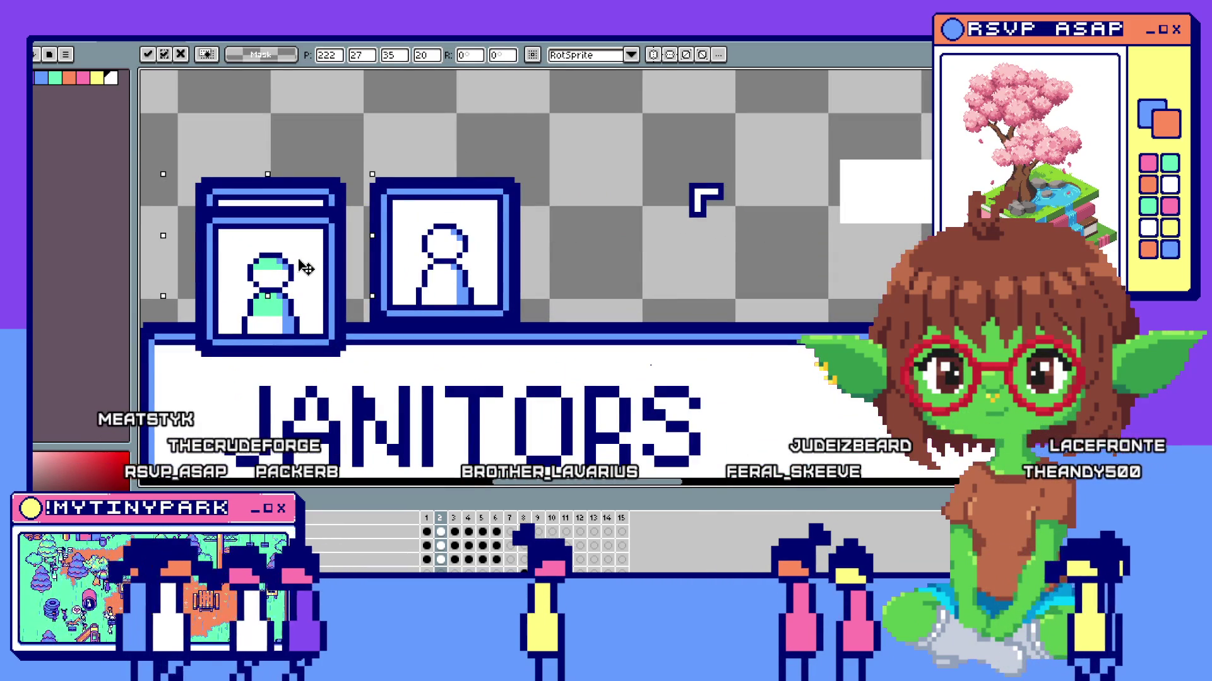
click(418, 157)
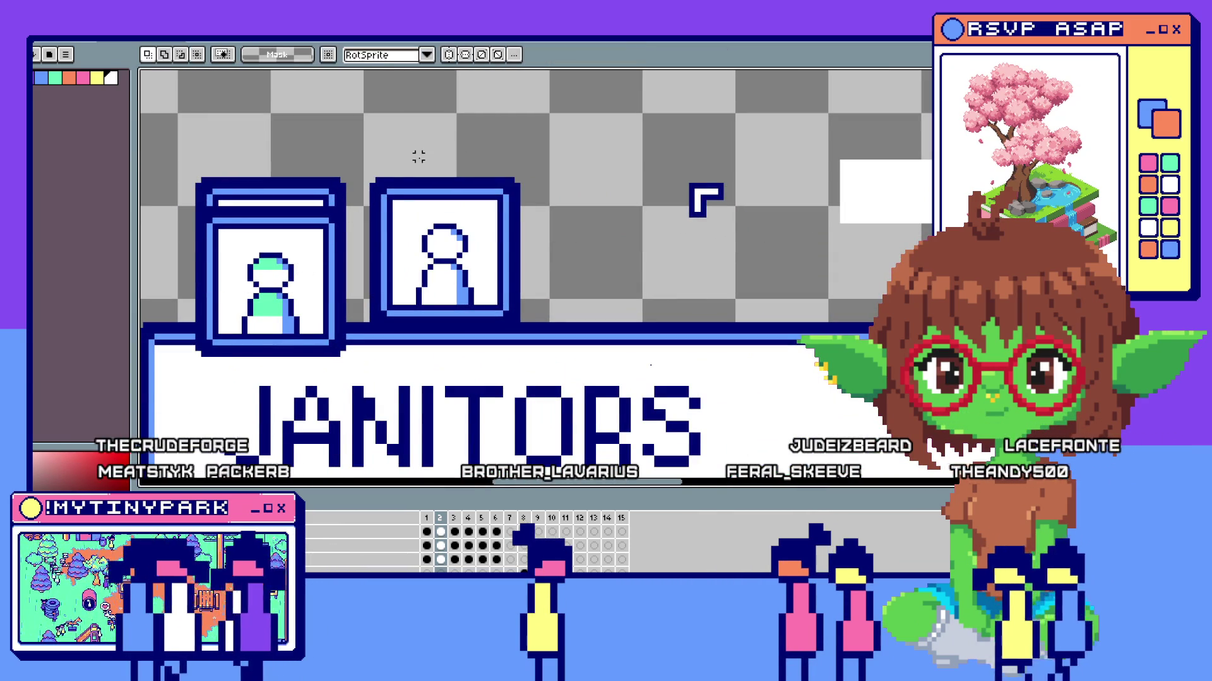
scroll(332, 194, up, 1)
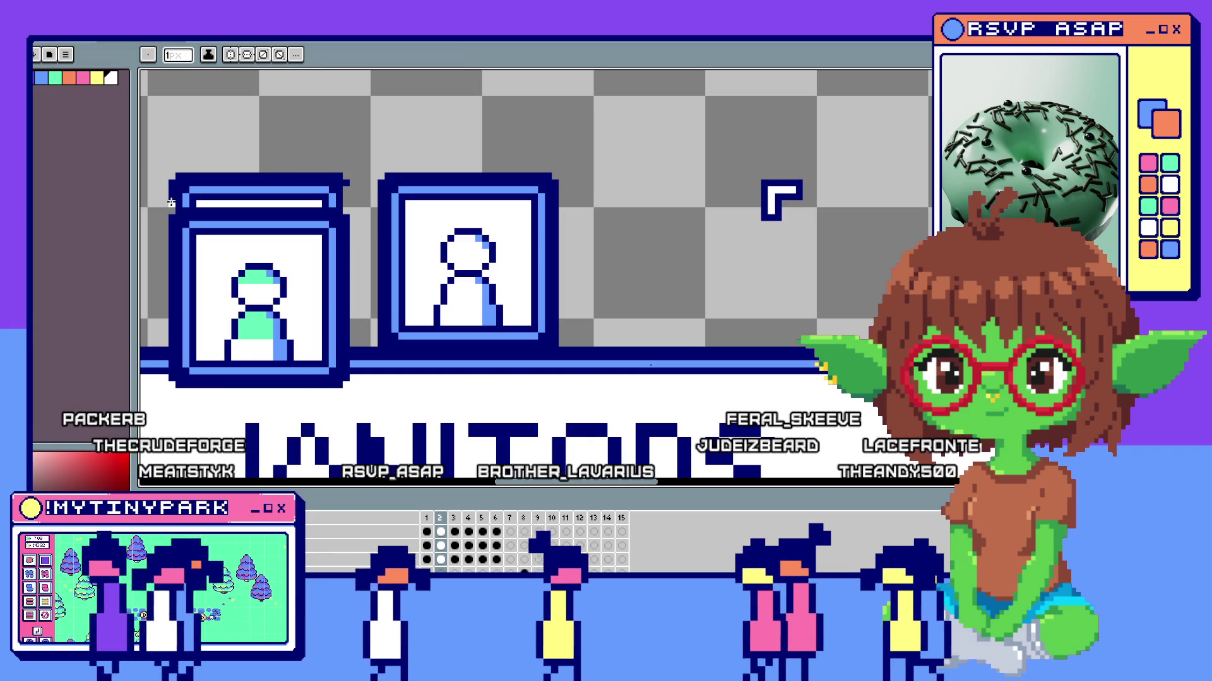
Recolour the dark-blue top bar above the first frame into a thin light line with the paint bucket.
key(g)
click(275, 184)
click(190, 201)
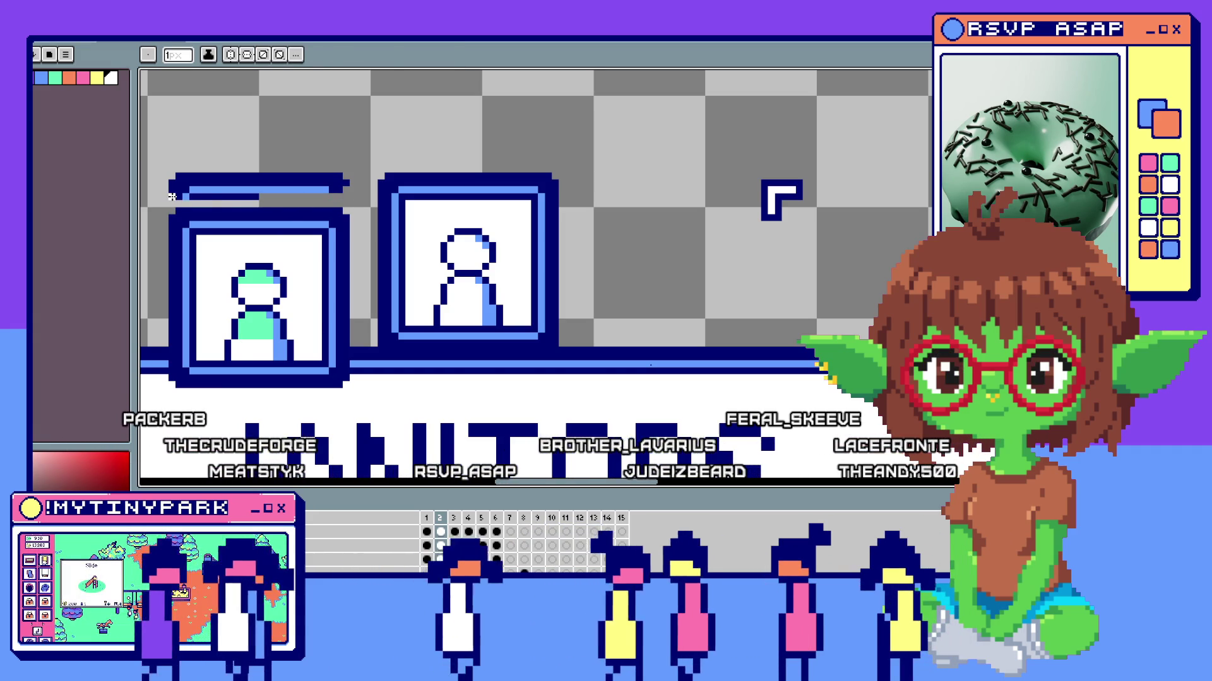
scroll(190, 189, down, 5)
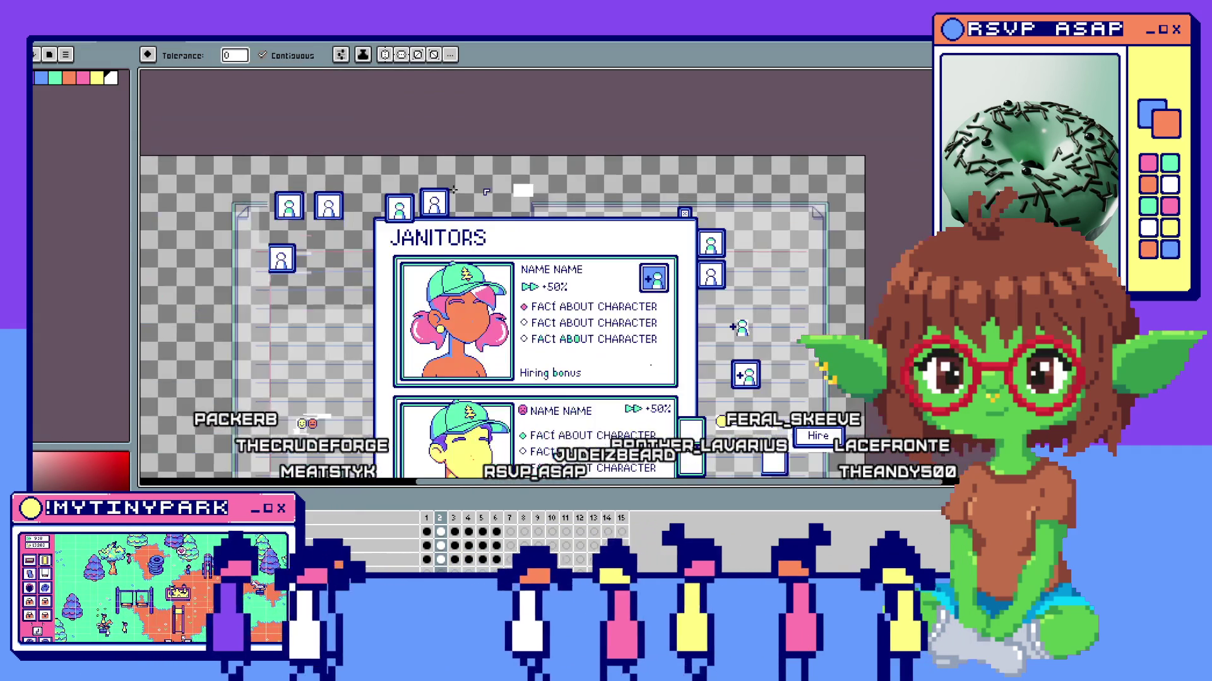
scroll(486, 191, down, 2)
scroll(486, 192, up, 4)
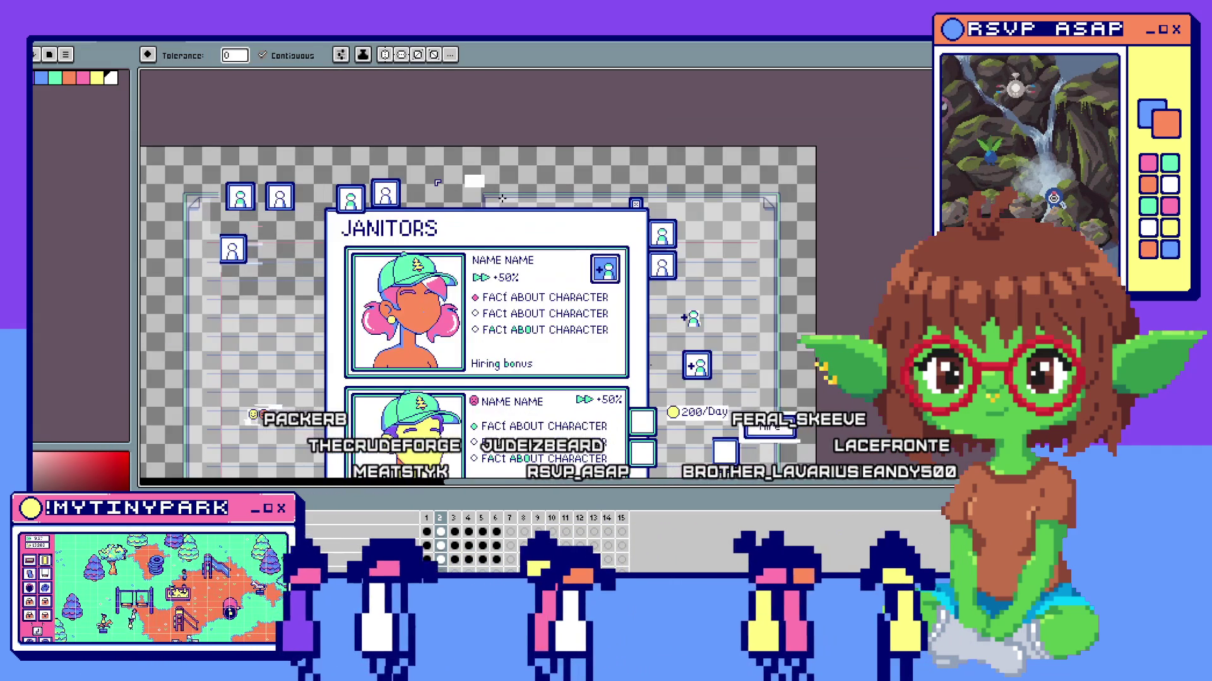
scroll(503, 197, down, 3)
scroll(486, 192, up, 3)
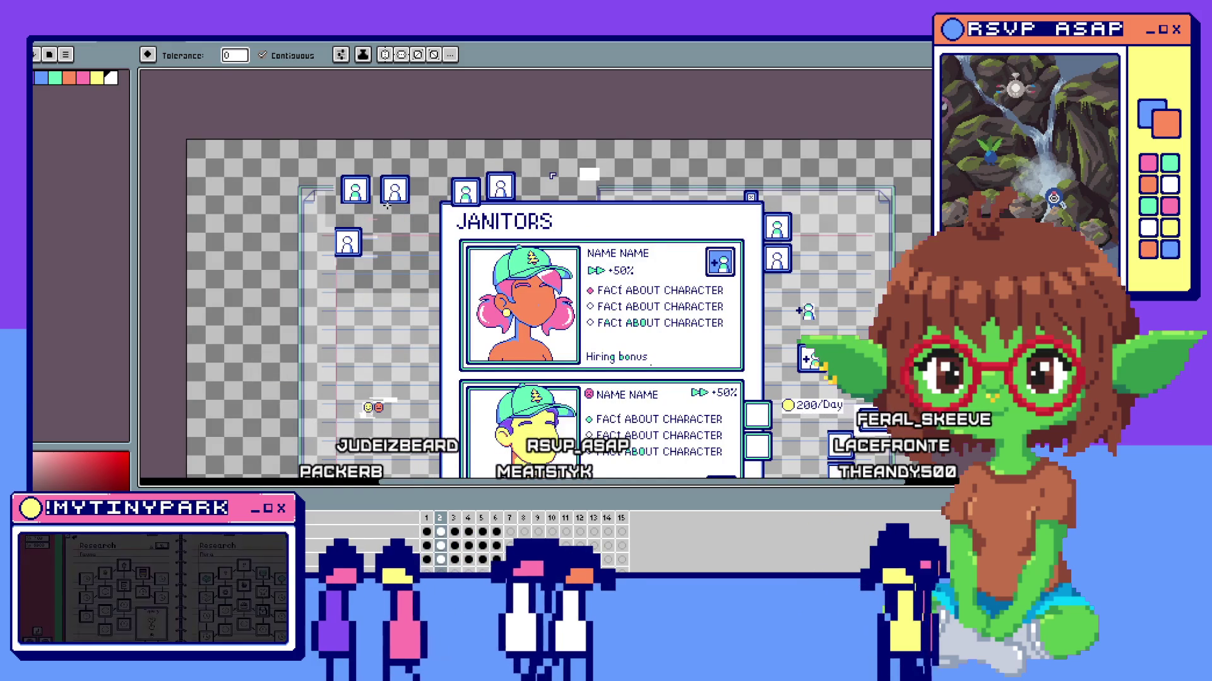
scroll(431, 209, up, 4)
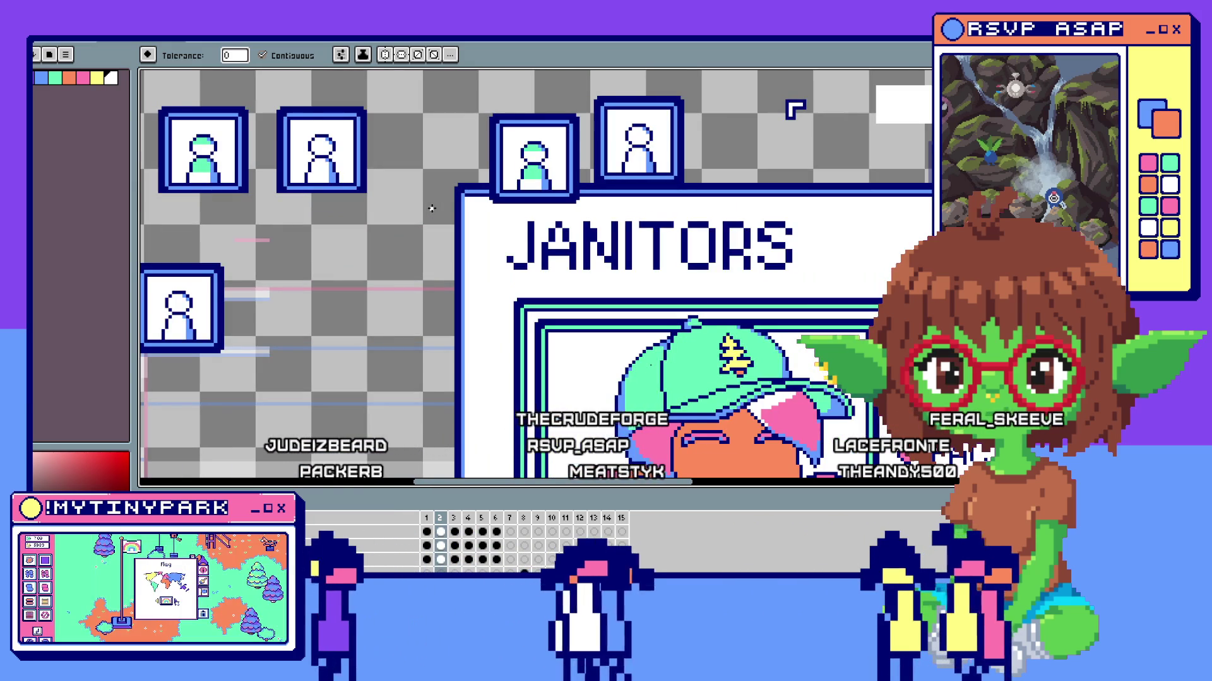
scroll(431, 208, down, 4)
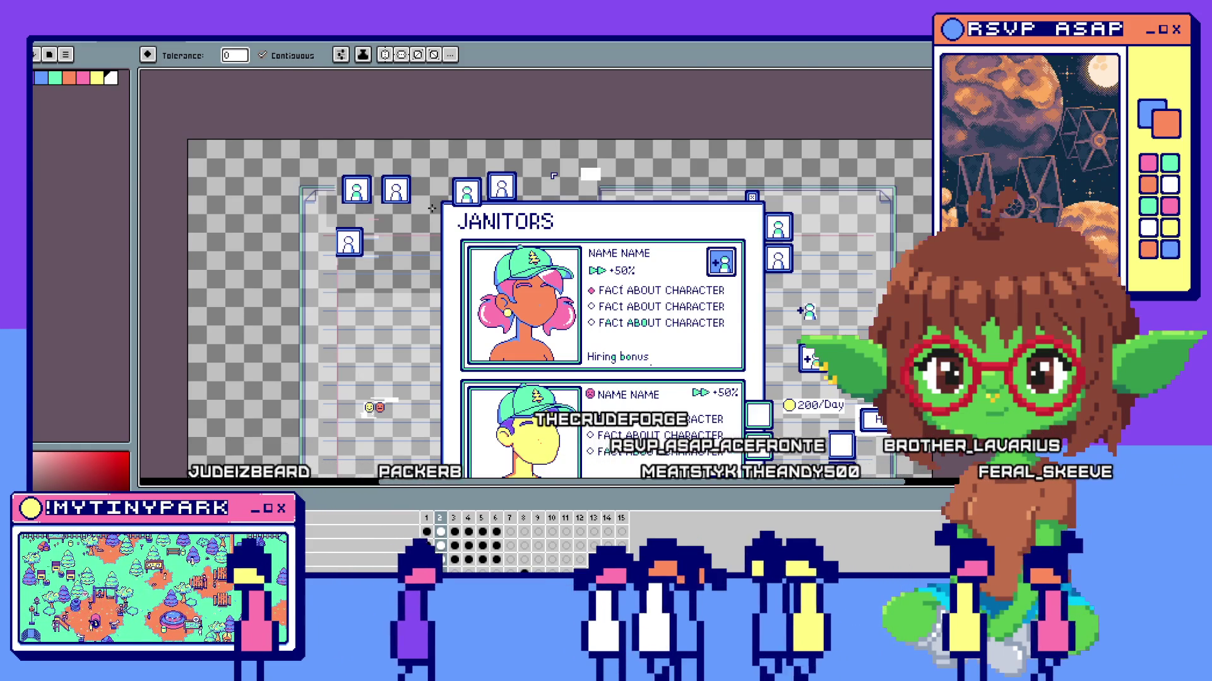
scroll(431, 208, up, 3)
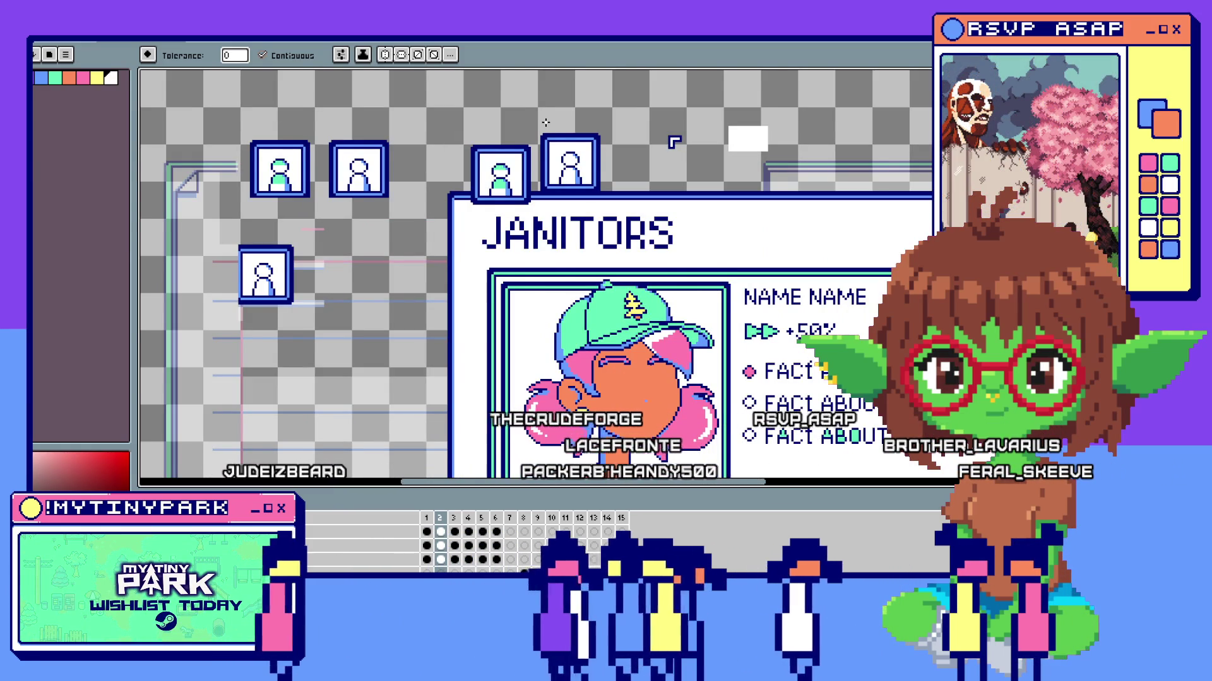
scroll(546, 124, up, 2)
drag(532, 118, 663, 225)
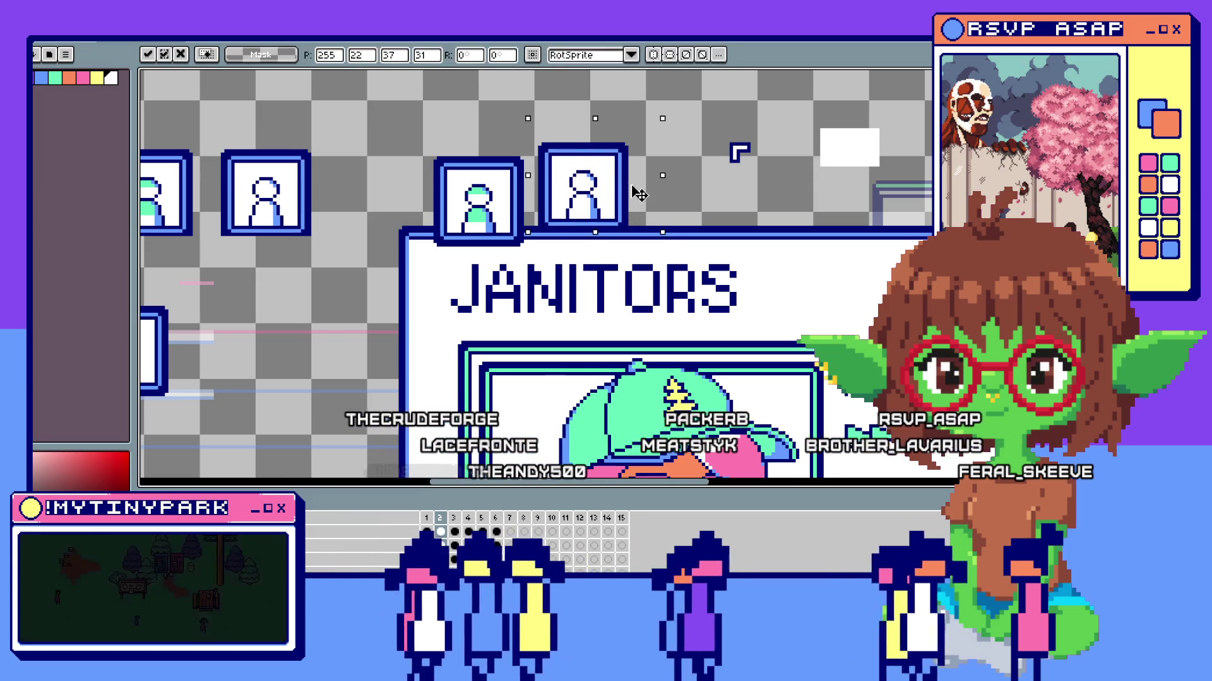
scroll(718, 182, down, 2)
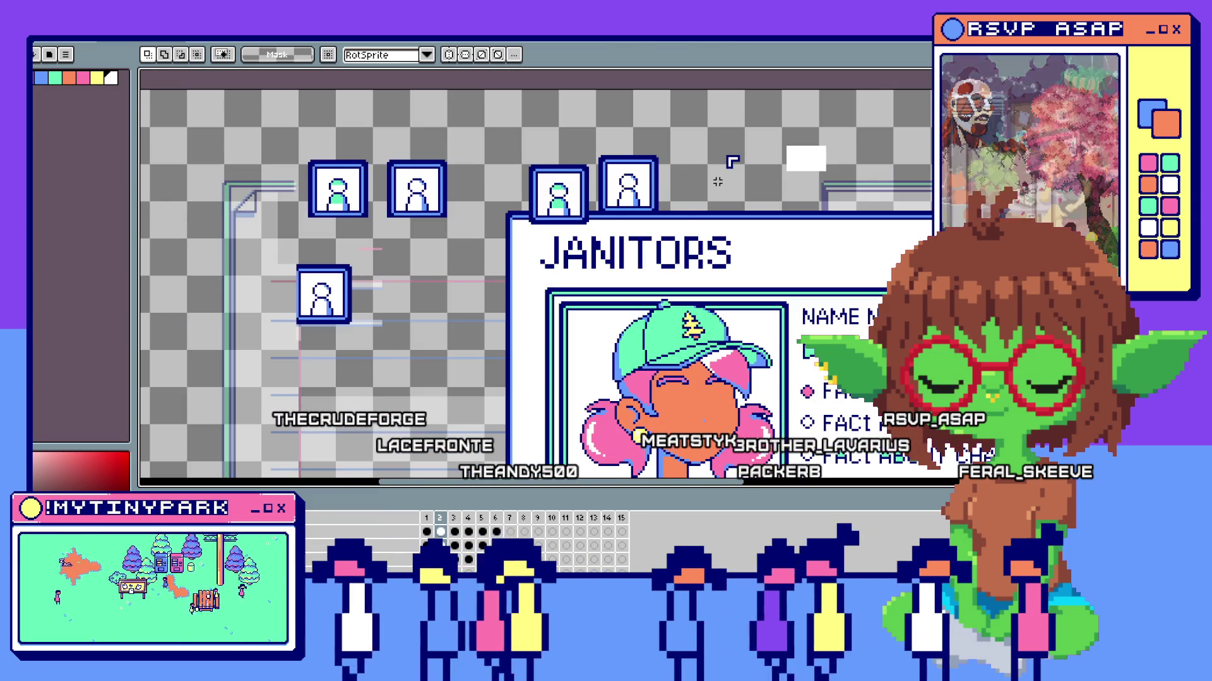
scroll(718, 181, down, 2)
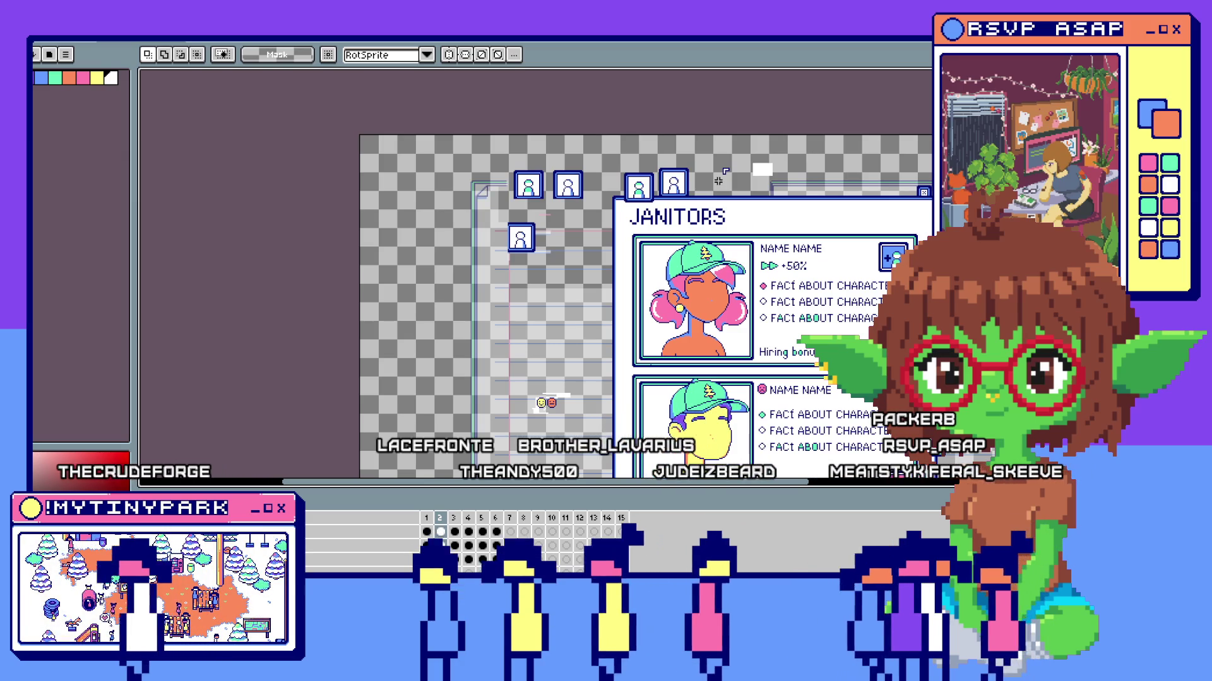
scroll(717, 180, up, 2)
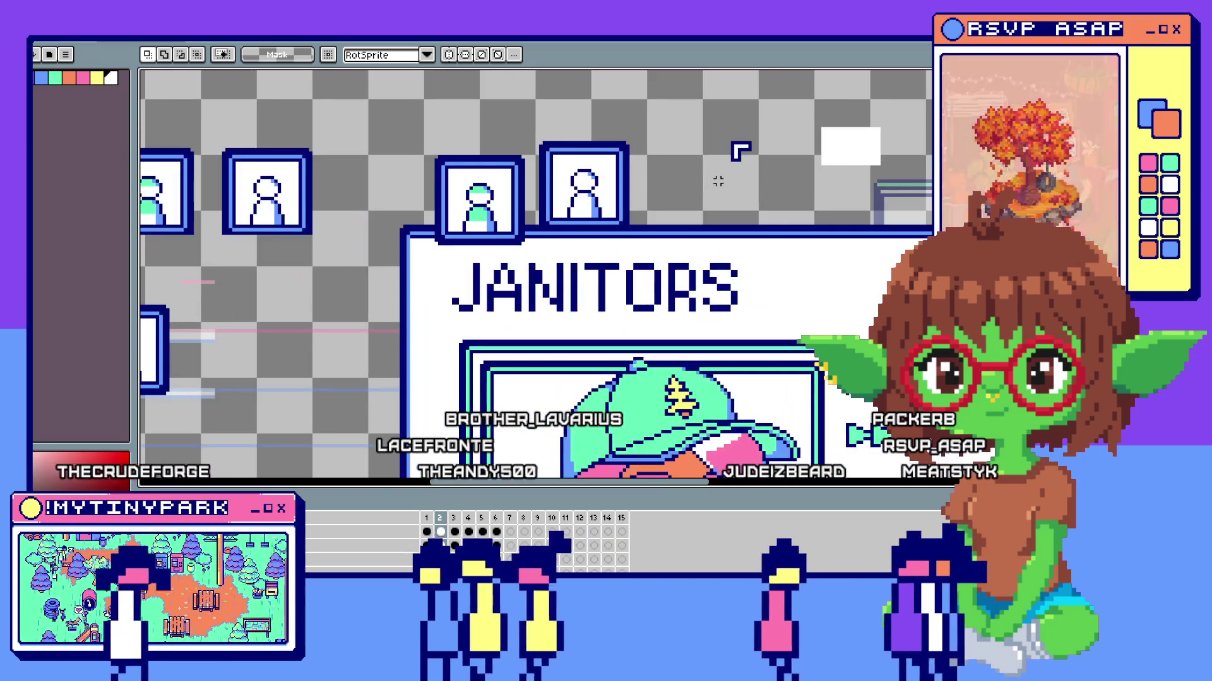
scroll(718, 180, up, 1)
scroll(717, 180, down, 2)
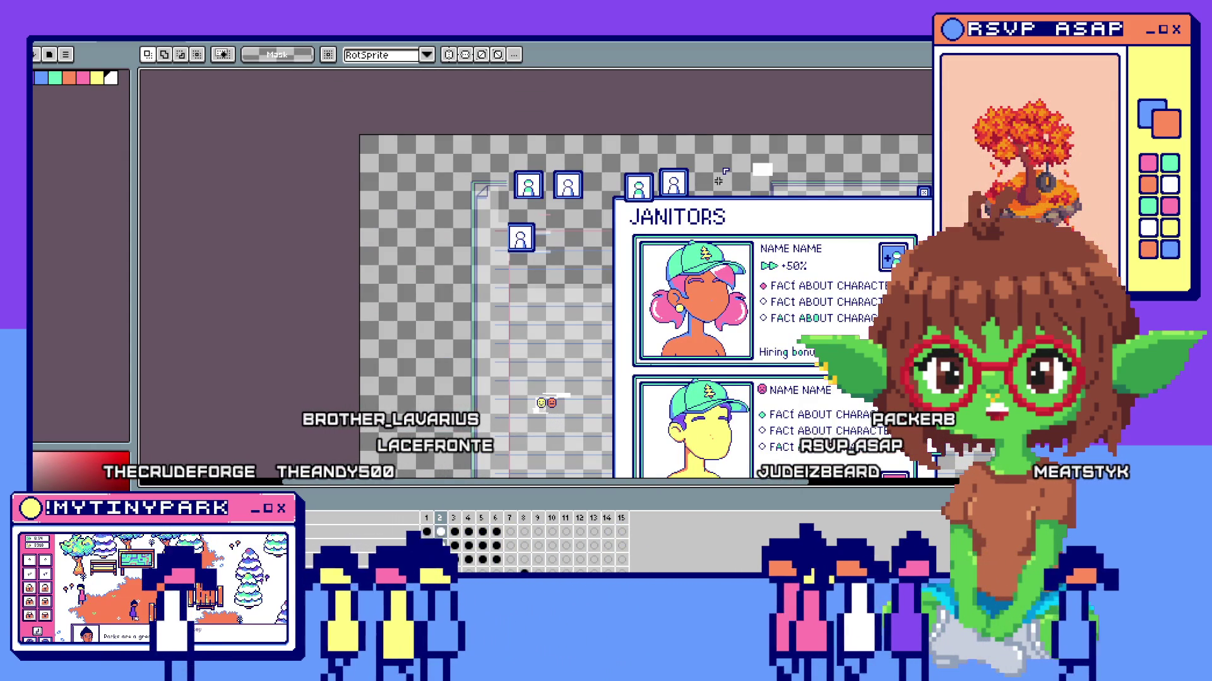
scroll(717, 180, up, 2)
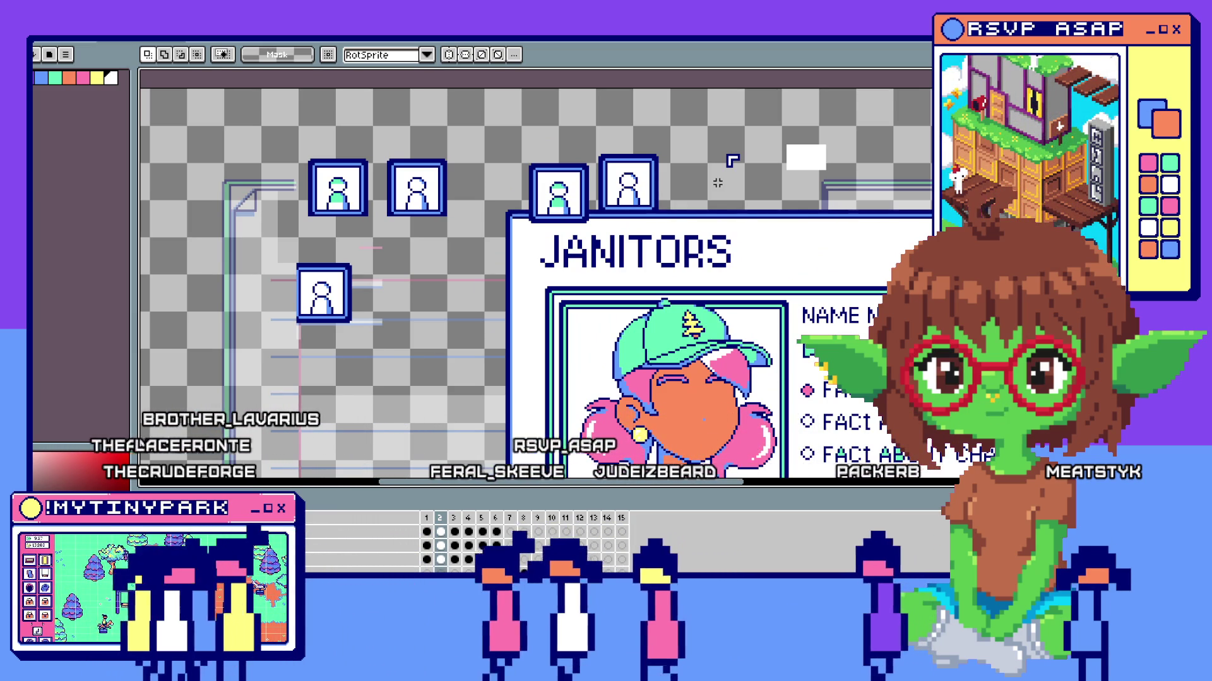
scroll(717, 183, down, 4)
scroll(752, 207, up, 3)
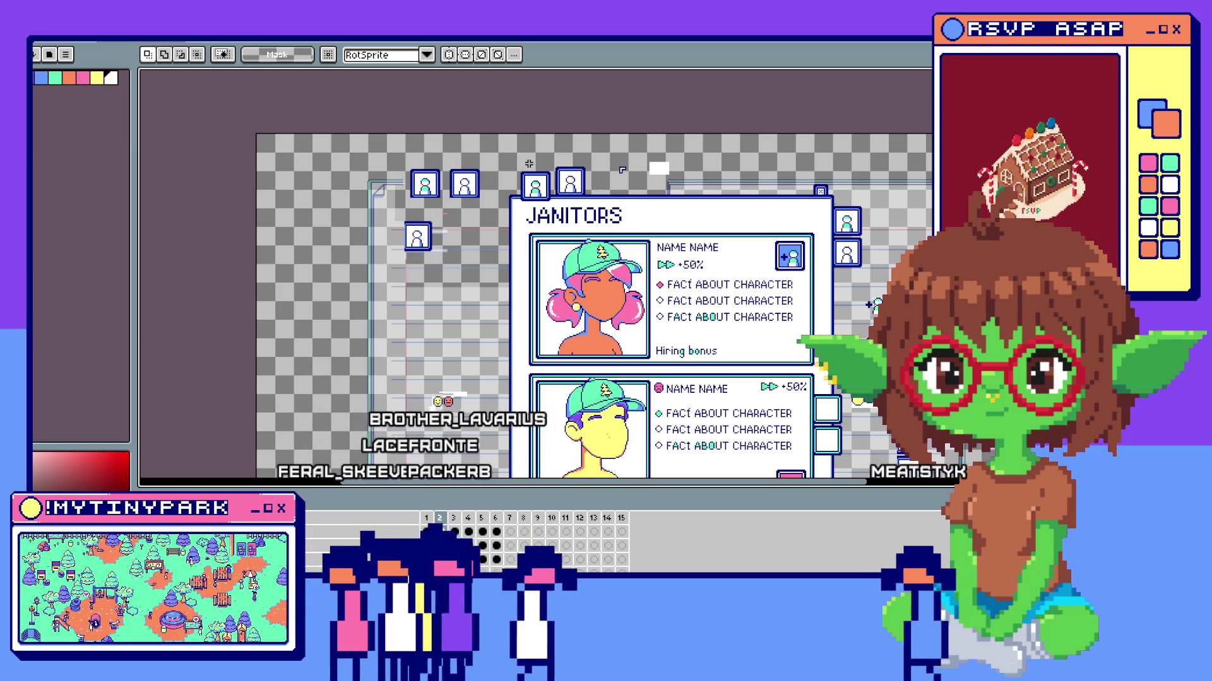
scroll(621, 171, up, 1)
scroll(621, 171, up, 1)
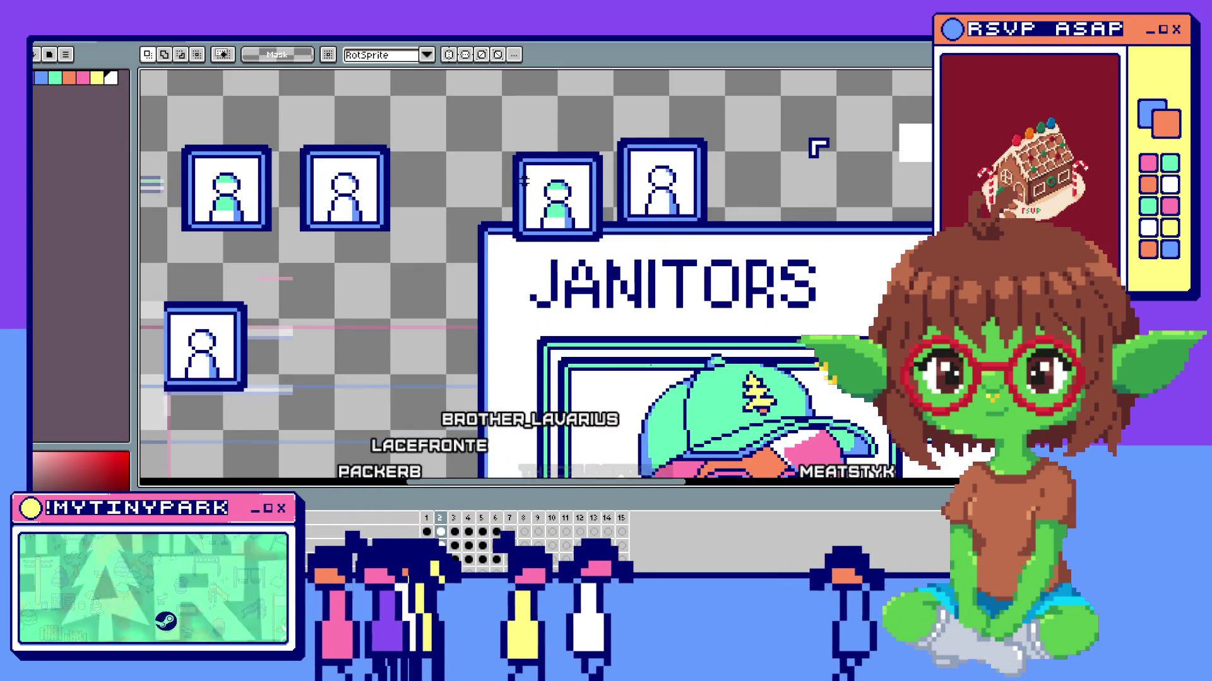
scroll(622, 170, down, 2)
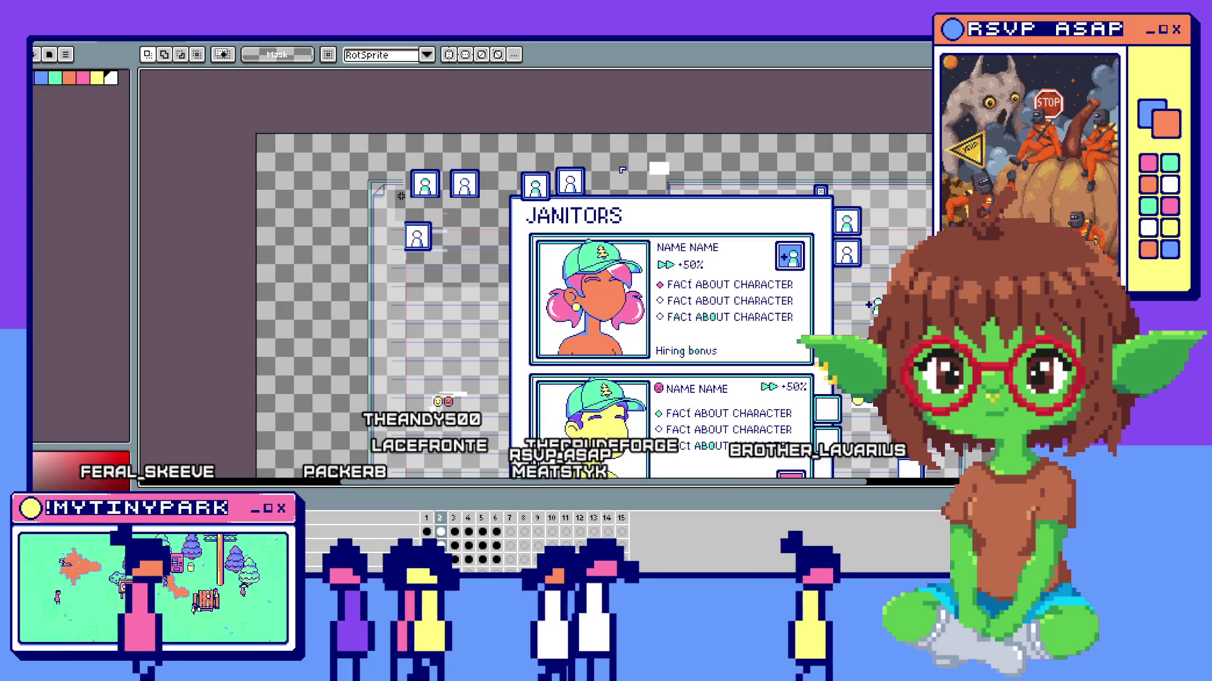
scroll(621, 170, down, 2)
scroll(509, 169, up, 2)
scroll(508, 168, up, 2)
Select the two avatar icons above the JANITORS sign and shift them to the right.
drag(511, 149, 705, 266)
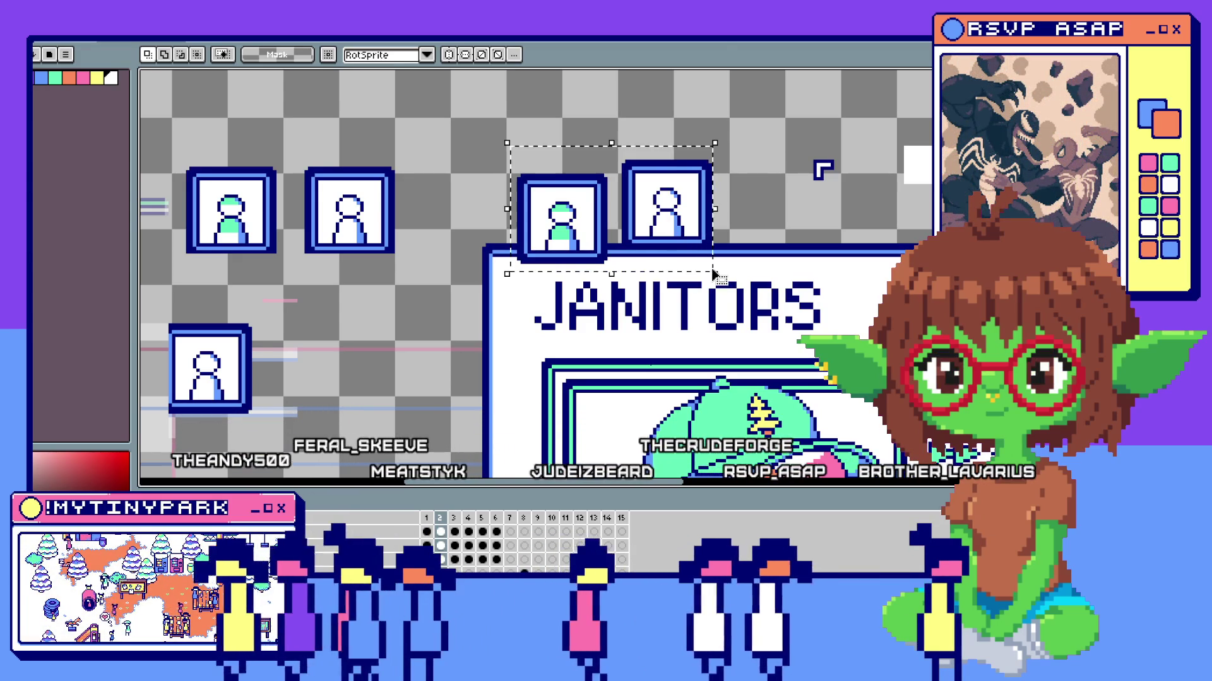
drag(630, 251, 693, 243)
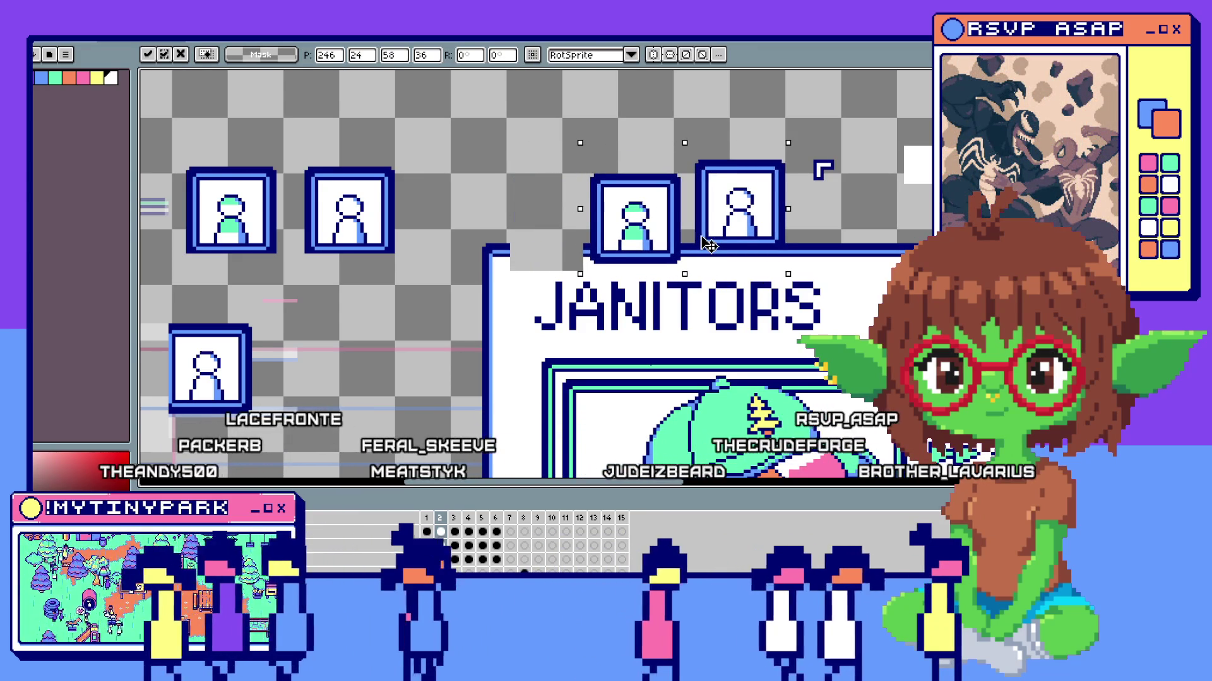
scroll(510, 234, down, 2)
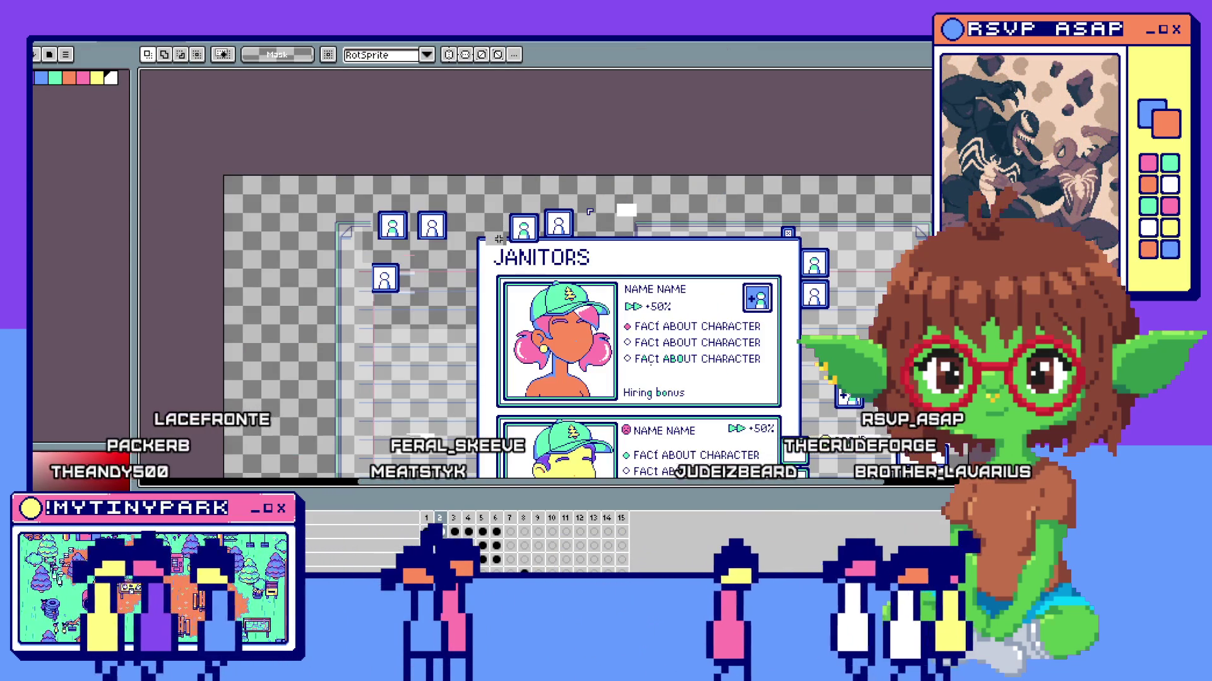
scroll(509, 234, up, 3)
key(alt)
scroll(509, 234, up, 2)
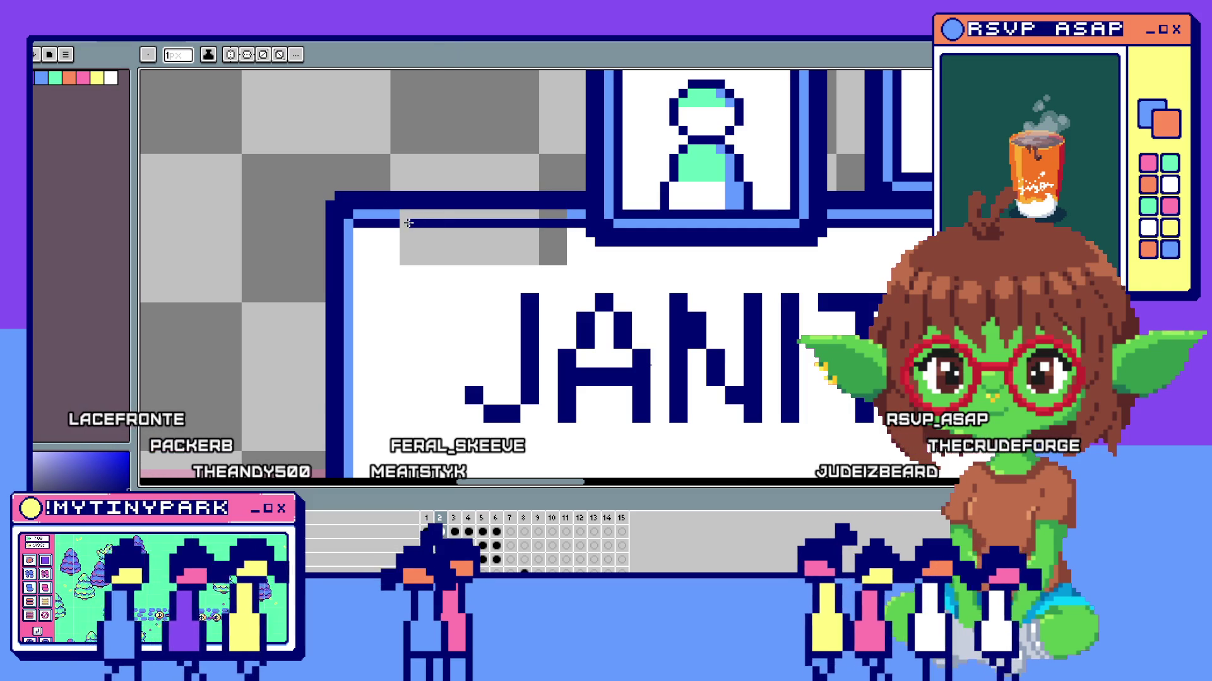
Clear the stray grey patch beside the sign and select the teal avatar icon on the left.
key(Delete)
key(w)
scroll(410, 224, down, 3)
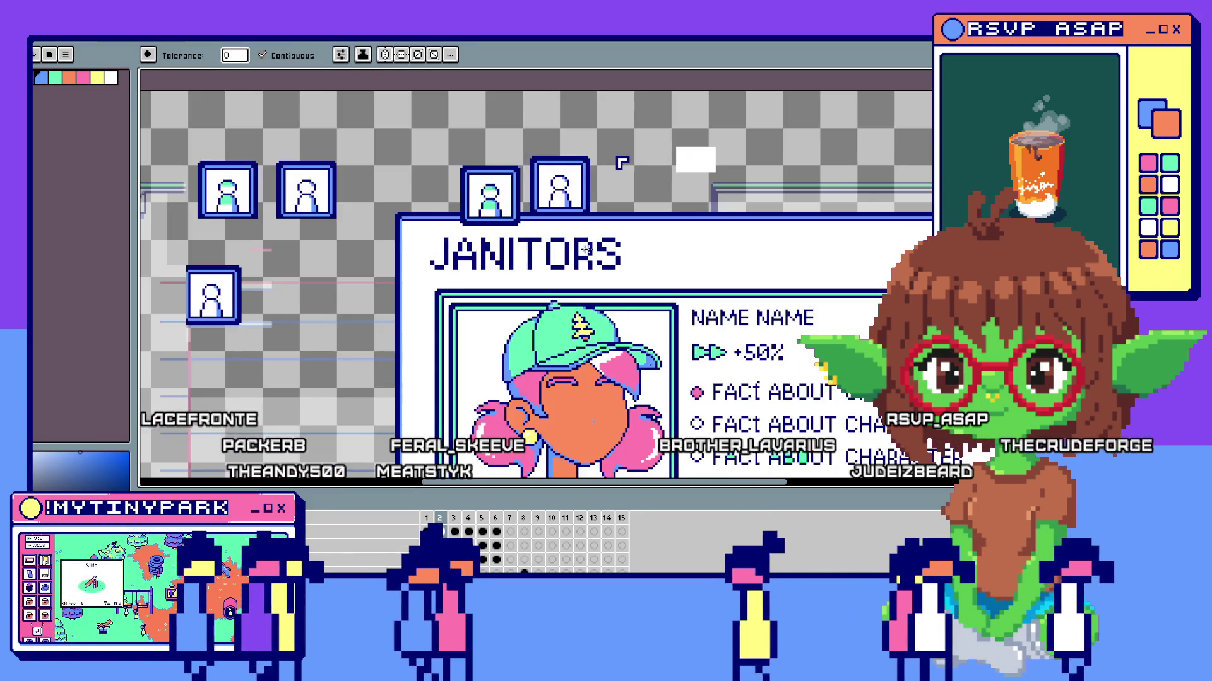
scroll(621, 163, down, 2)
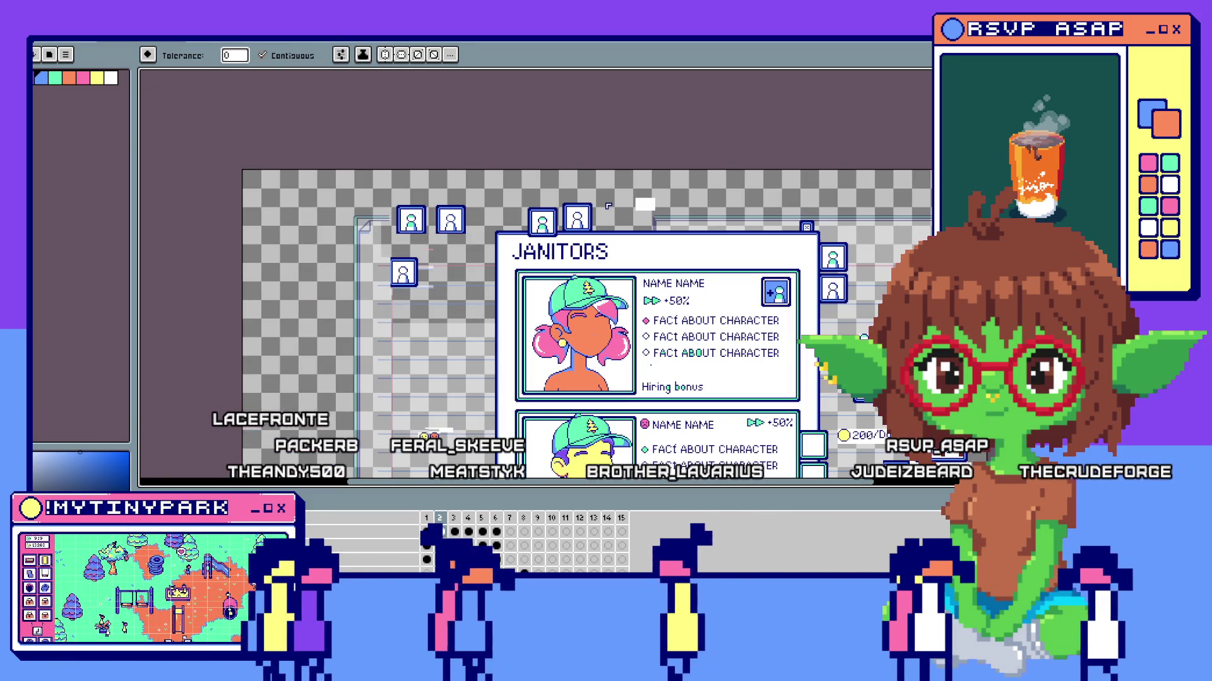
scroll(808, 232, down, 2)
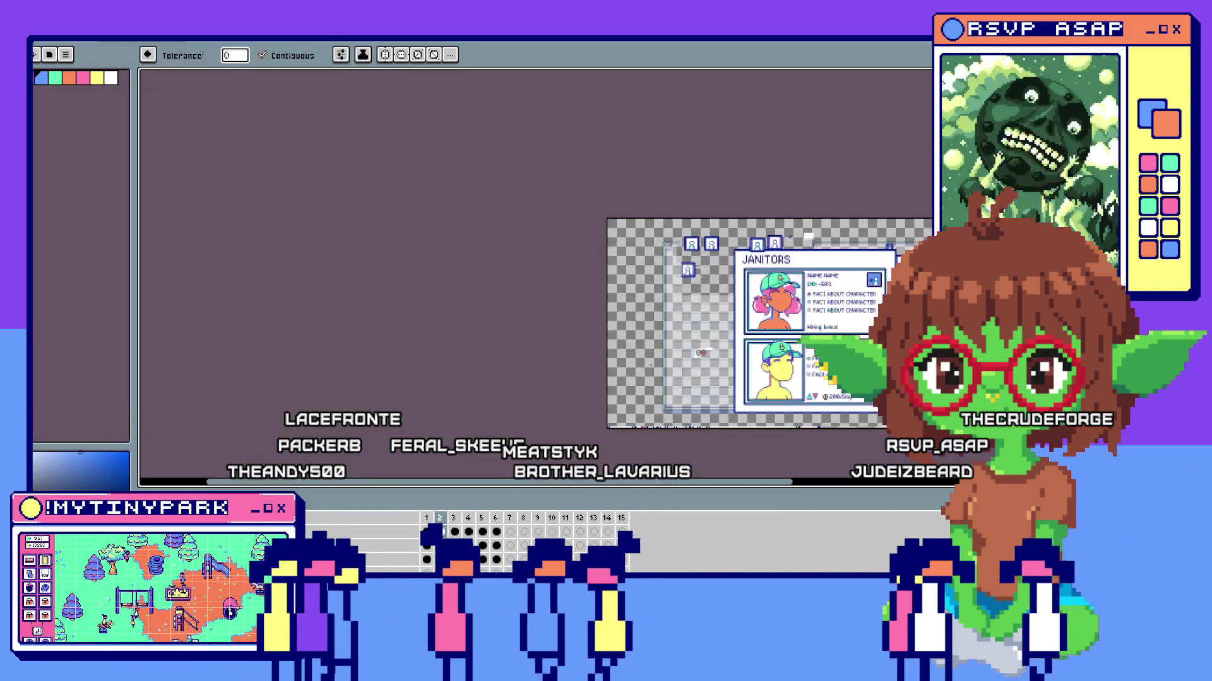
scroll(807, 232, up, 2)
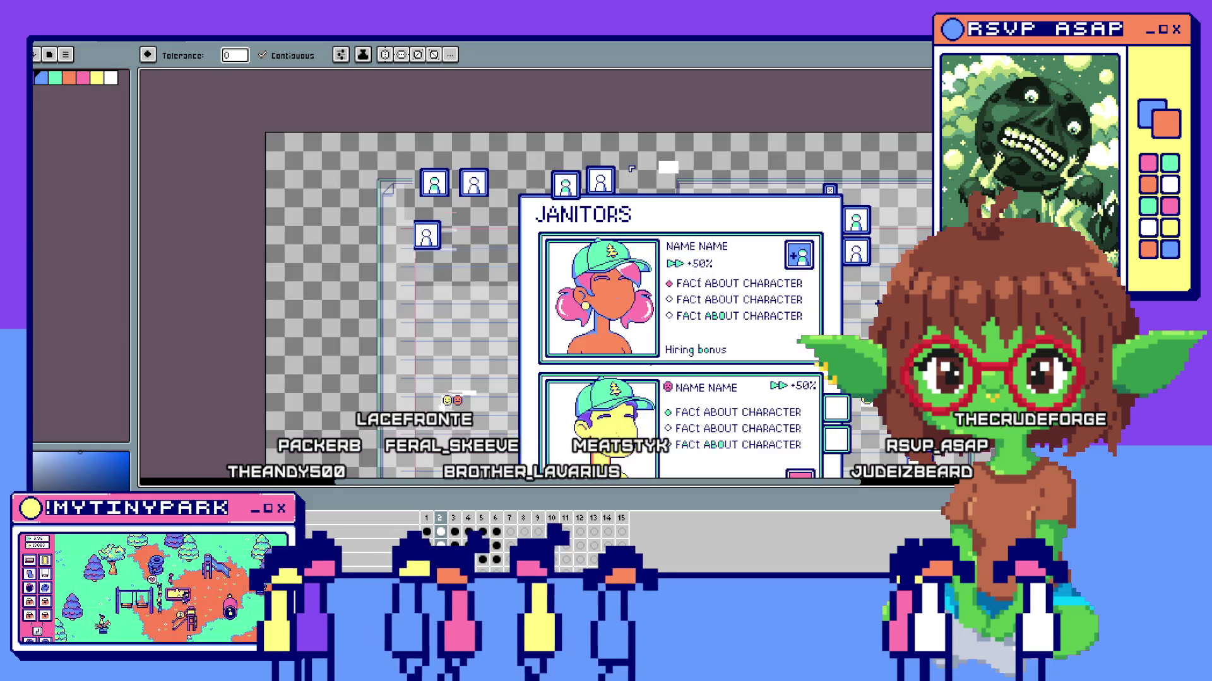
scroll(807, 232, down, 2)
scroll(667, 168, up, 2)
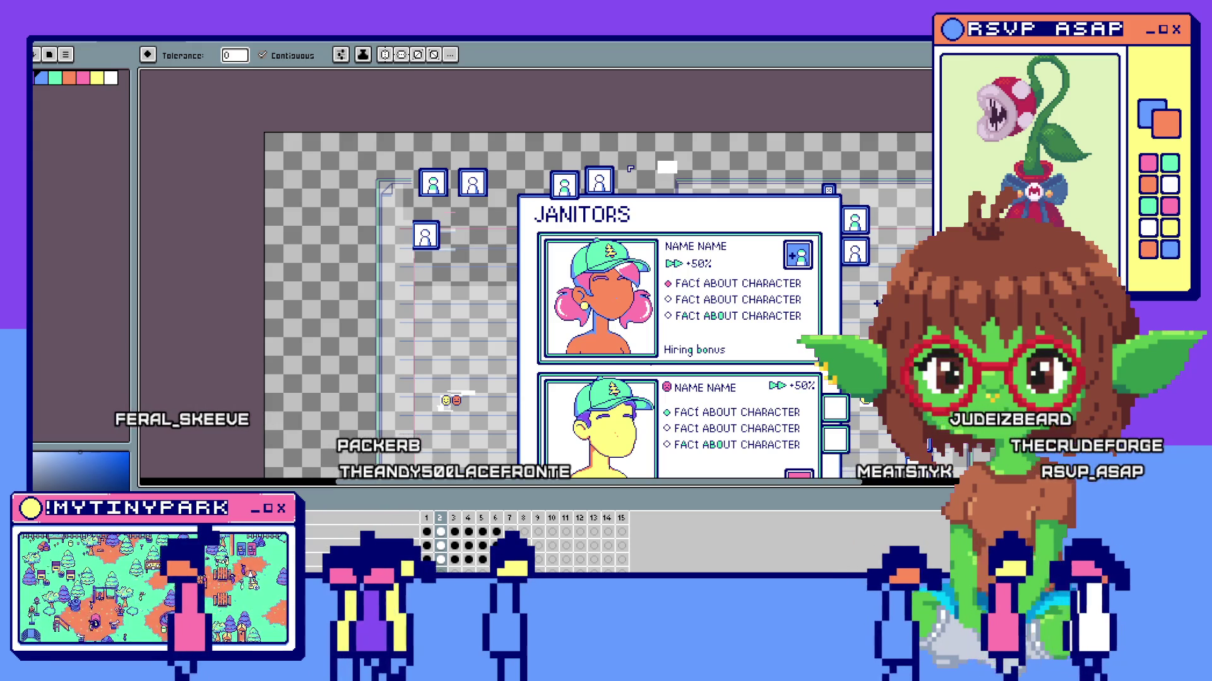
scroll(903, 274, down, 1)
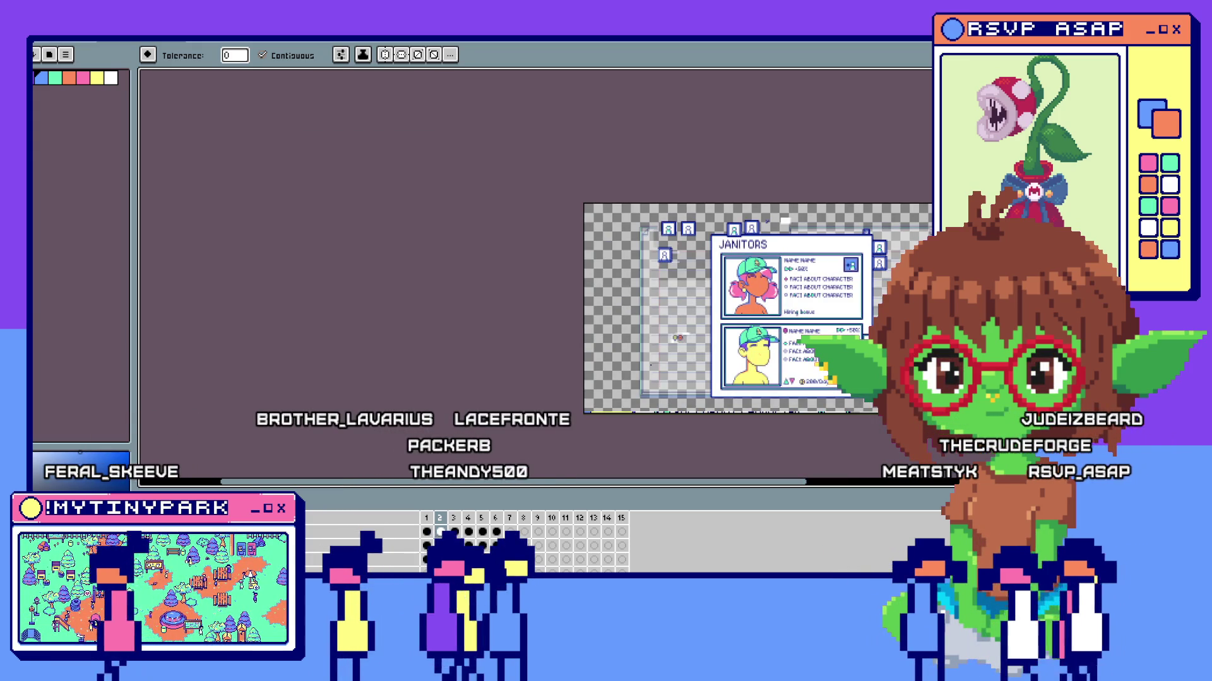
scroll(905, 275, up, 1)
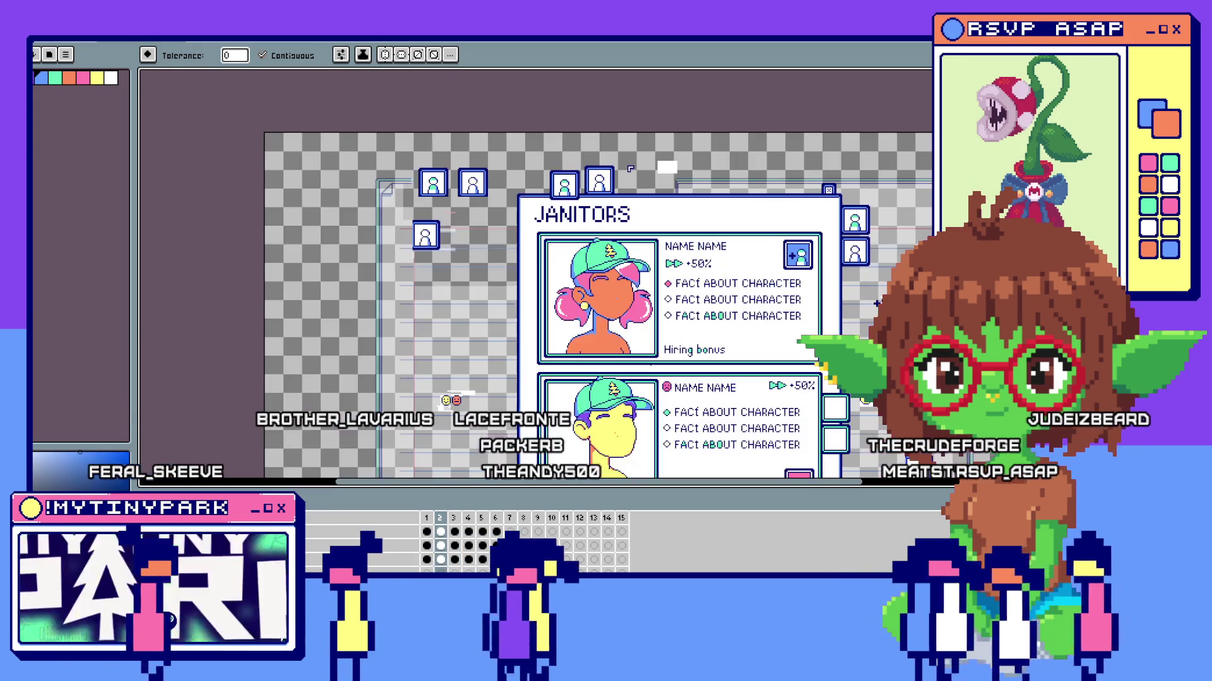
scroll(629, 171, down, 1)
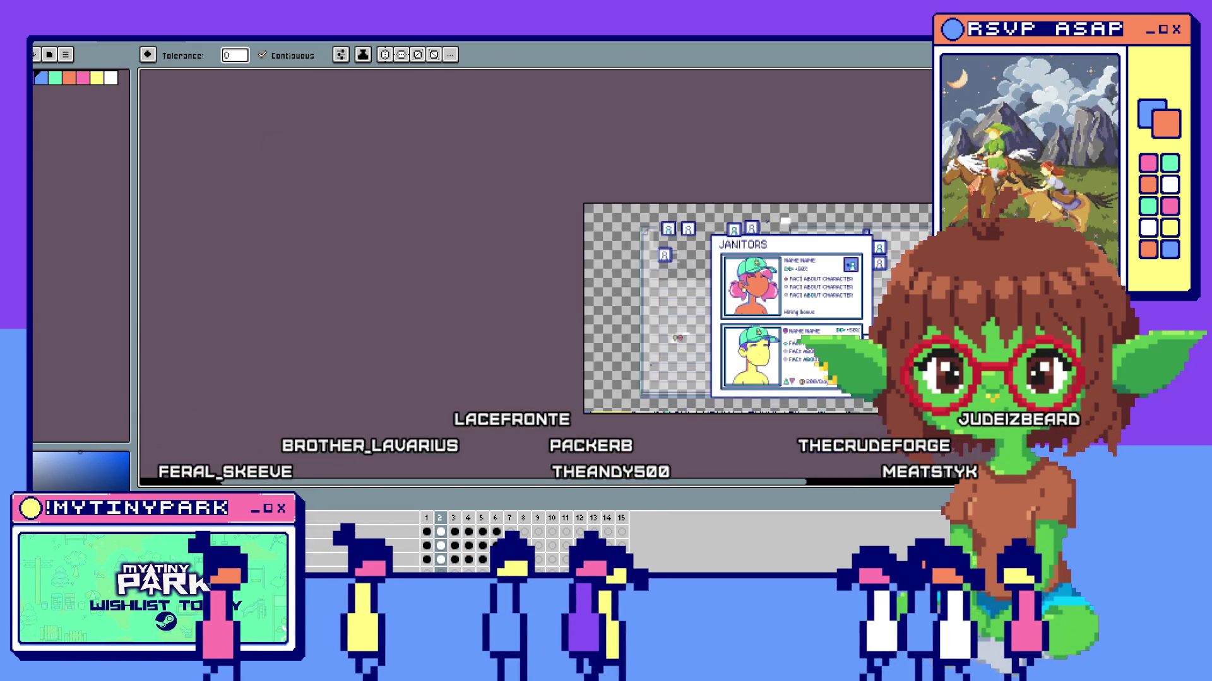
scroll(587, 190, up, 1)
scroll(545, 223, up, 1)
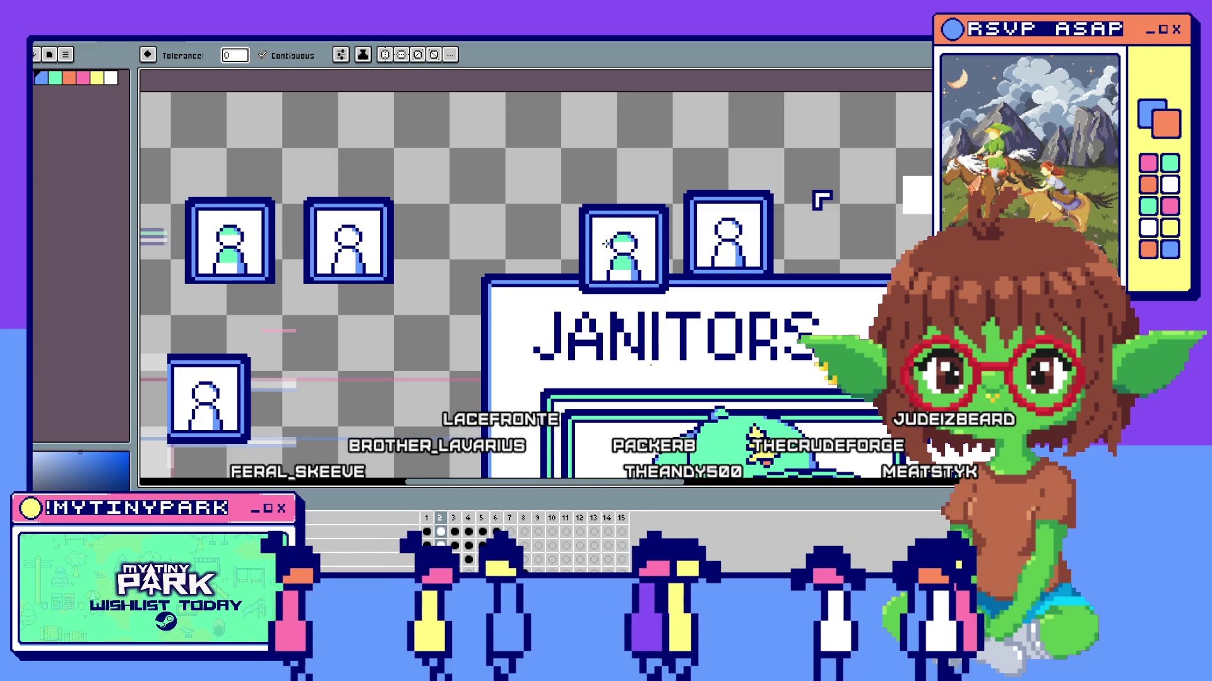
key(v)
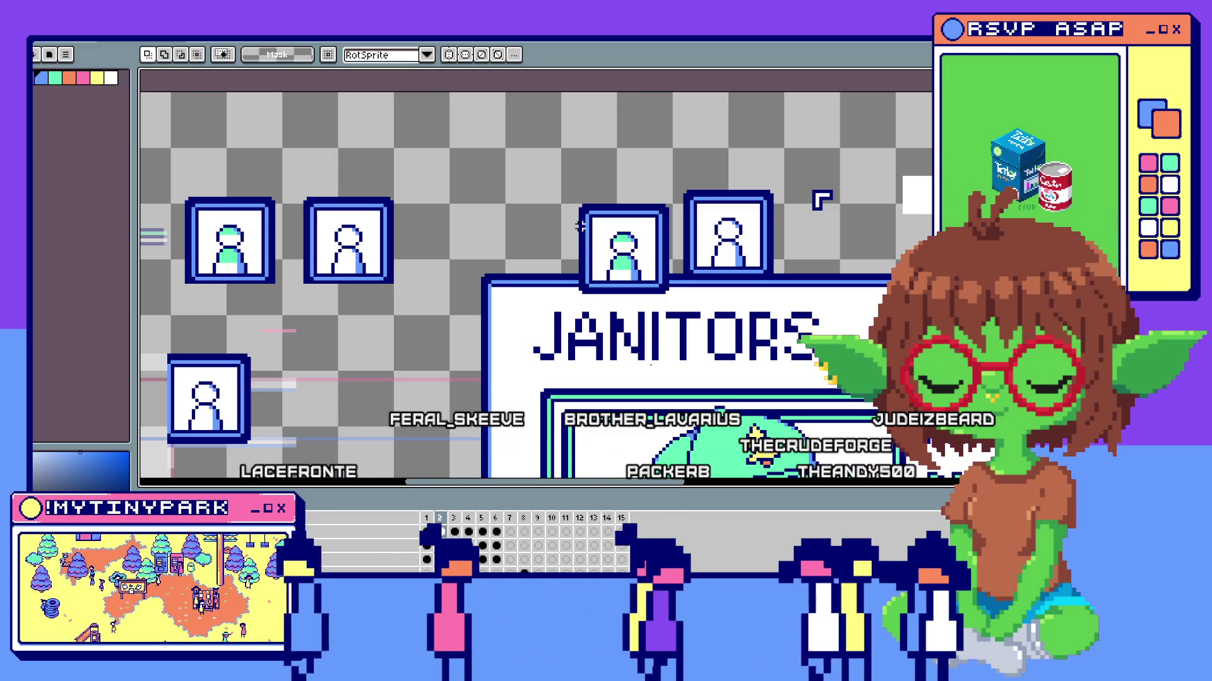
scroll(580, 222, up, 2)
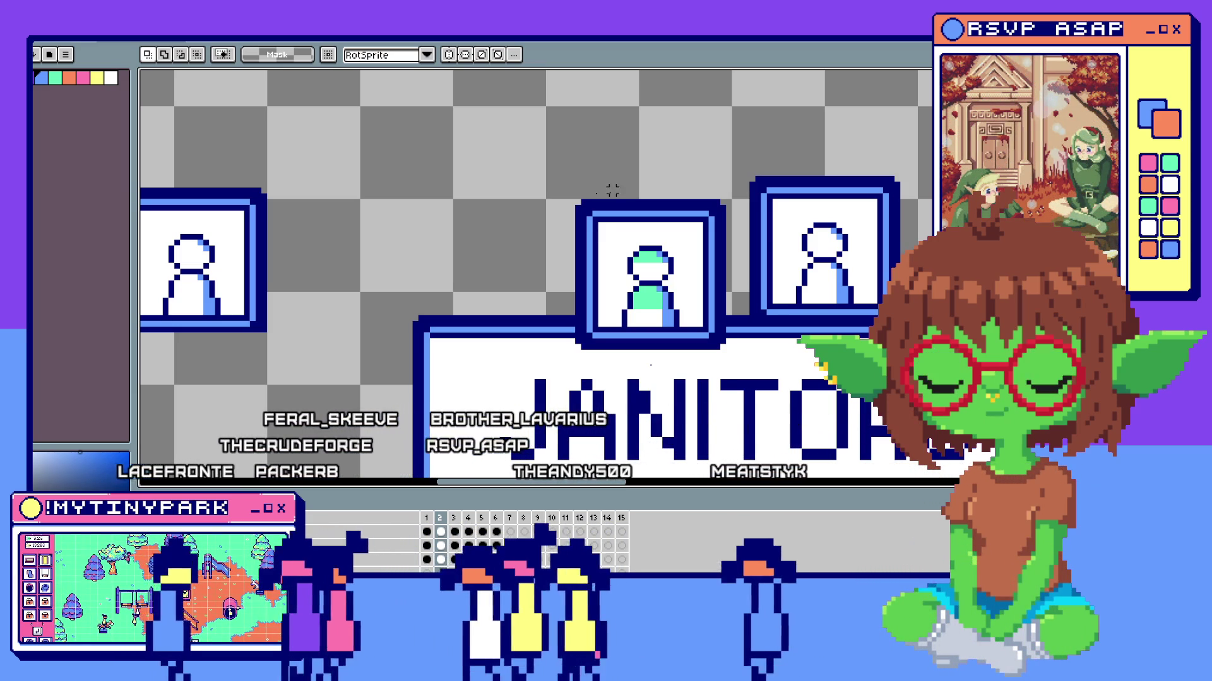
scroll(641, 190, down, 2)
scroll(641, 189, up, 2)
drag(244, 157, 542, 279)
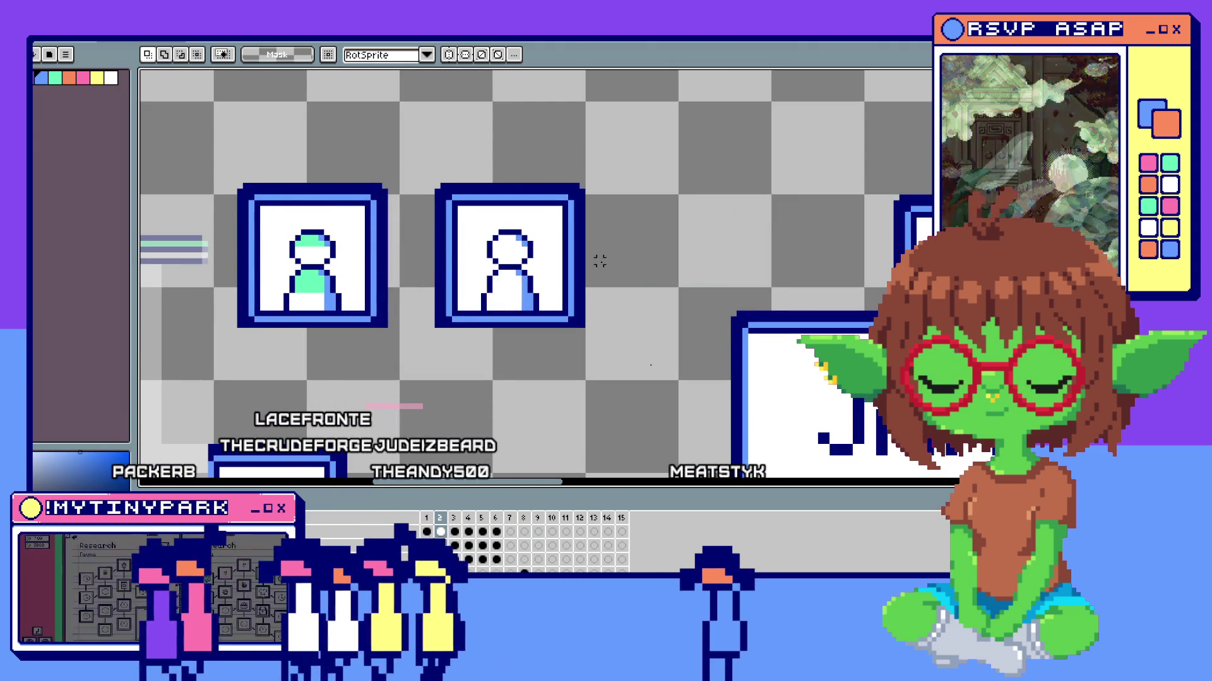
scroll(199, 360, up, 1)
scroll(218, 341, up, 1)
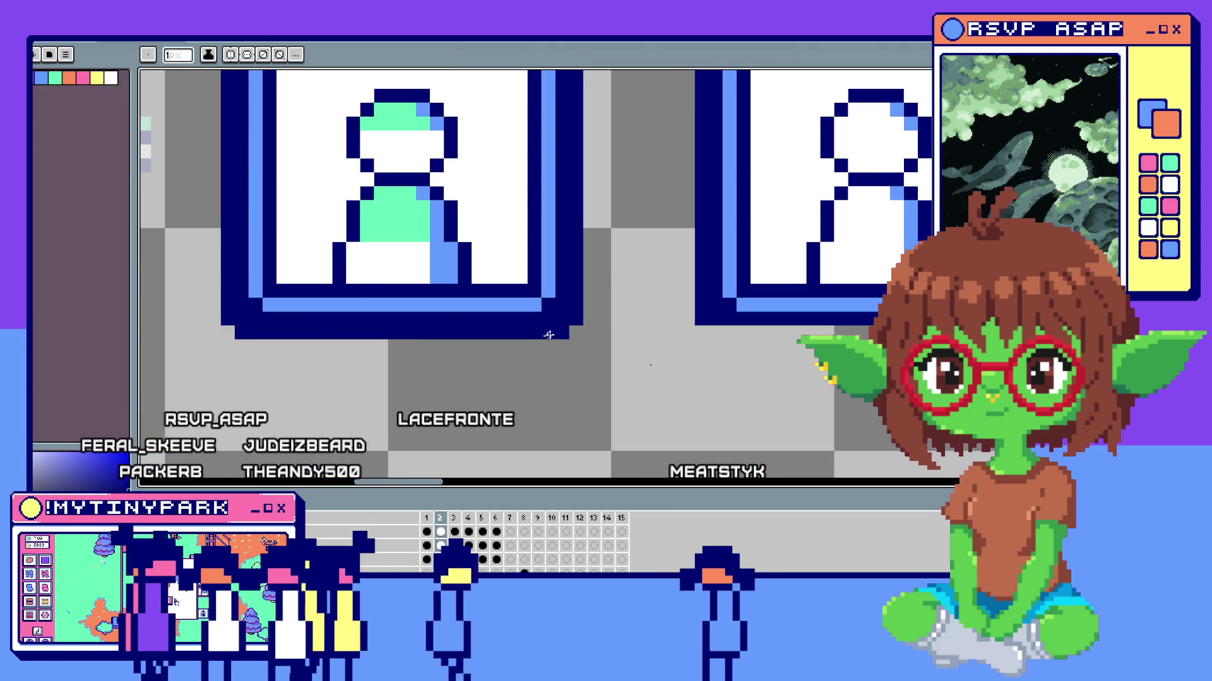
scroll(556, 334, down, 3)
scroll(531, 363, down, 2)
scroll(714, 328, up, 1)
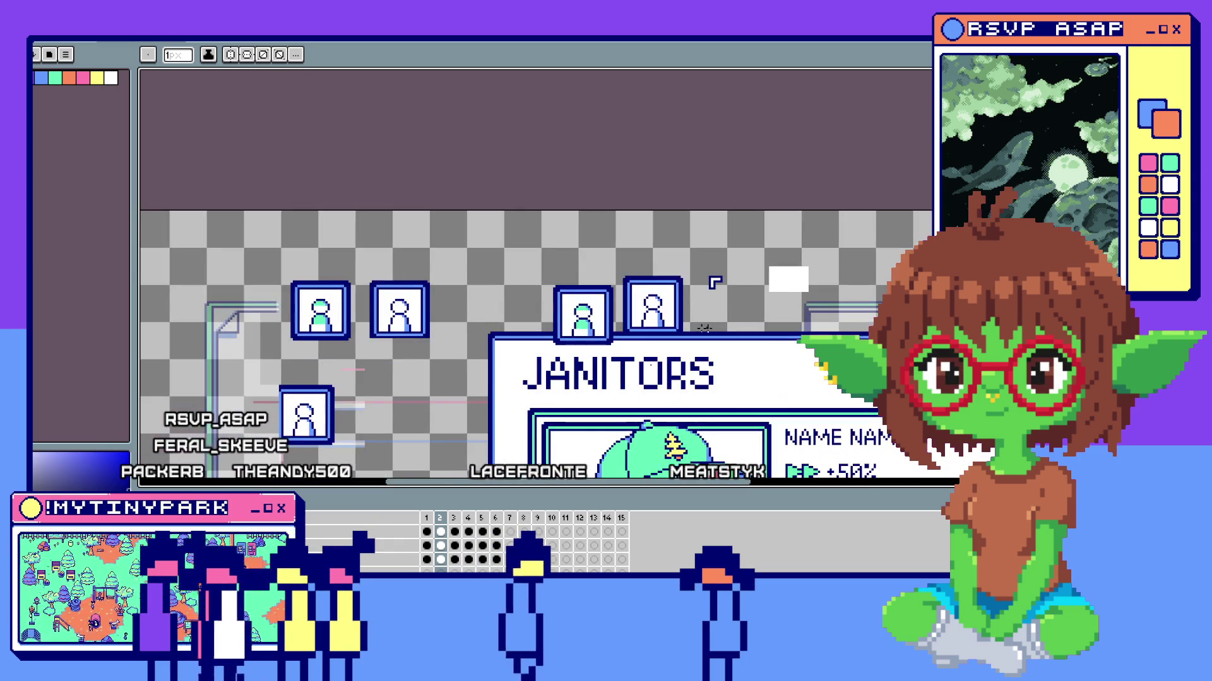
scroll(451, 330, up, 2)
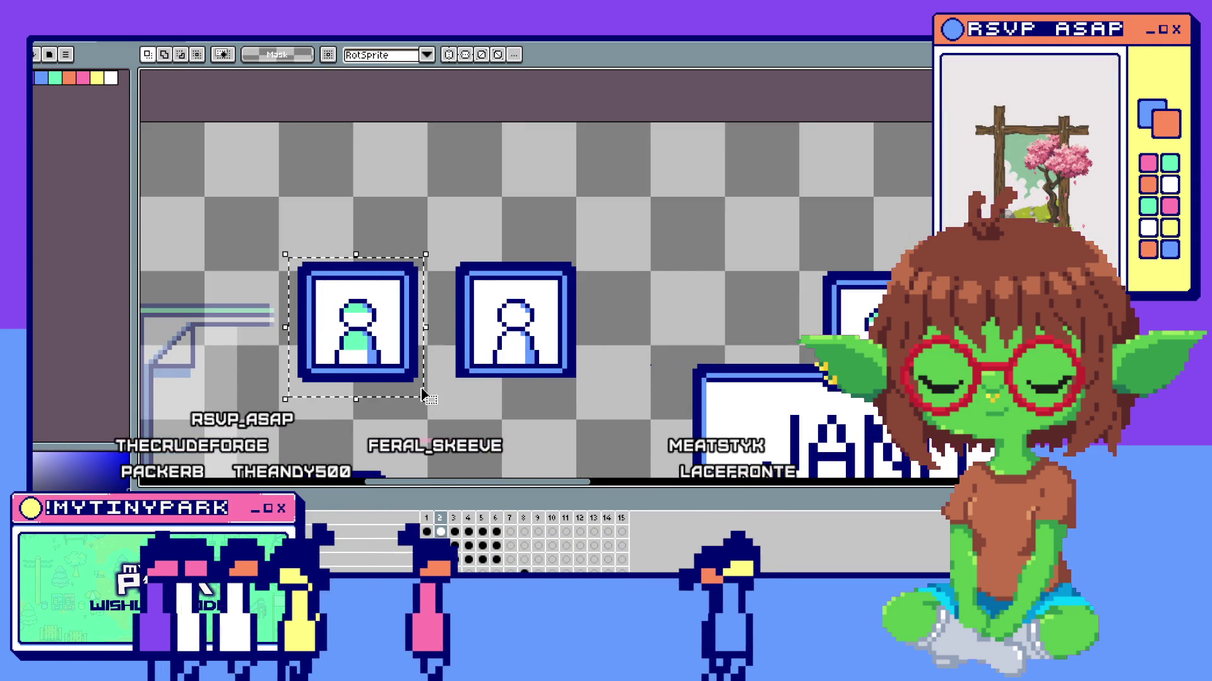
scroll(396, 369, down, 2)
scroll(568, 331, down, 1)
scroll(663, 322, up, 2)
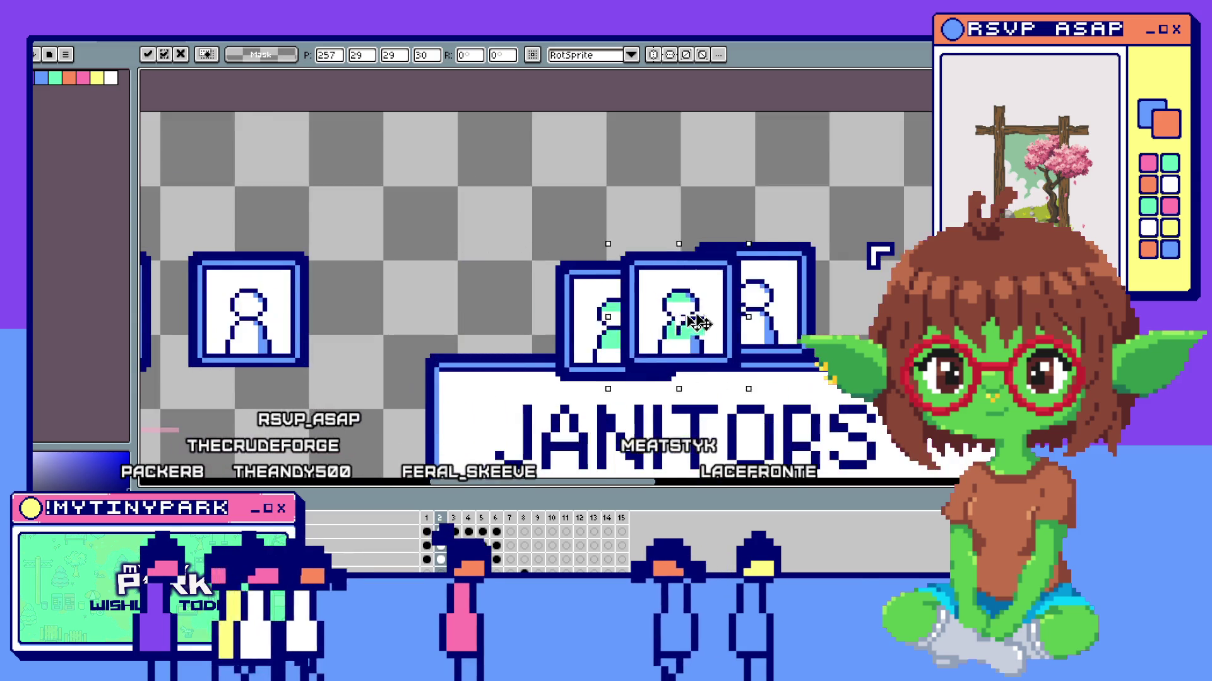
scroll(762, 310, up, 1)
Nudge the avatar icon one pixel right and down, select the left avatar icon and bring up the File menu.
drag(762, 310, 767, 315)
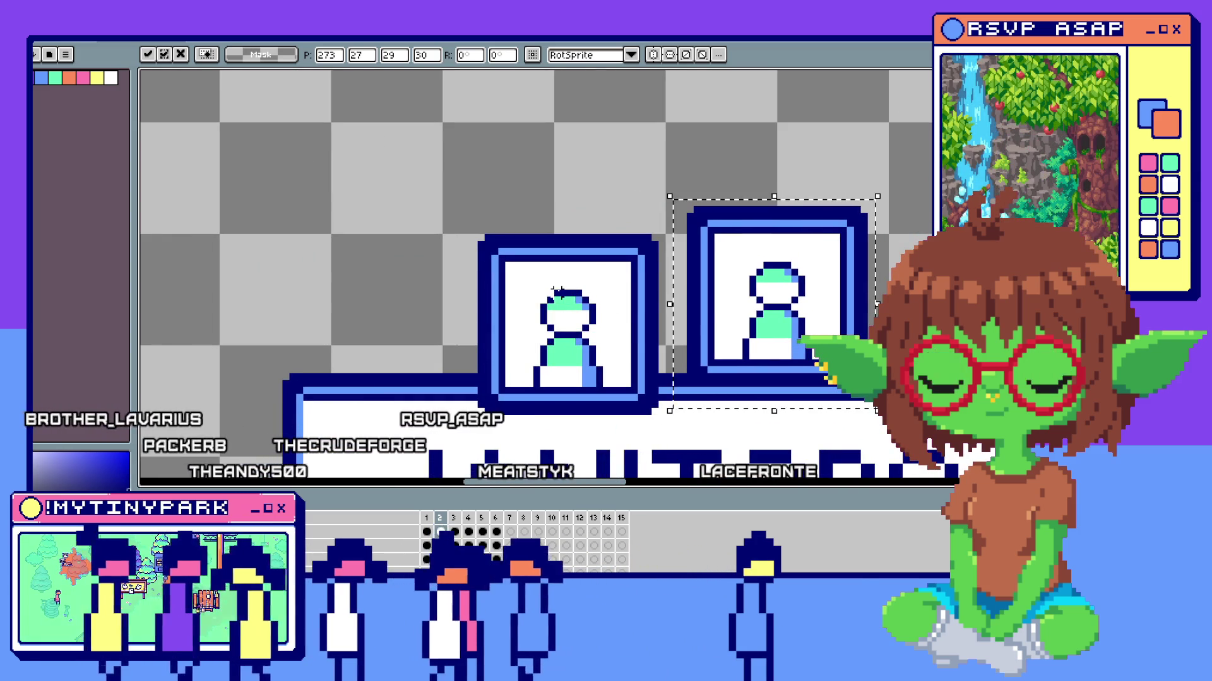
scroll(843, 301, down, 2)
scroll(788, 262, down, 1)
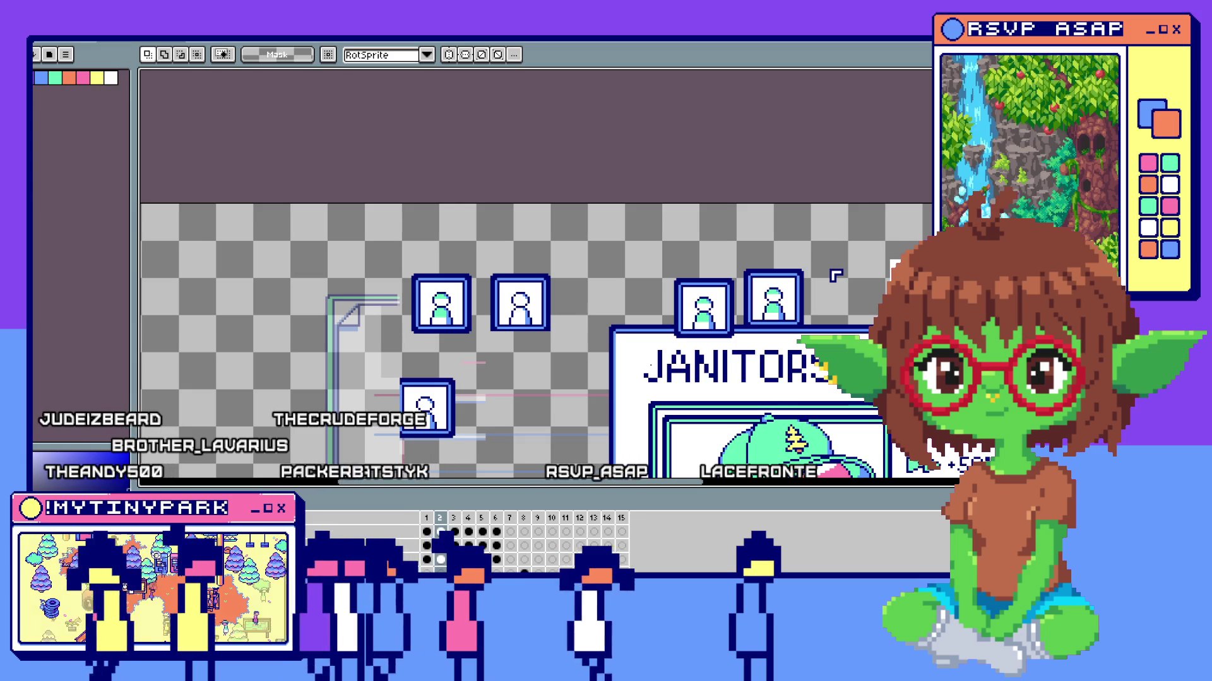
scroll(411, 296, up, 2)
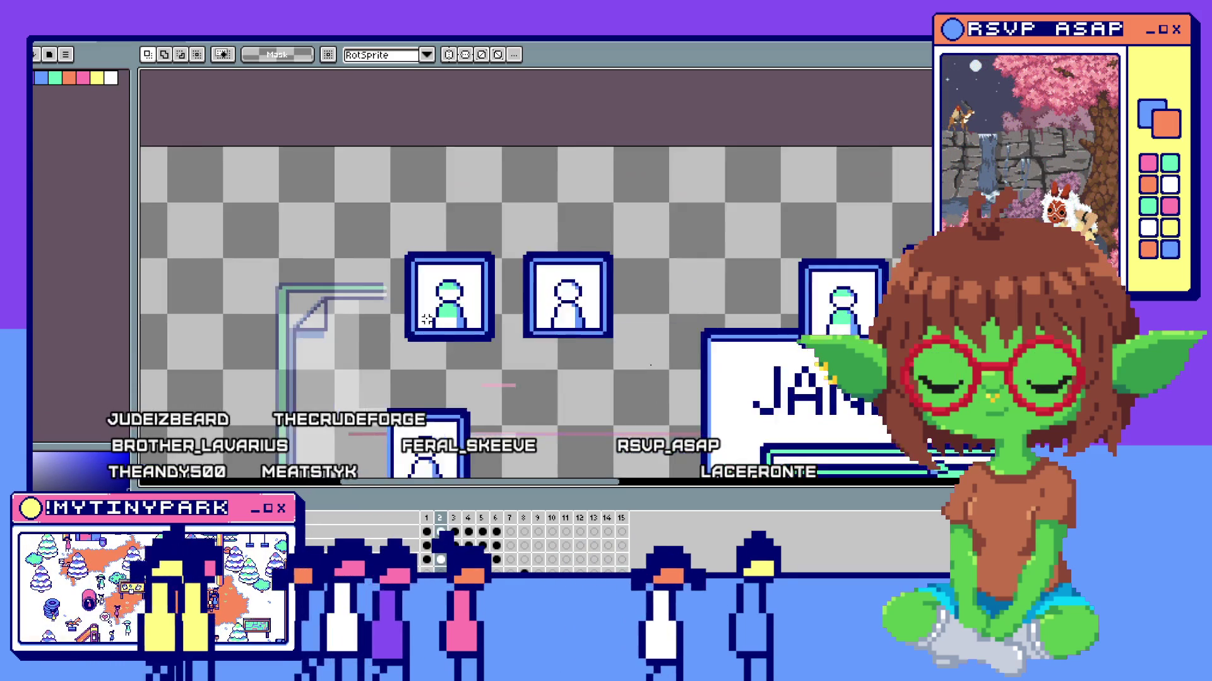
scroll(412, 296, up, 1)
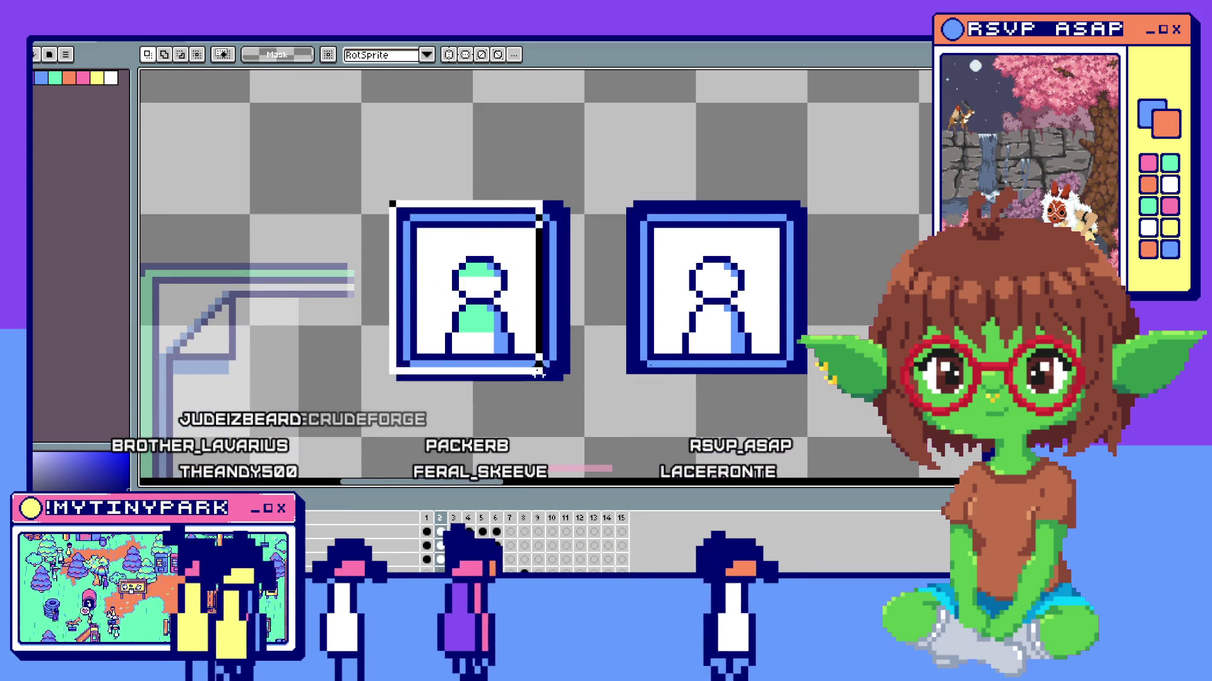
drag(393, 204, 568, 382)
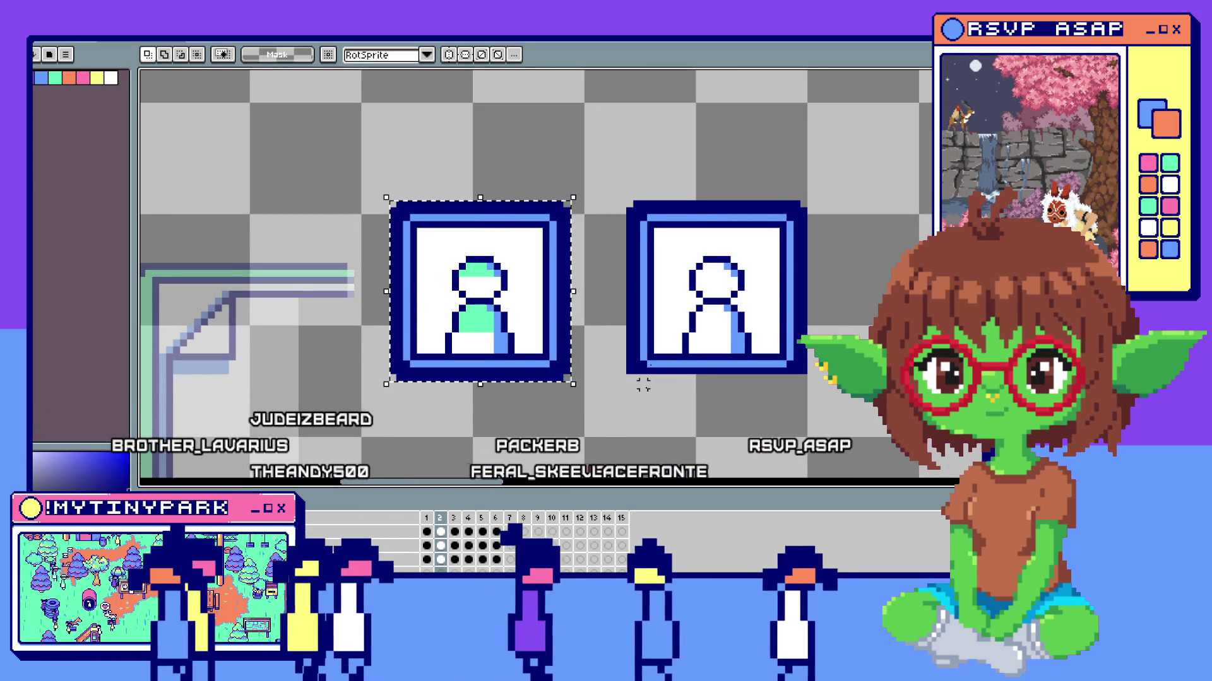
scroll(643, 383, down, 2)
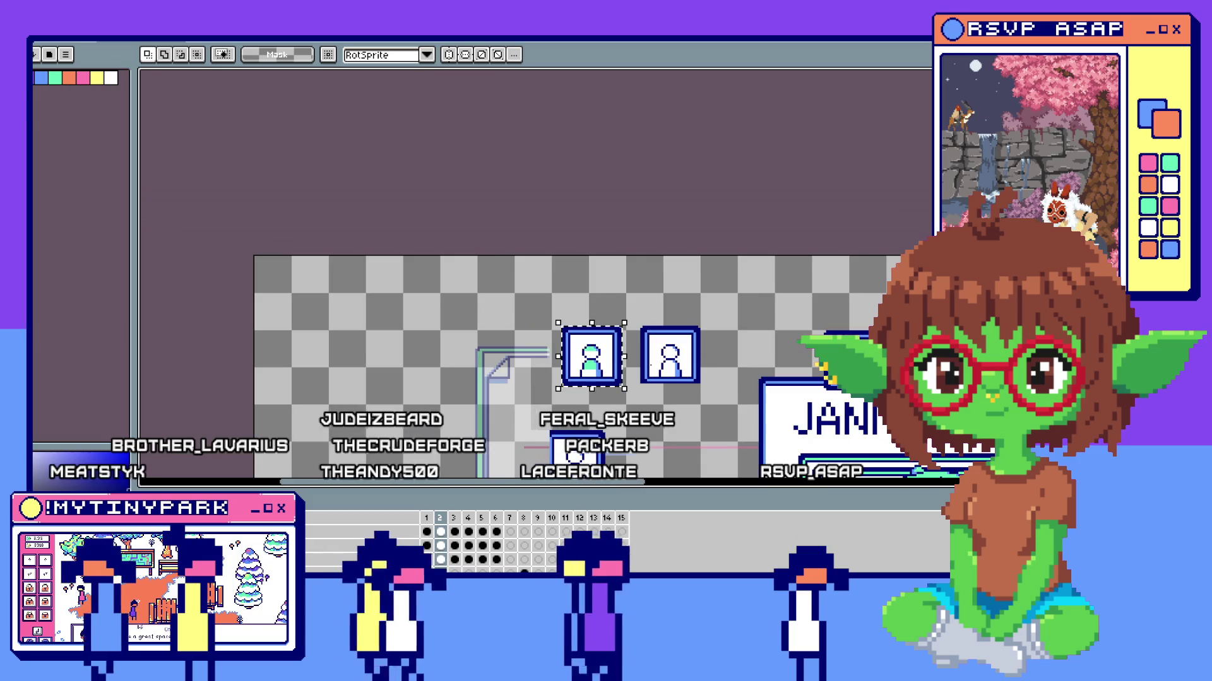
scroll(644, 383, down, 1)
scroll(645, 383, down, 1)
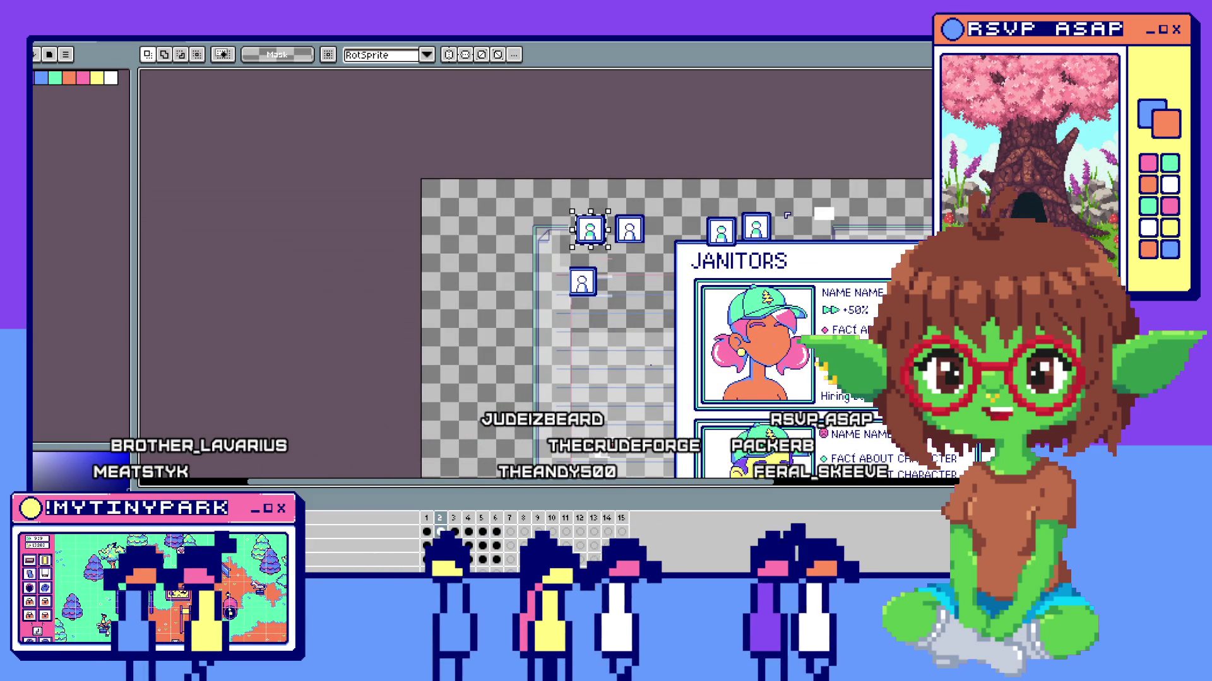
click(38, 53)
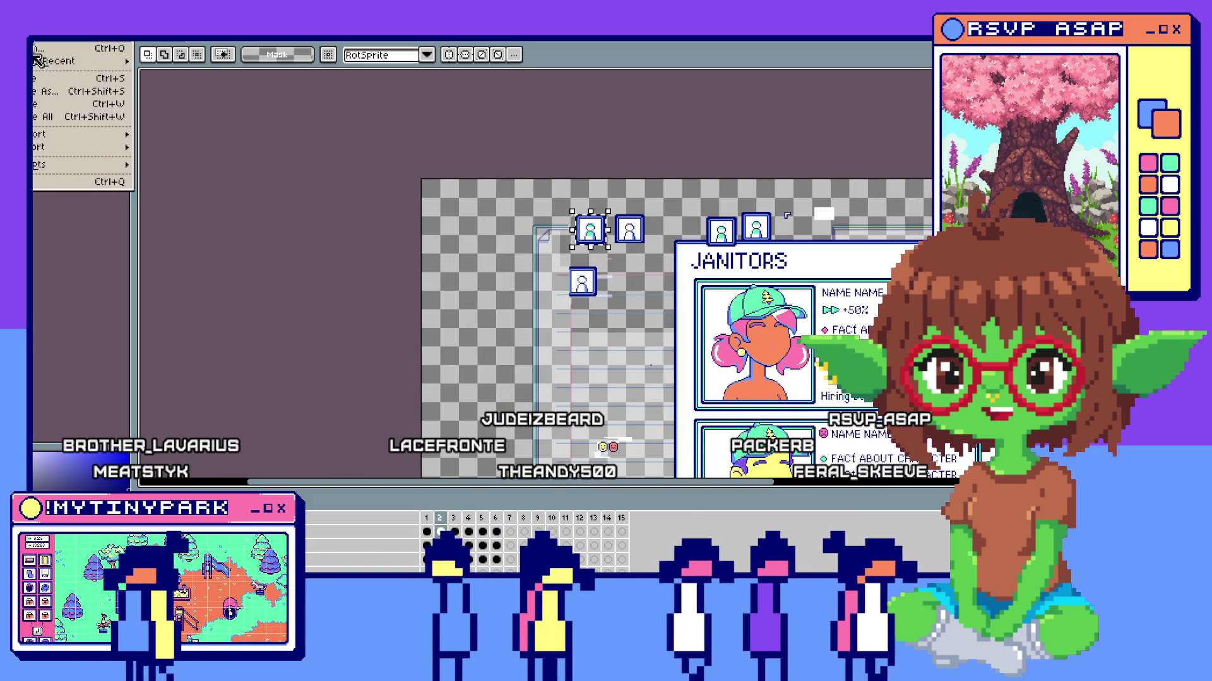
Create a new 26×26 RGBA sprite with transparent background, then return to the janitor window sprite.
click(68, 47)
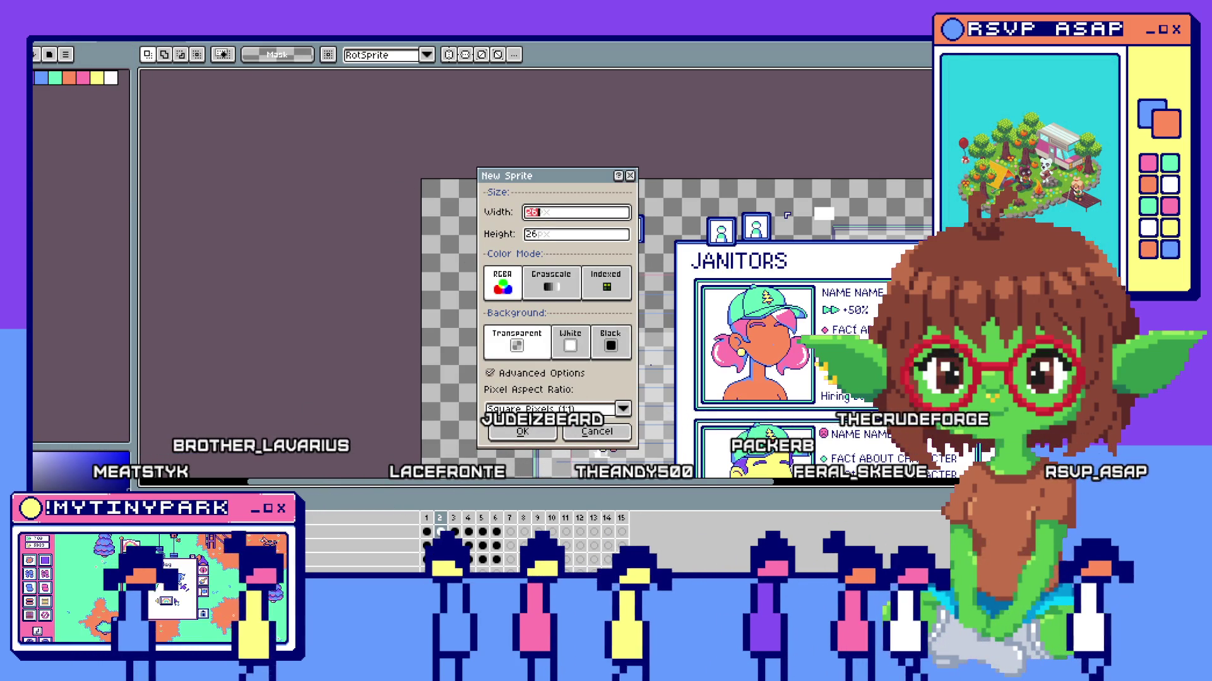
click(407, 662)
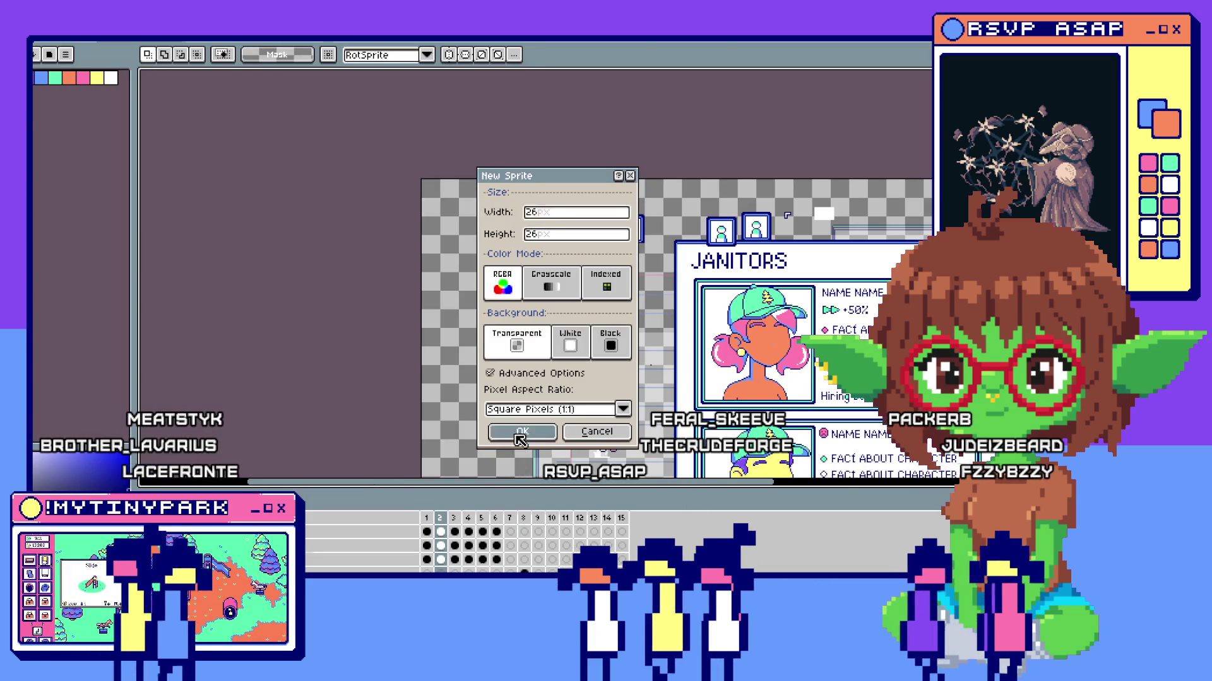
click(519, 433)
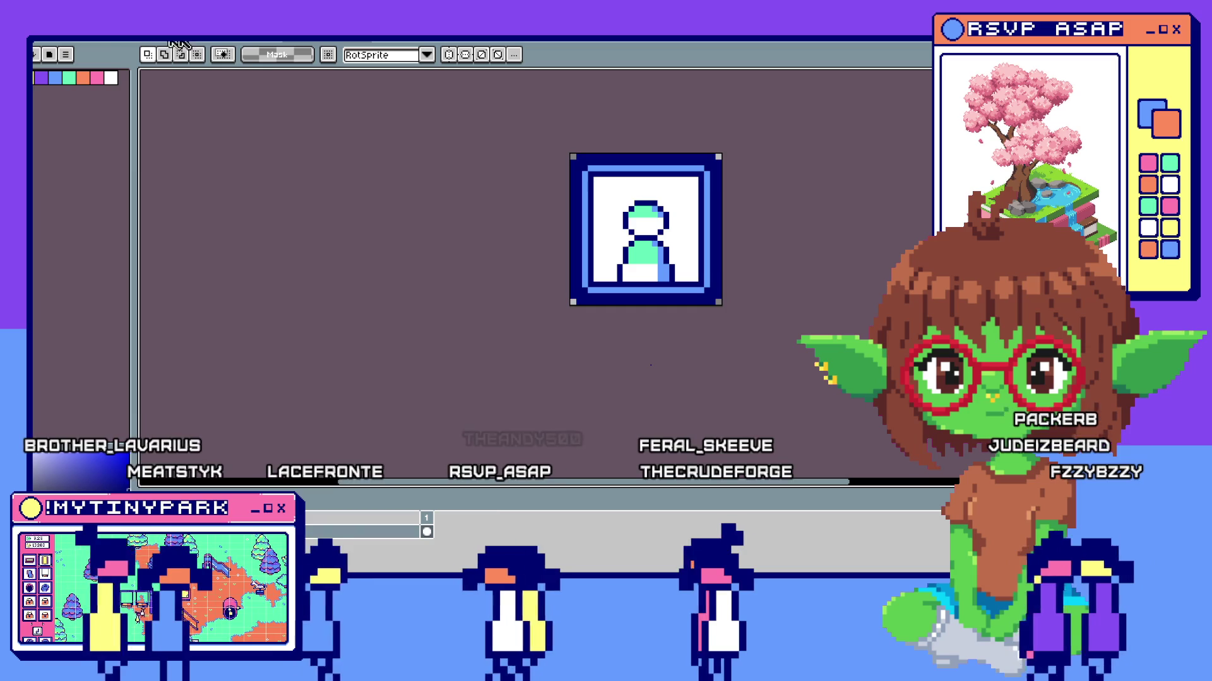
key(ctrl+Tab)
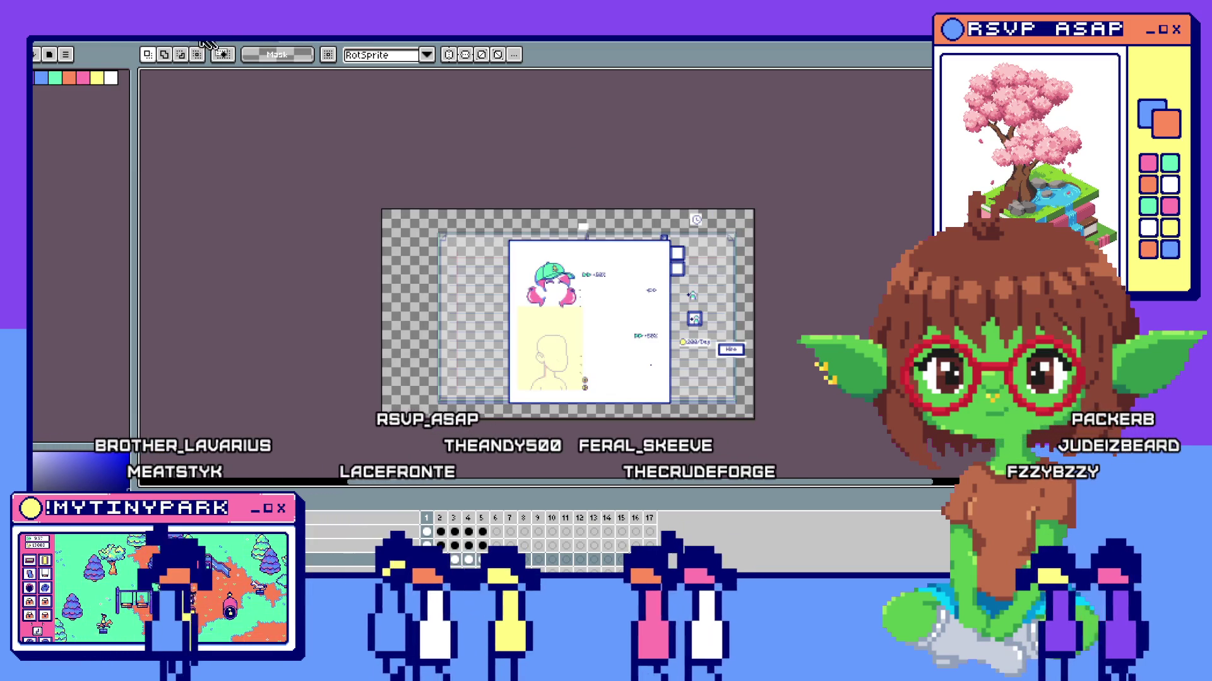
scroll(658, 225, up, 3)
scroll(658, 225, down, 4)
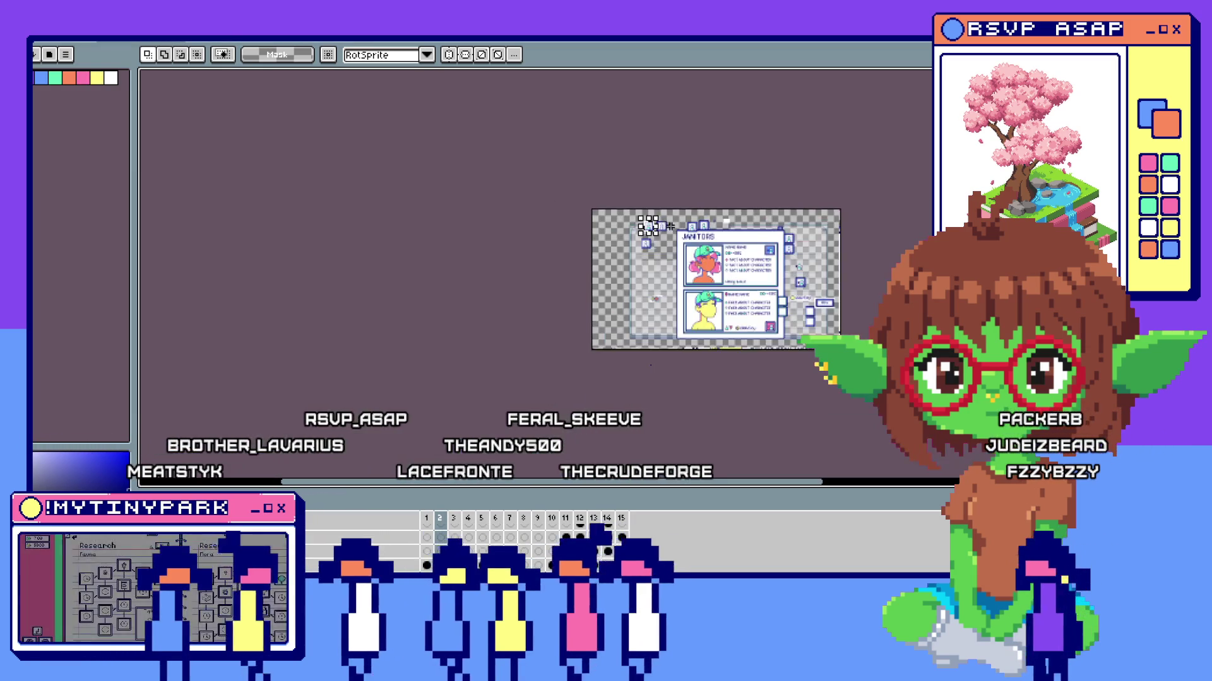
scroll(658, 226, up, 2)
scroll(559, 220, up, 2)
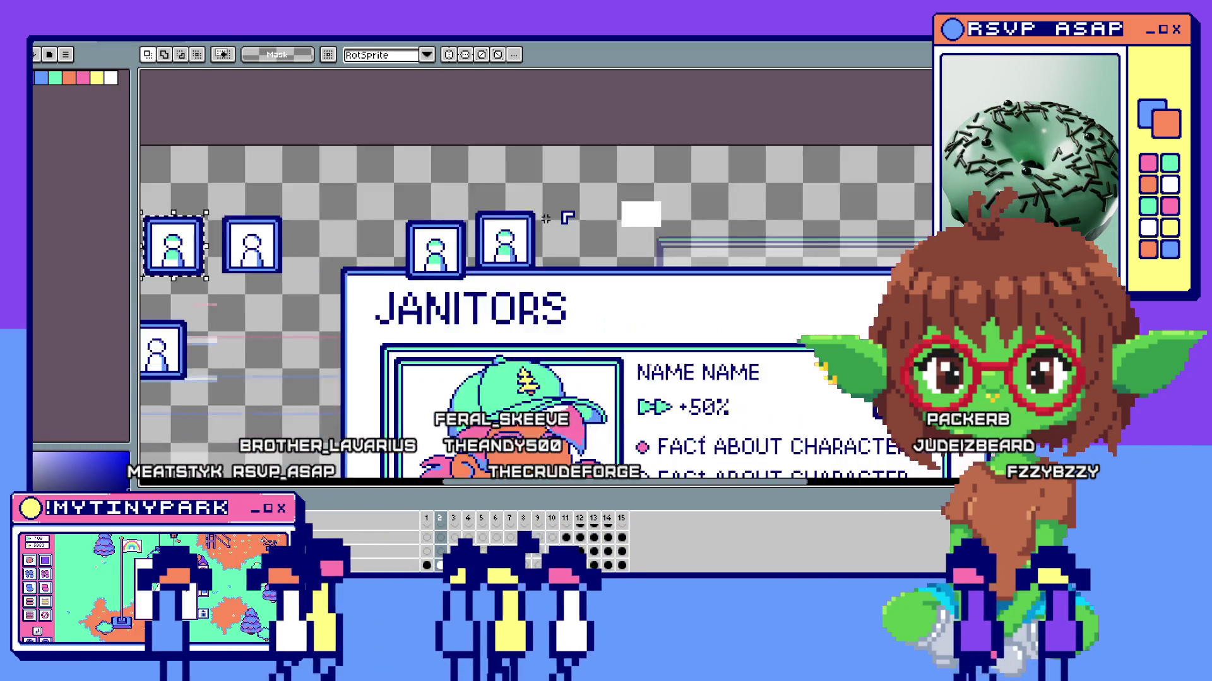
scroll(547, 218, up, 2)
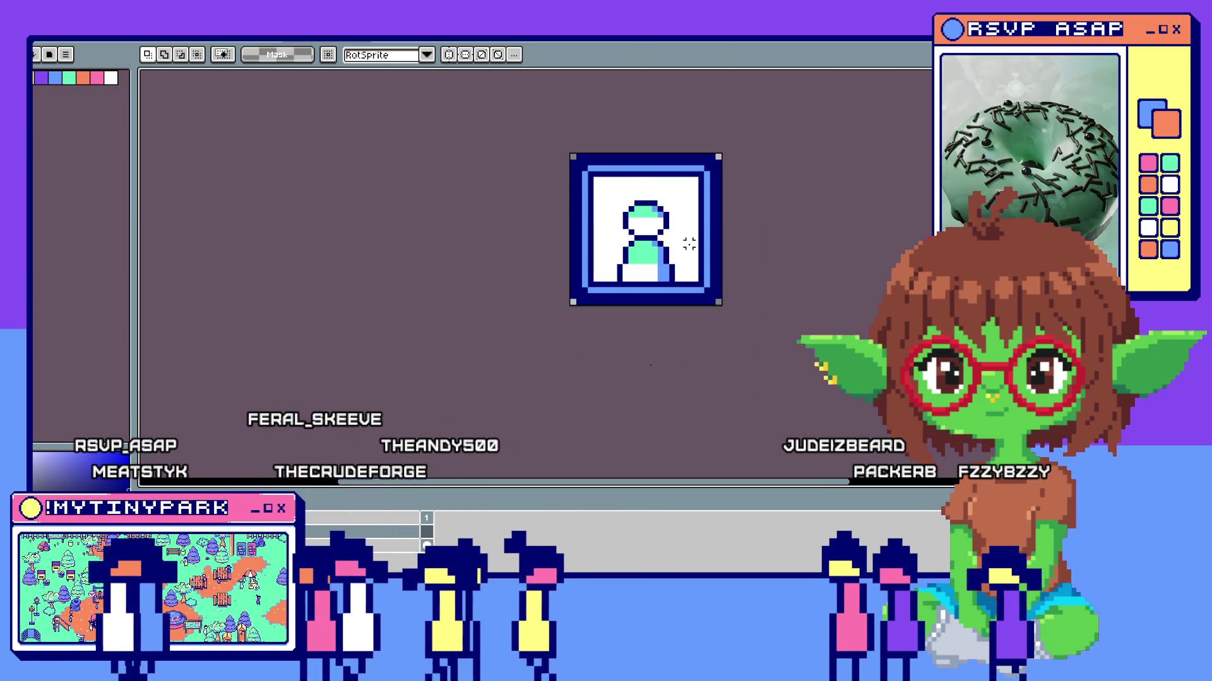
Paste corner bracket pieces and place them in the top corners of the portrait icon.
drag(562, 300, 667, 370)
drag(629, 211, 624, 201)
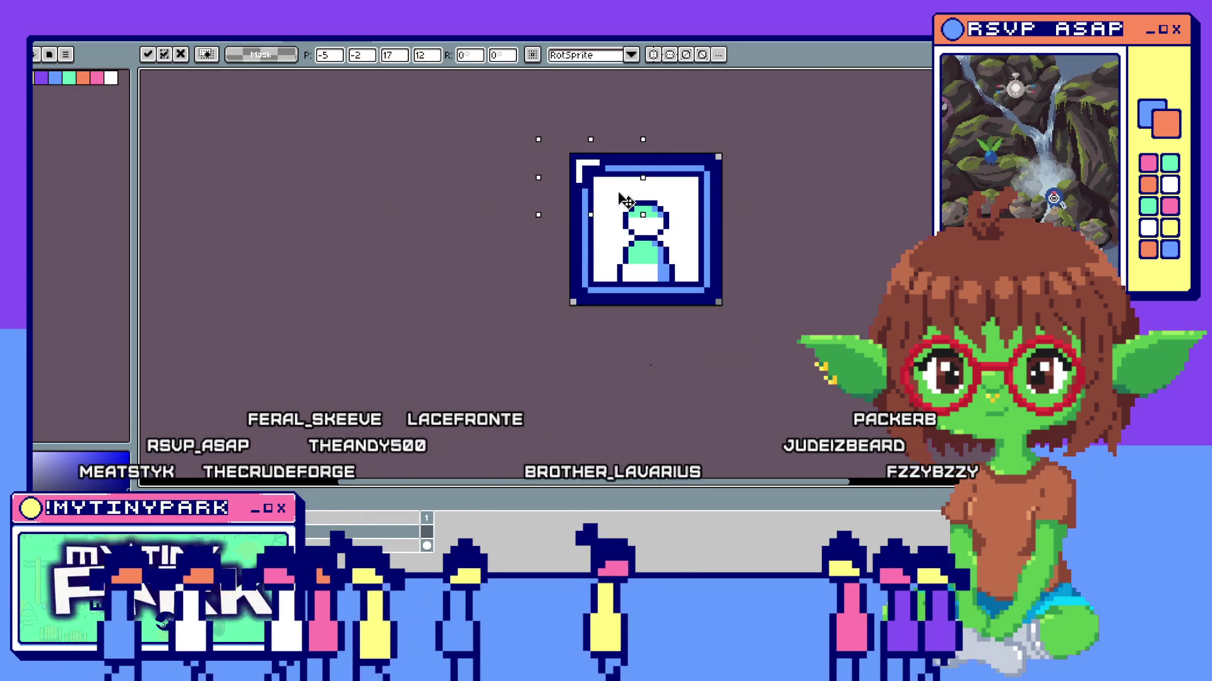
key(ctrl+z)
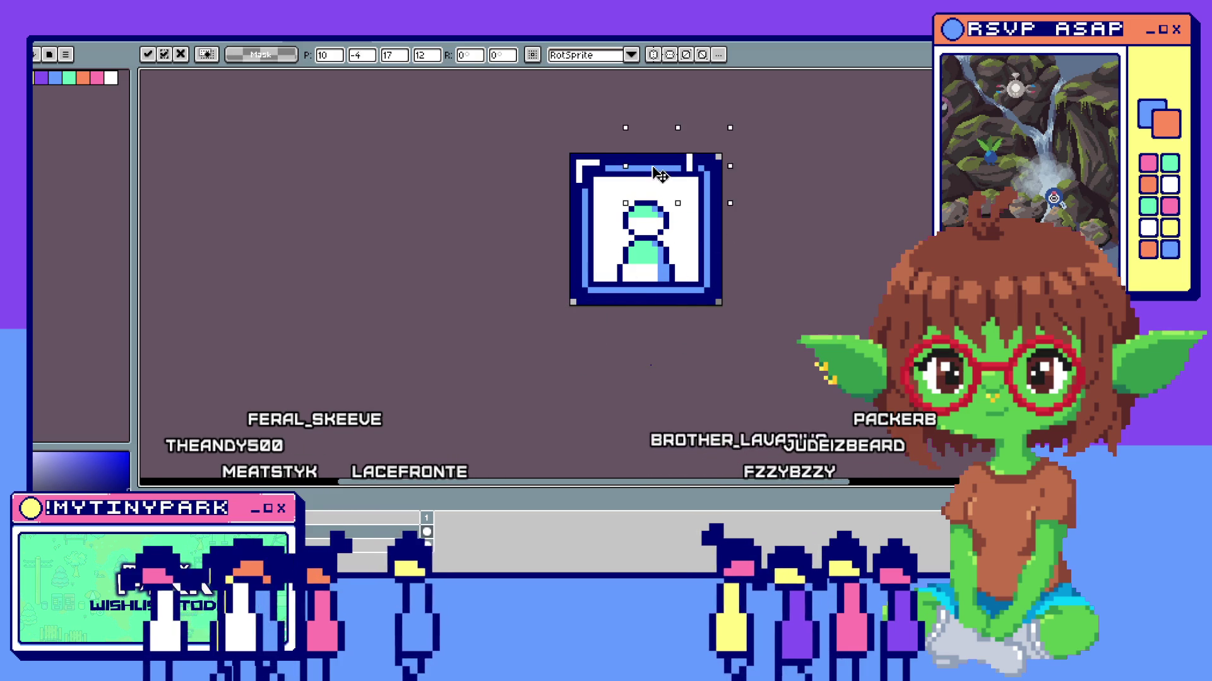
key(ctrl+z)
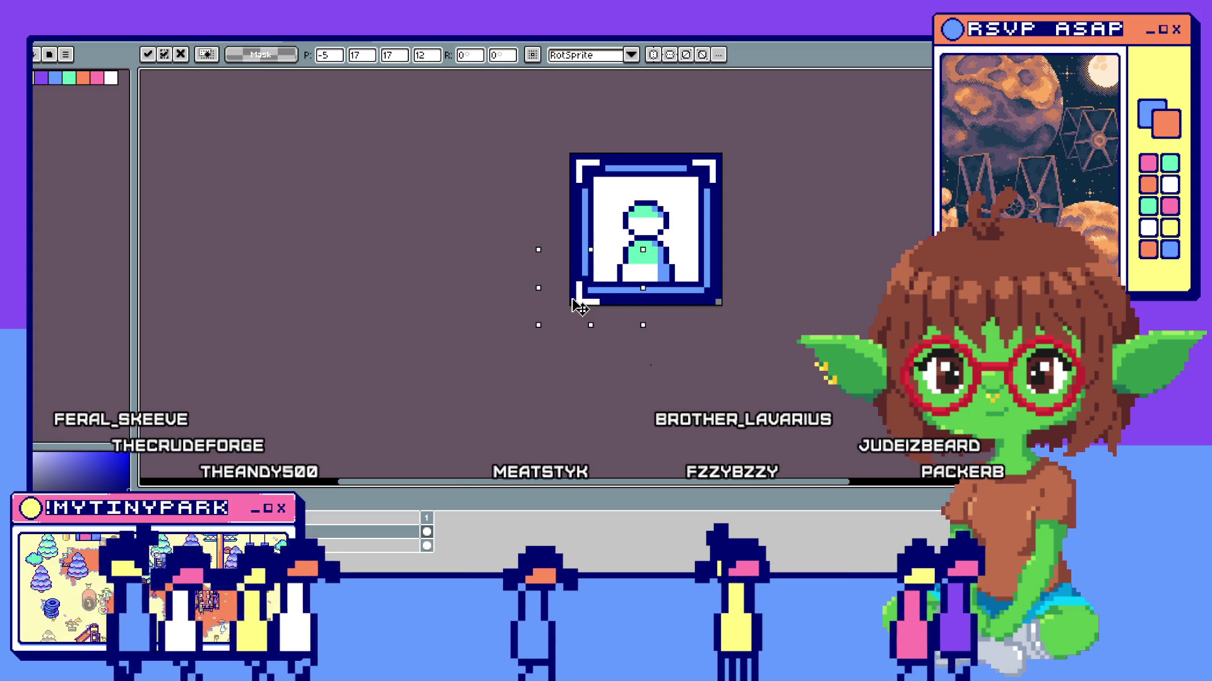
key(Escape)
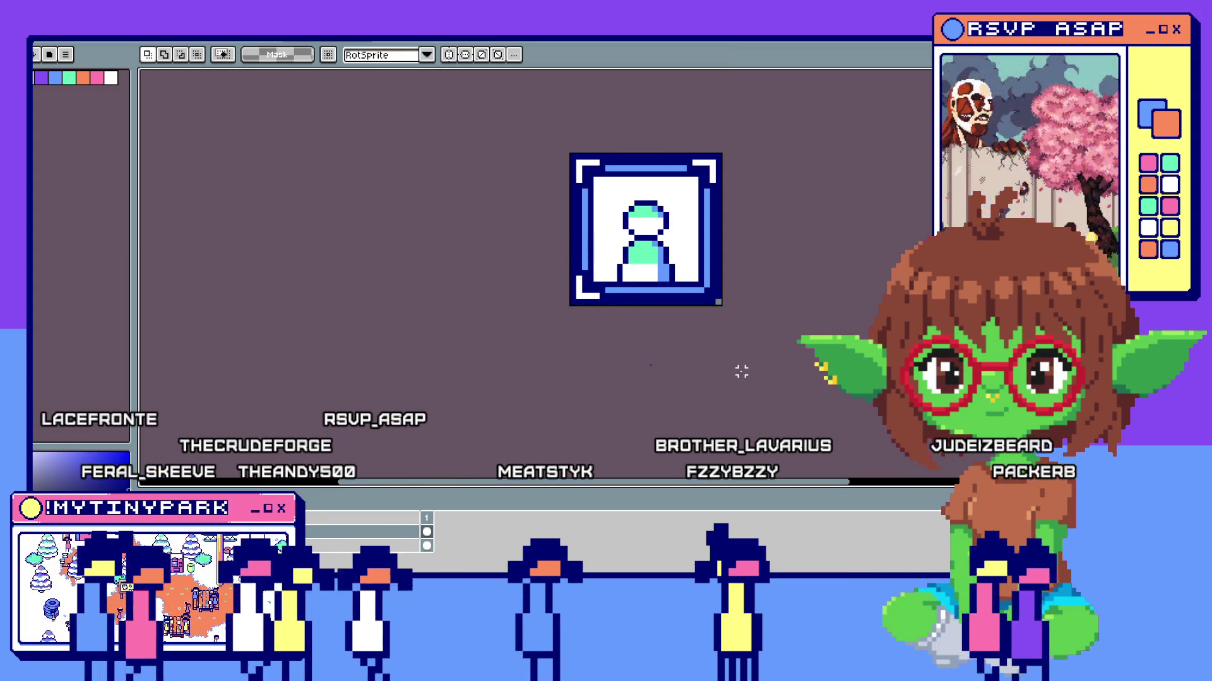
Paste another bracket, nudge it a pixel and commit it in the bottom-right corner.
drag(573, 256, 678, 330)
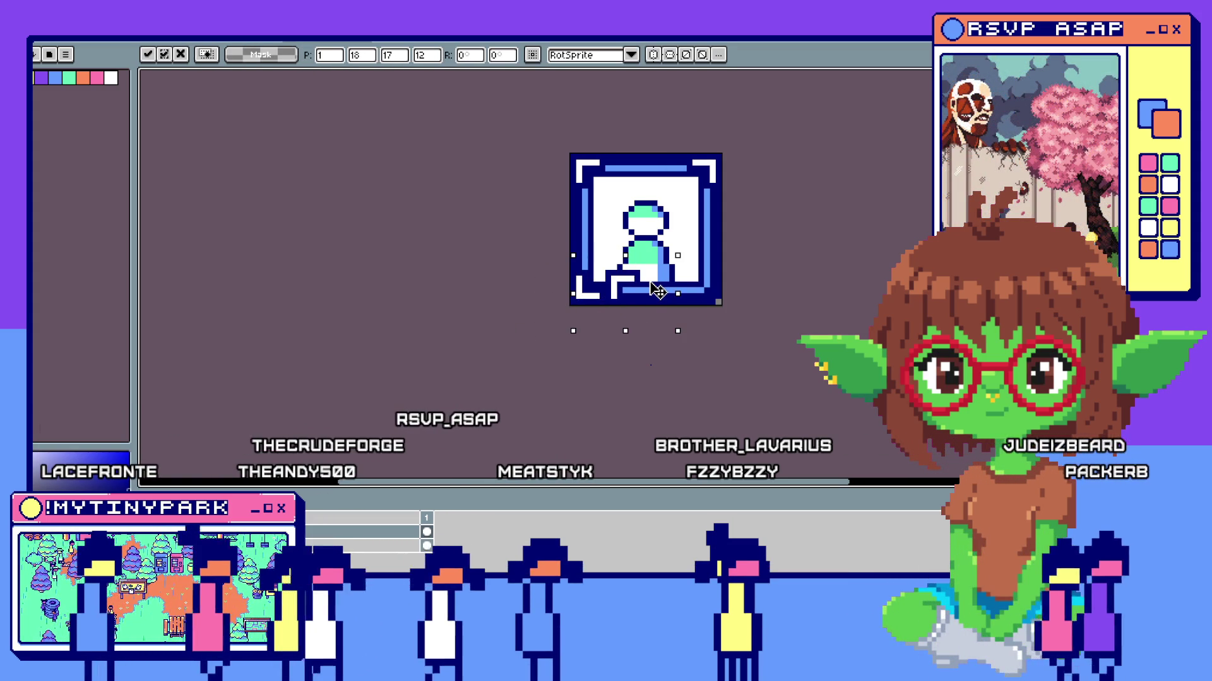
key(Right)
key(Up)
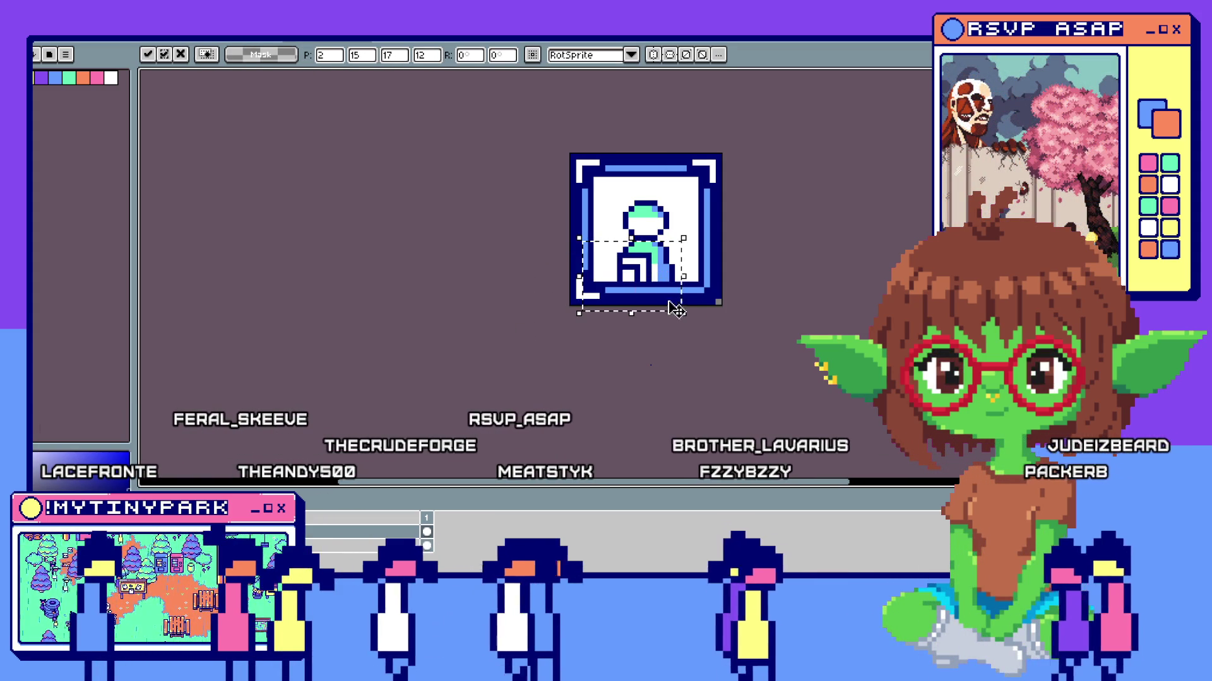
drag(674, 310, 714, 308)
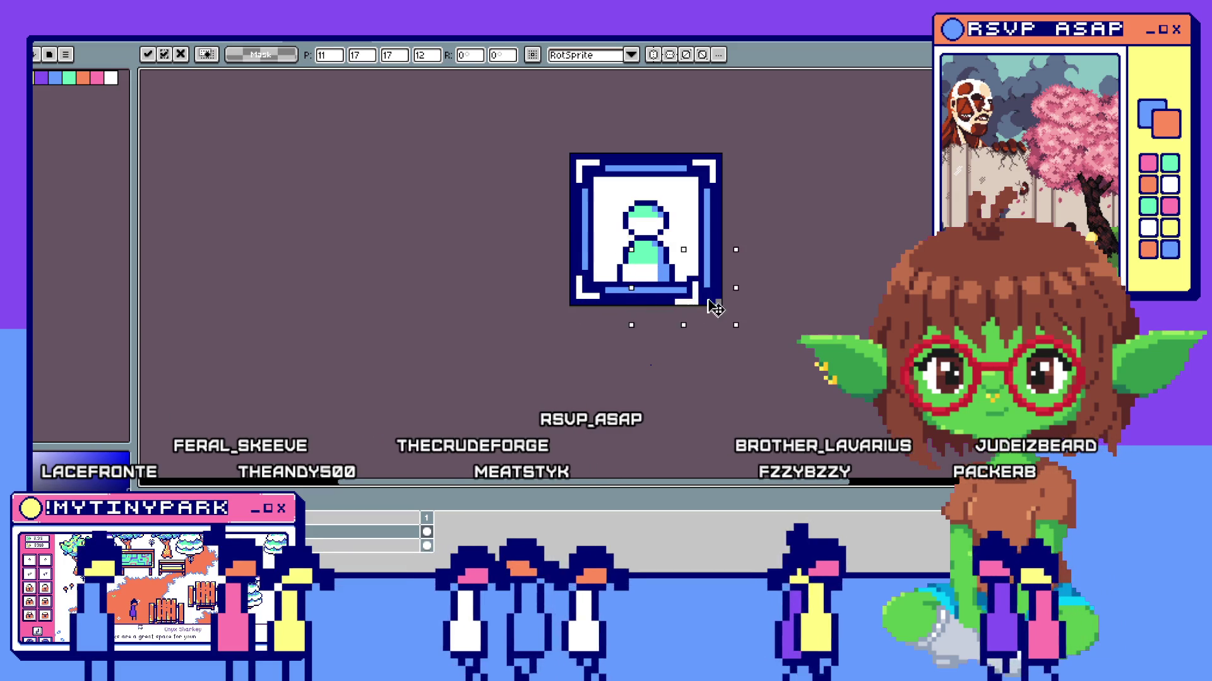
key(Escape)
scroll(714, 308, down, 5)
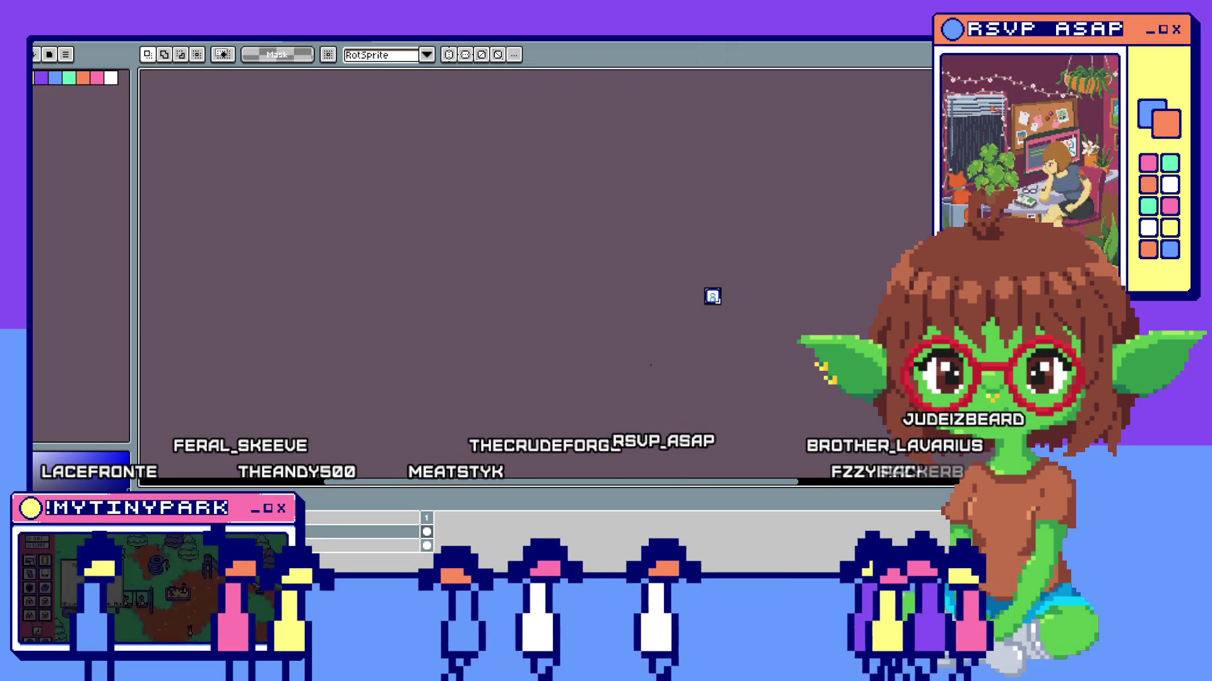
scroll(712, 296, up, 3)
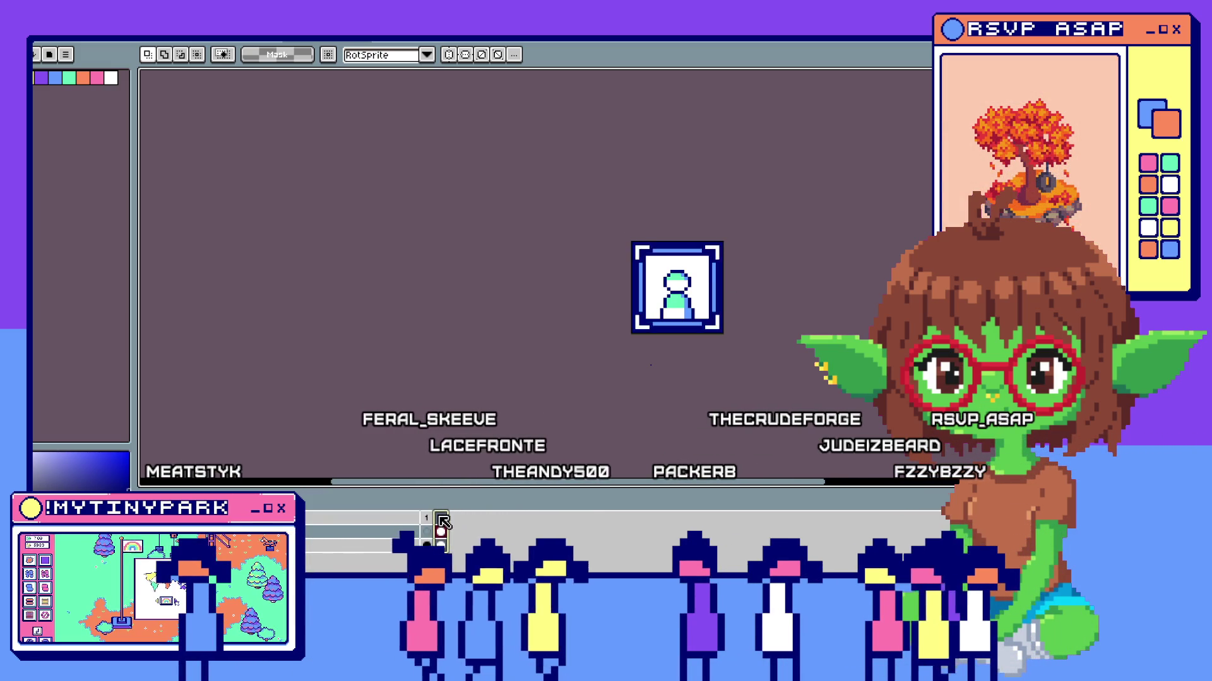
Add a second frame to the hire icon sprite with Alt+N.
key(alt+n)
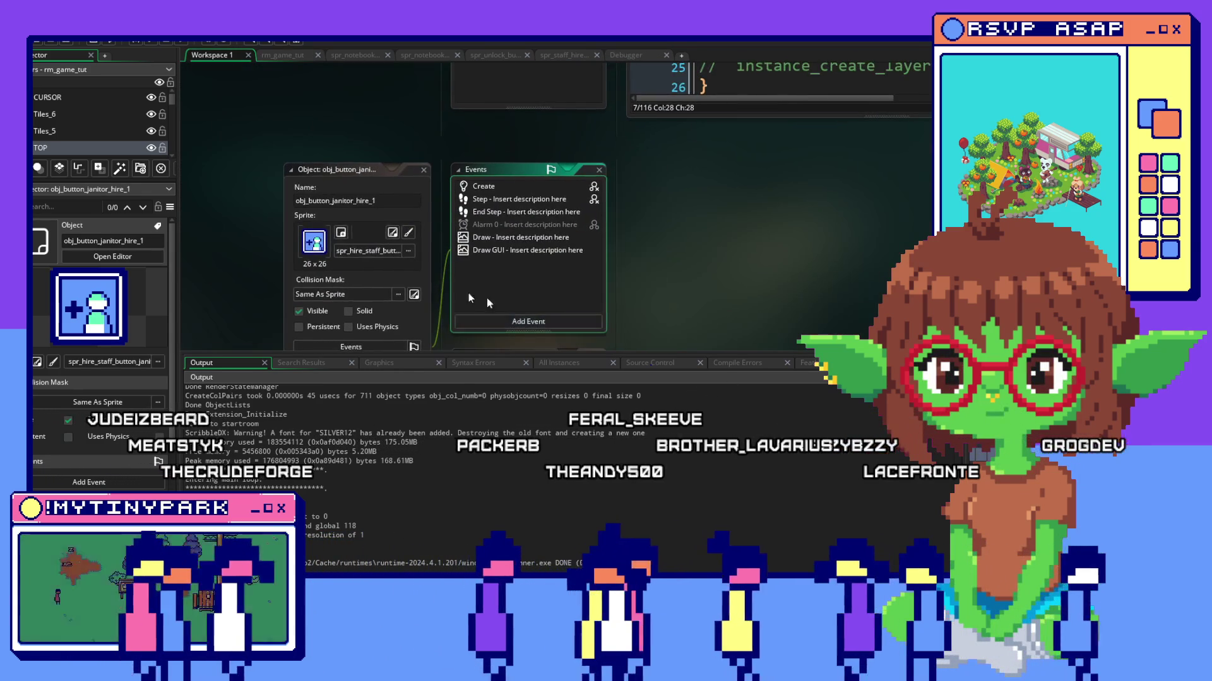
Rename the object from obj_button_janitor_hire_1 to obj_button_janitor_tab.
click(335, 201)
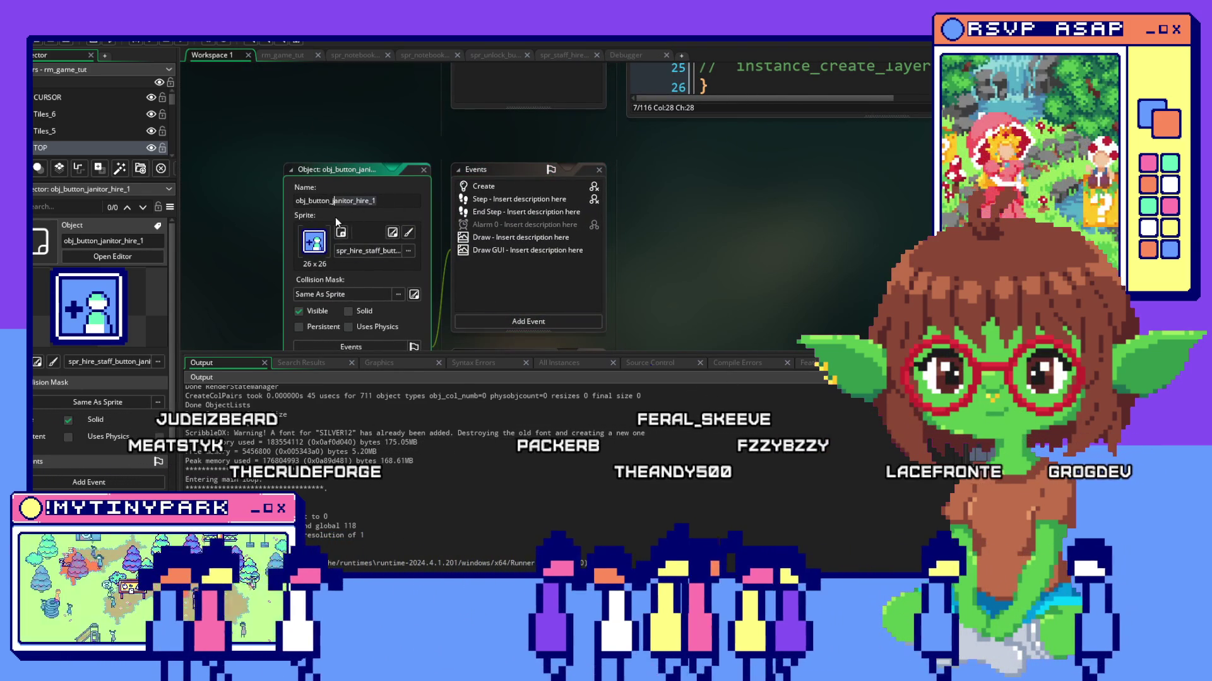
click(359, 202)
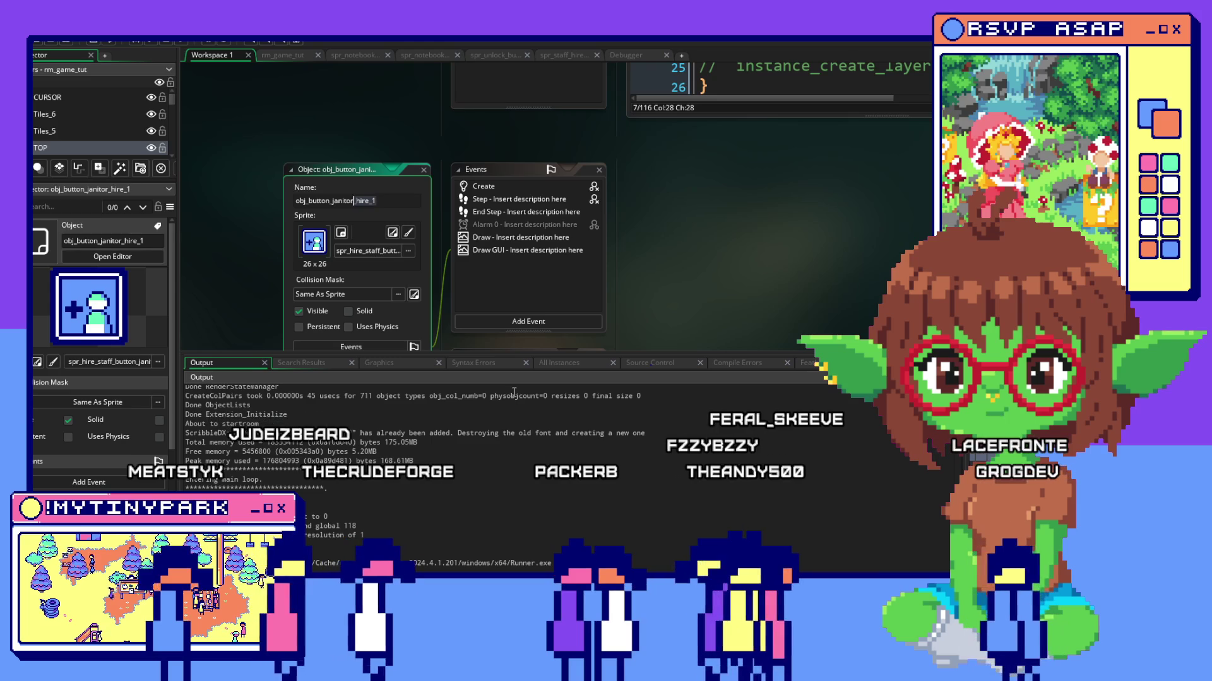
key(BackSpace)
key(BackSpace)
key(BackSpace)
text(tab)
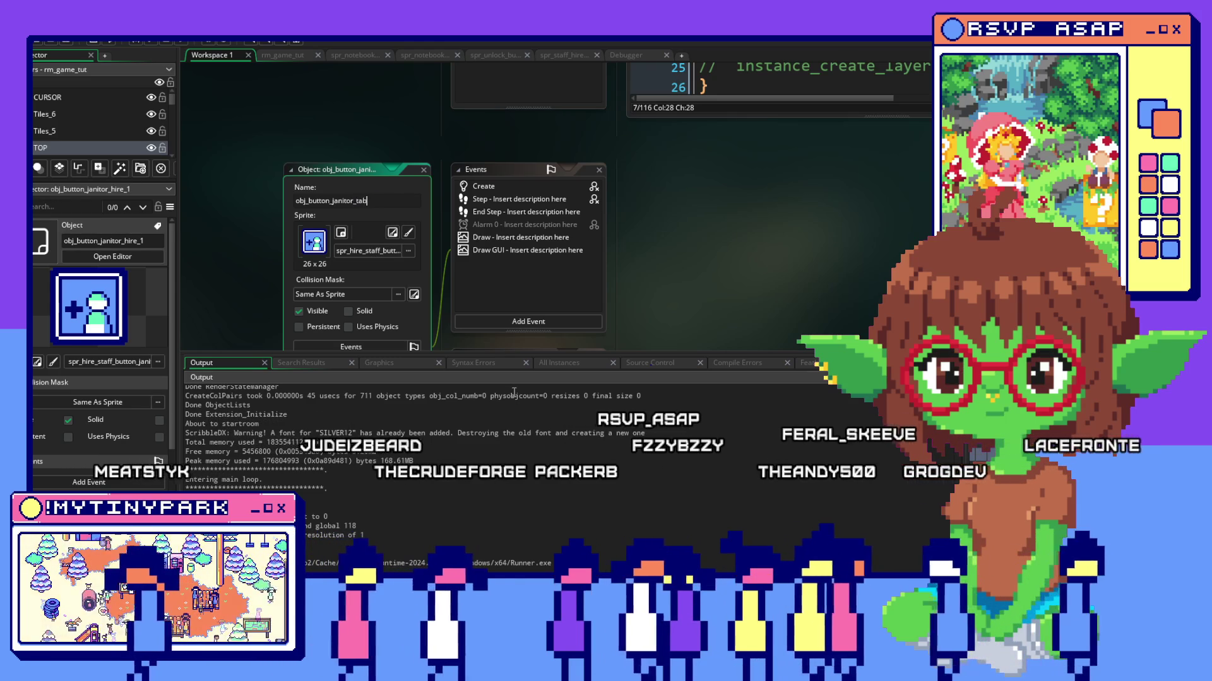
key(Return)
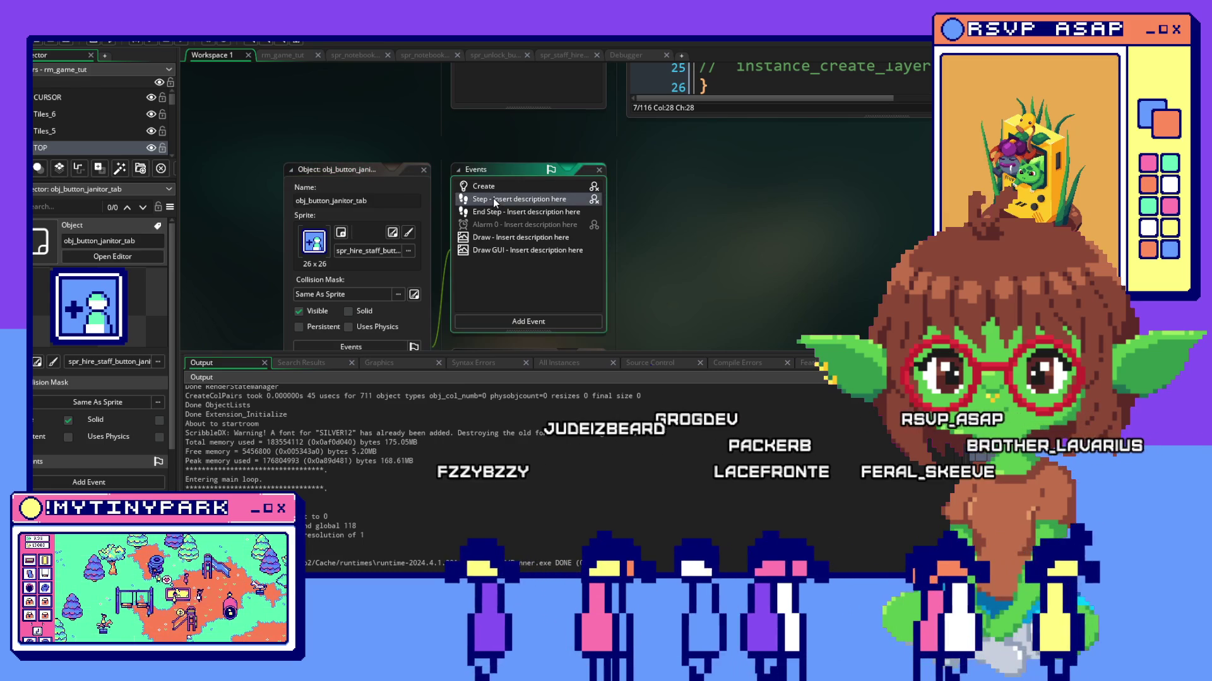
Widen the janitor tab button's Step event code editor to reveal longer lines, then switch to Aseprite.
double_click(494, 199)
scroll(703, 253, down, 3)
scroll(703, 252, down, 3)
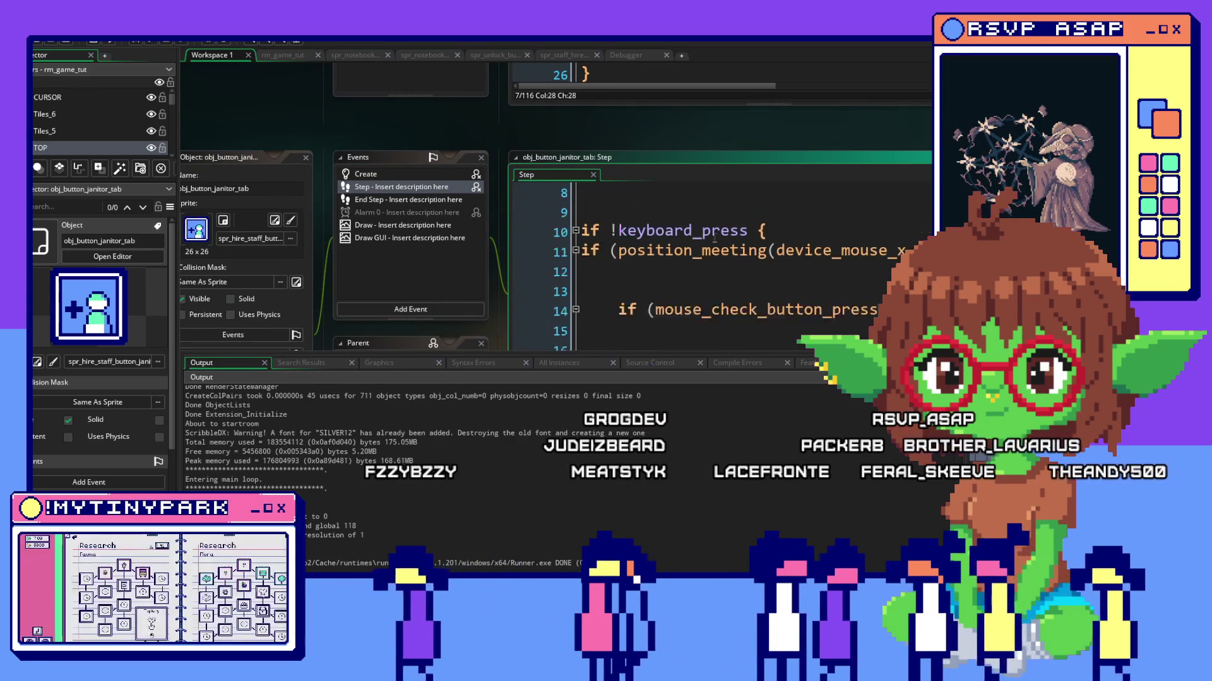
scroll(703, 252, up, 3)
scroll(702, 253, down, 2)
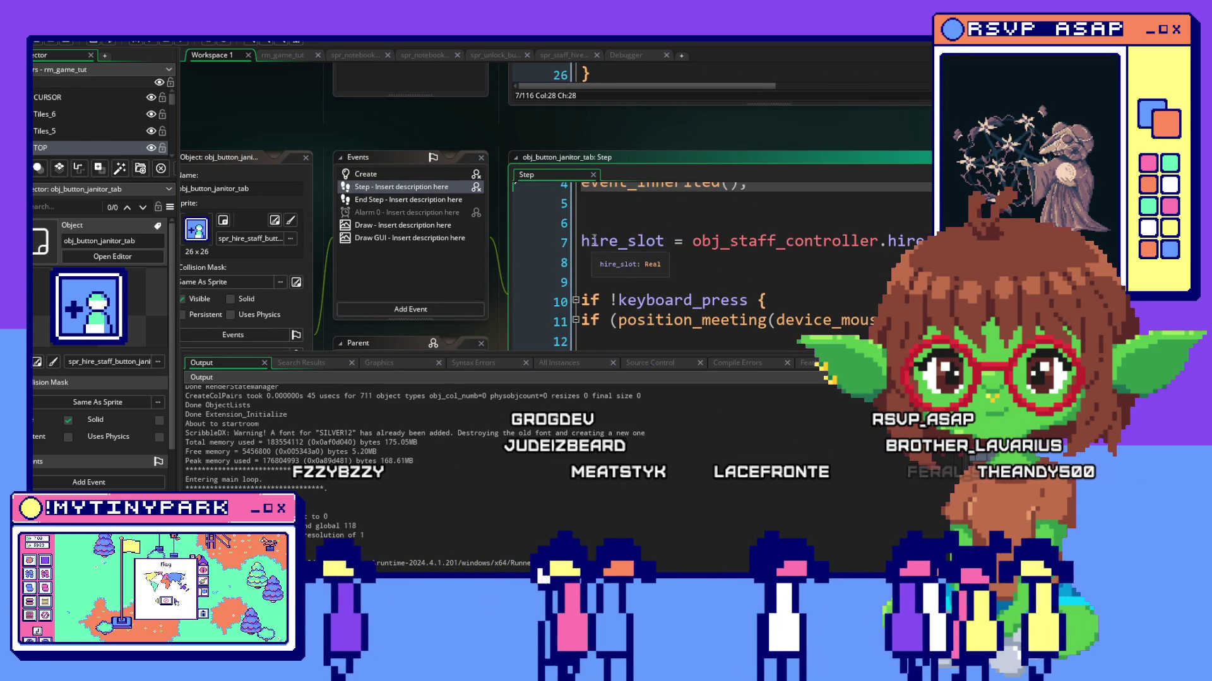
scroll(598, 257, up, 3)
click(581, 313)
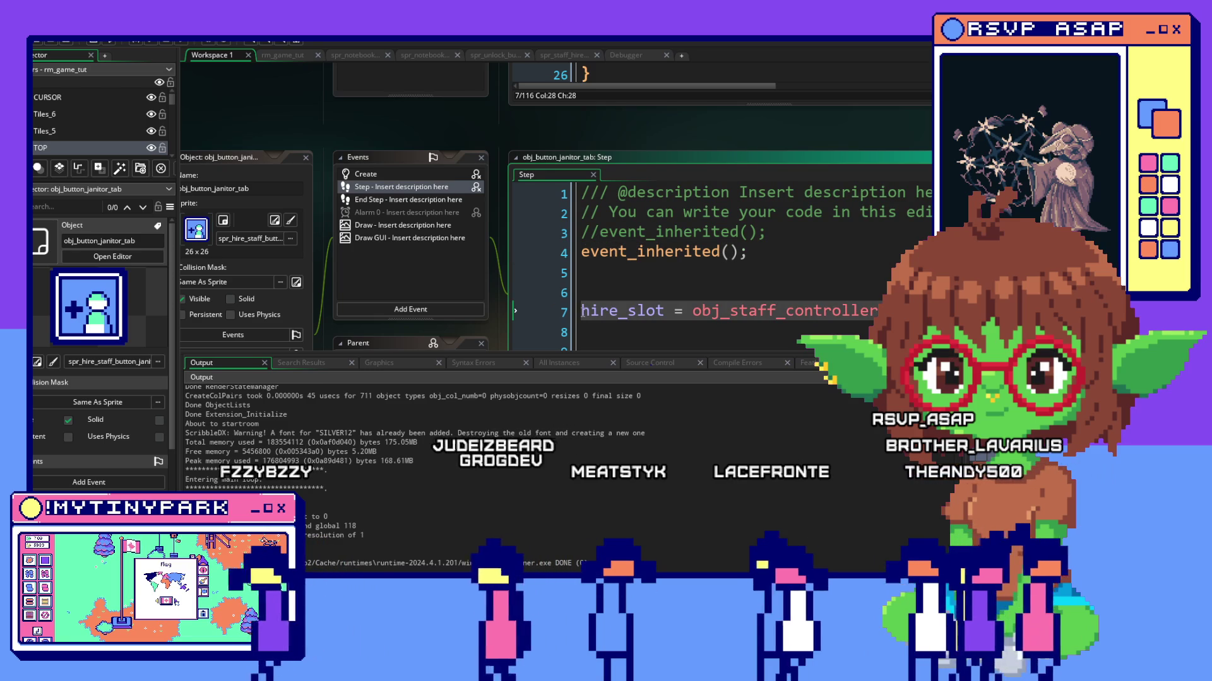
scroll(599, 285, down, 3)
scroll(599, 284, down, 3)
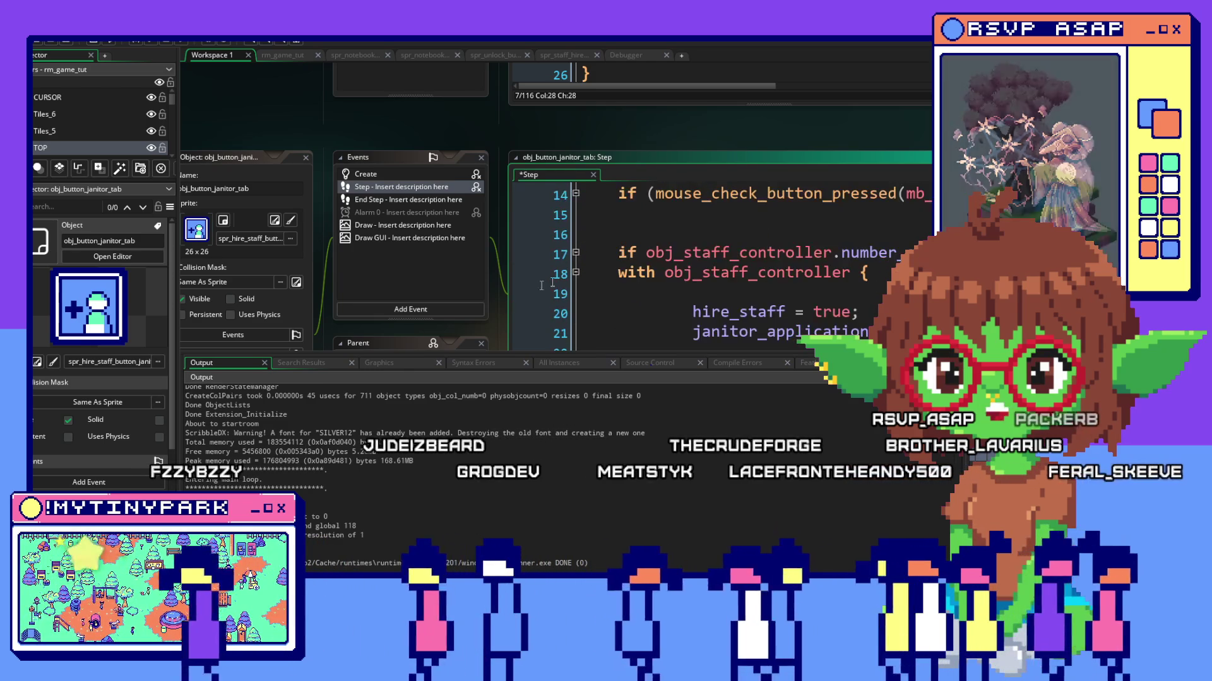
scroll(611, 274, down, 2)
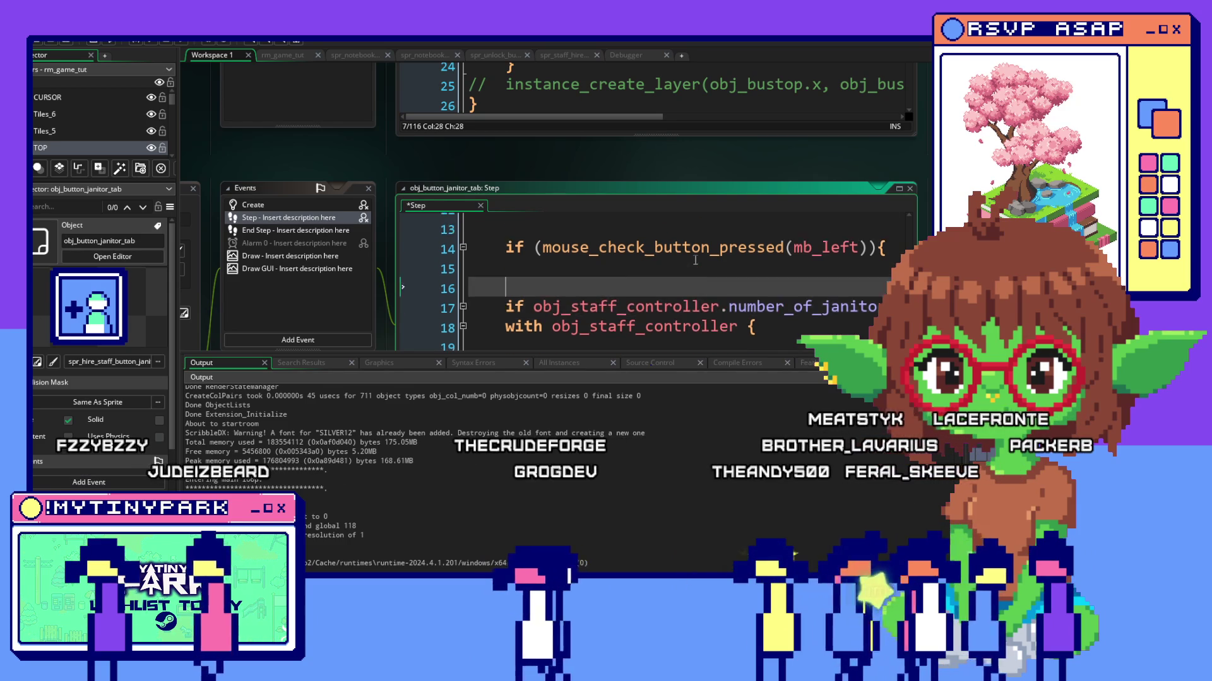
scroll(693, 265, up, 3)
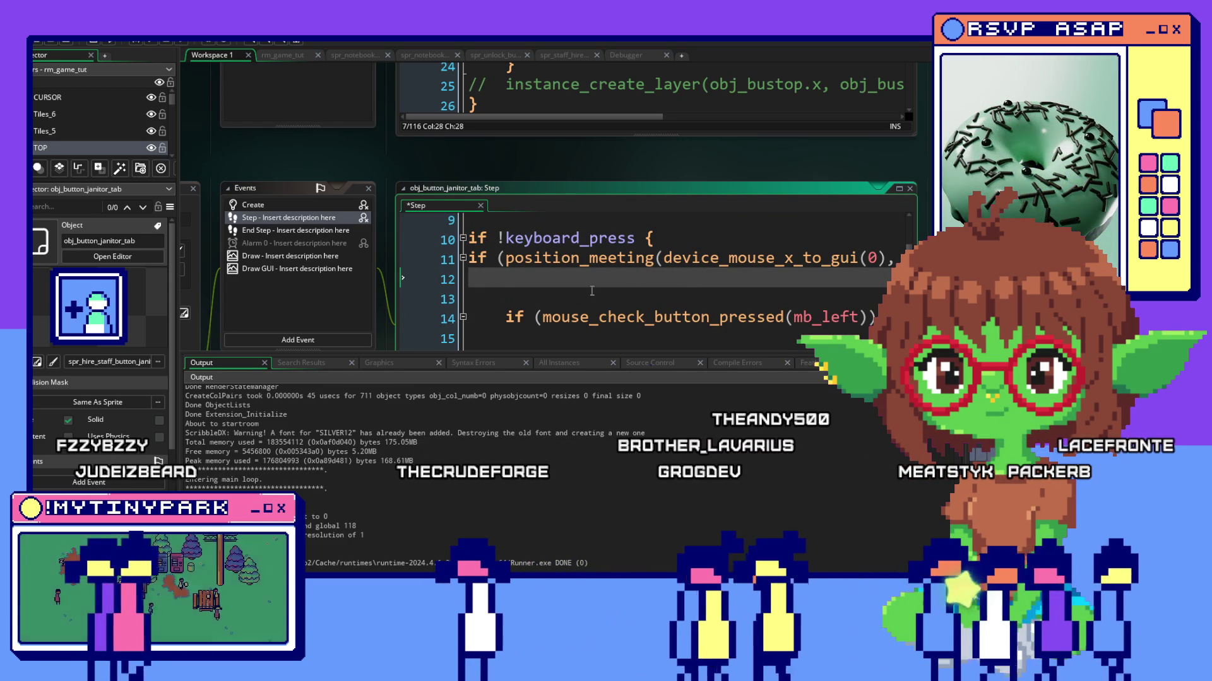
drag(693, 355, 690, 476)
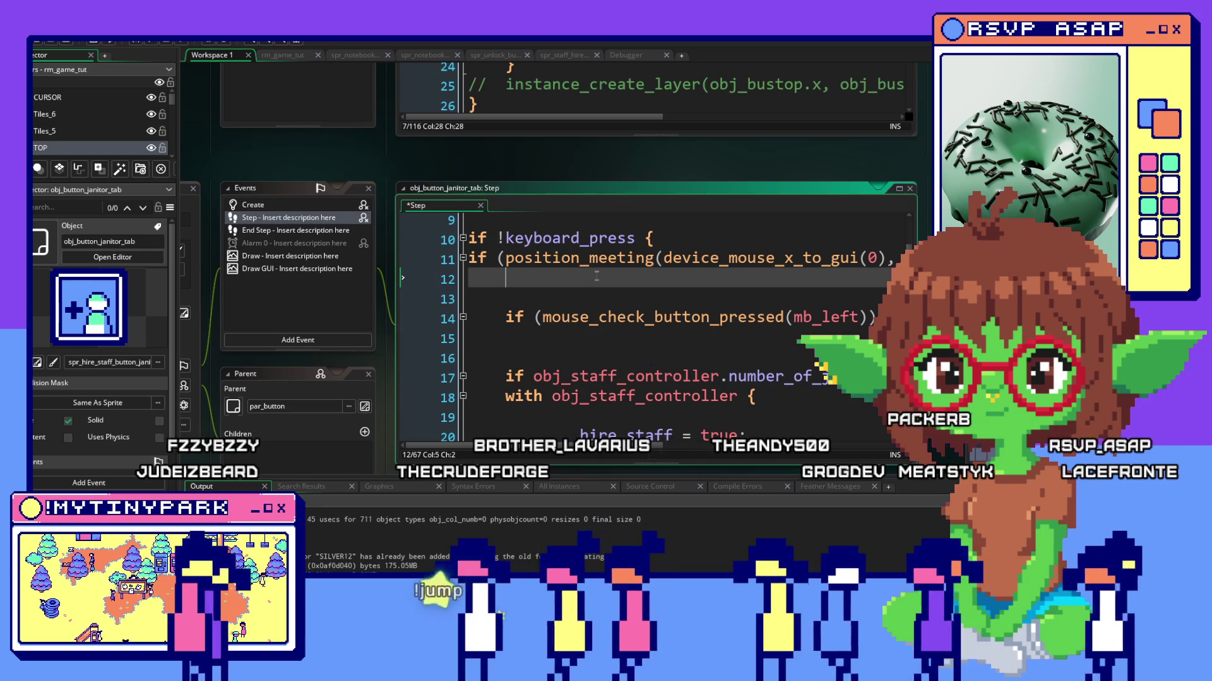
key(Return)
text(image_)
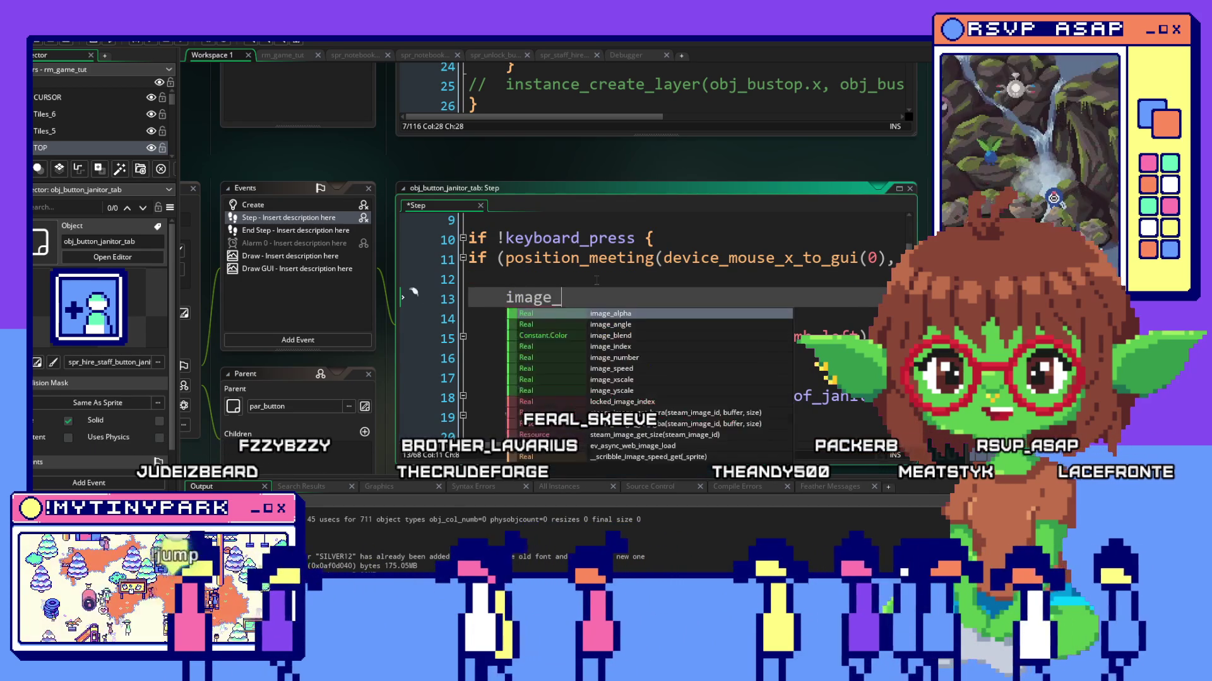
text(index = 1;)
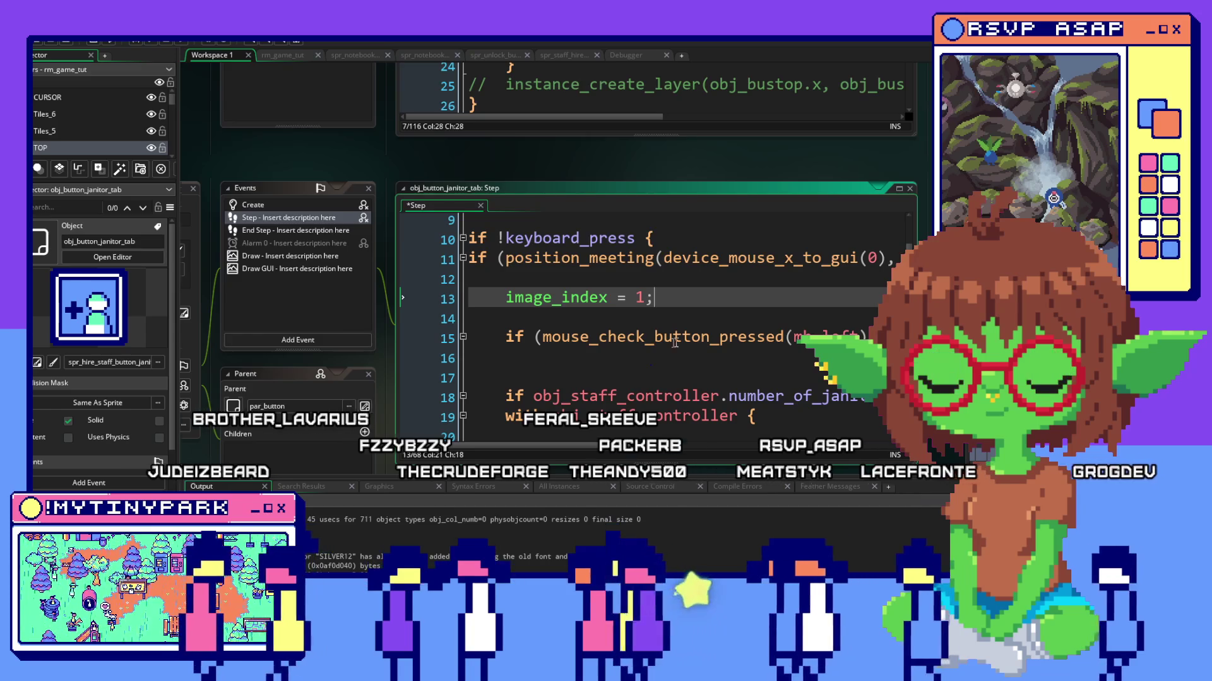
scroll(691, 341, down, 3)
scroll(647, 349, up, 3)
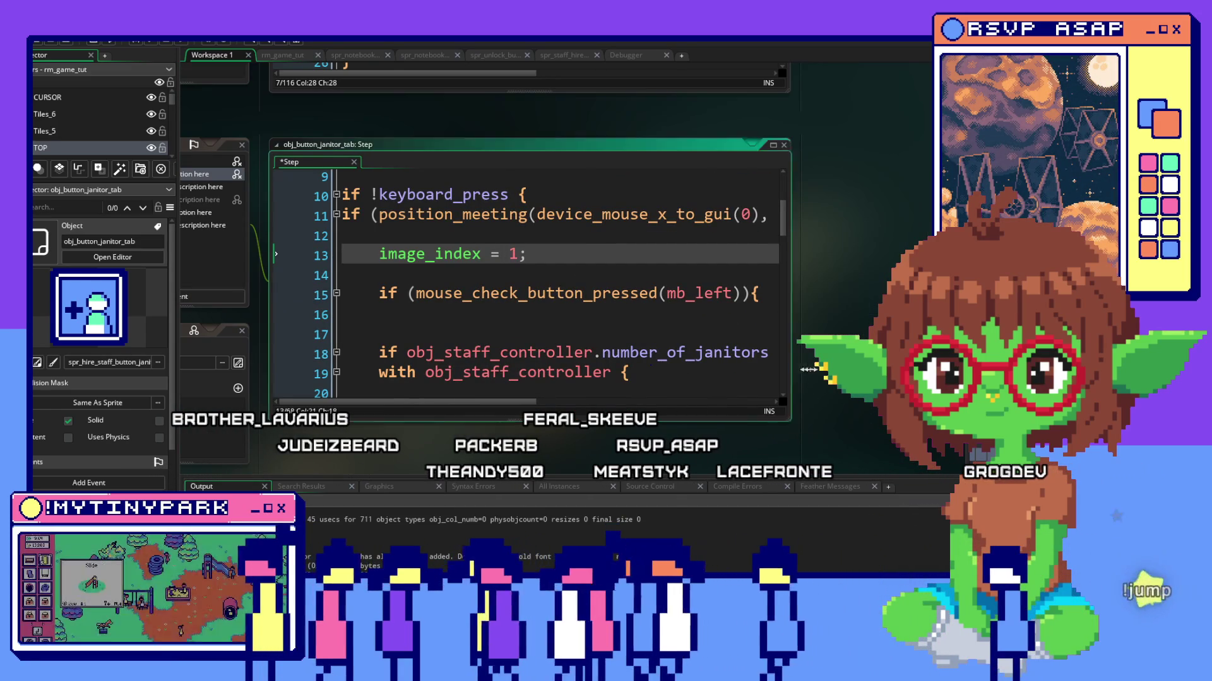
drag(785, 374, 928, 374)
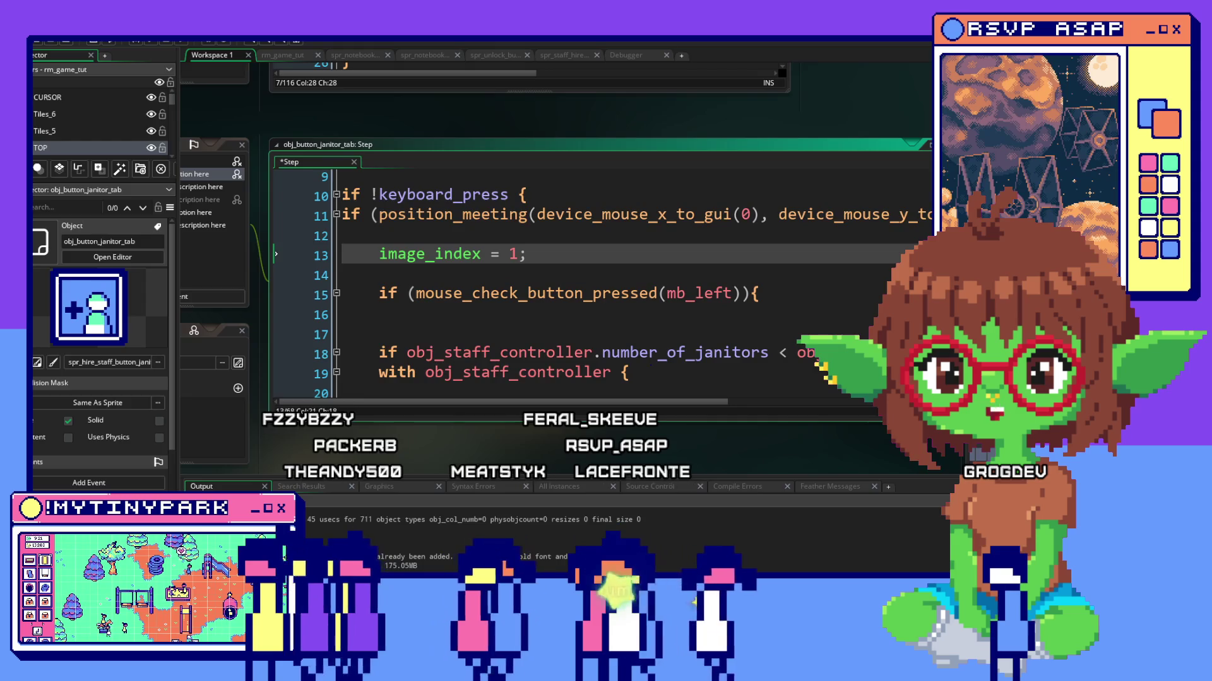
key(alt+Tab)
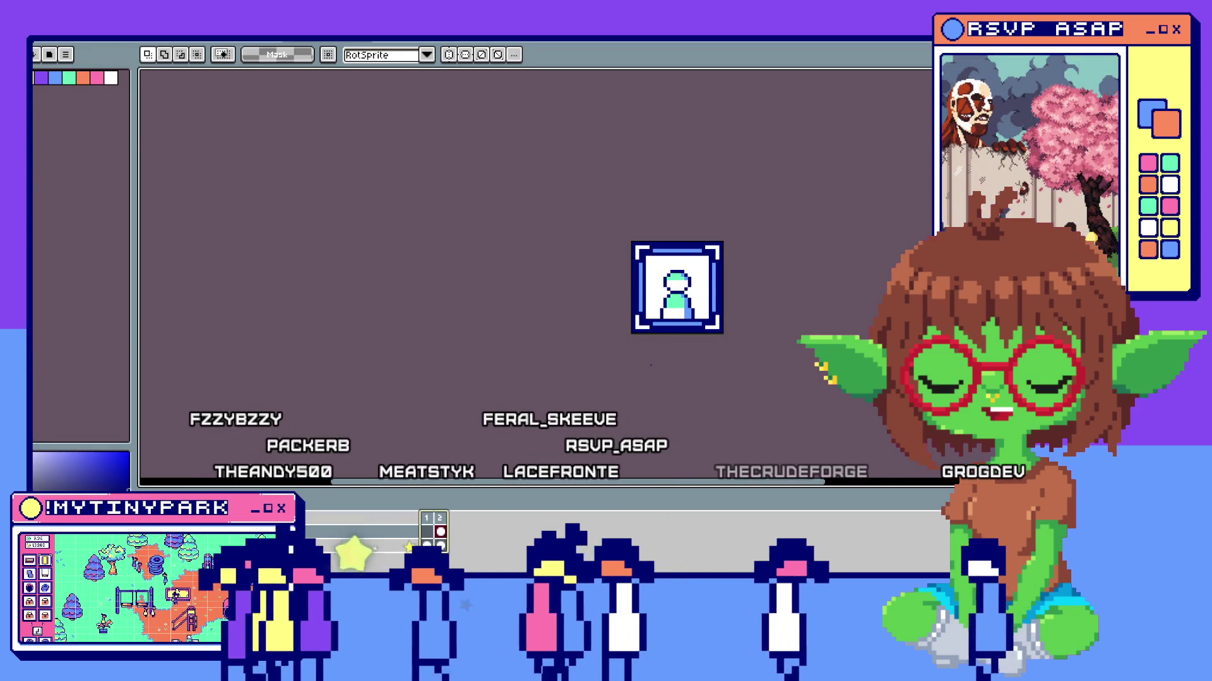
Return to GameMaker and place the cursor on the mouse-press check at line 15 of the Step code.
key(alt+Tab)
click(539, 294)
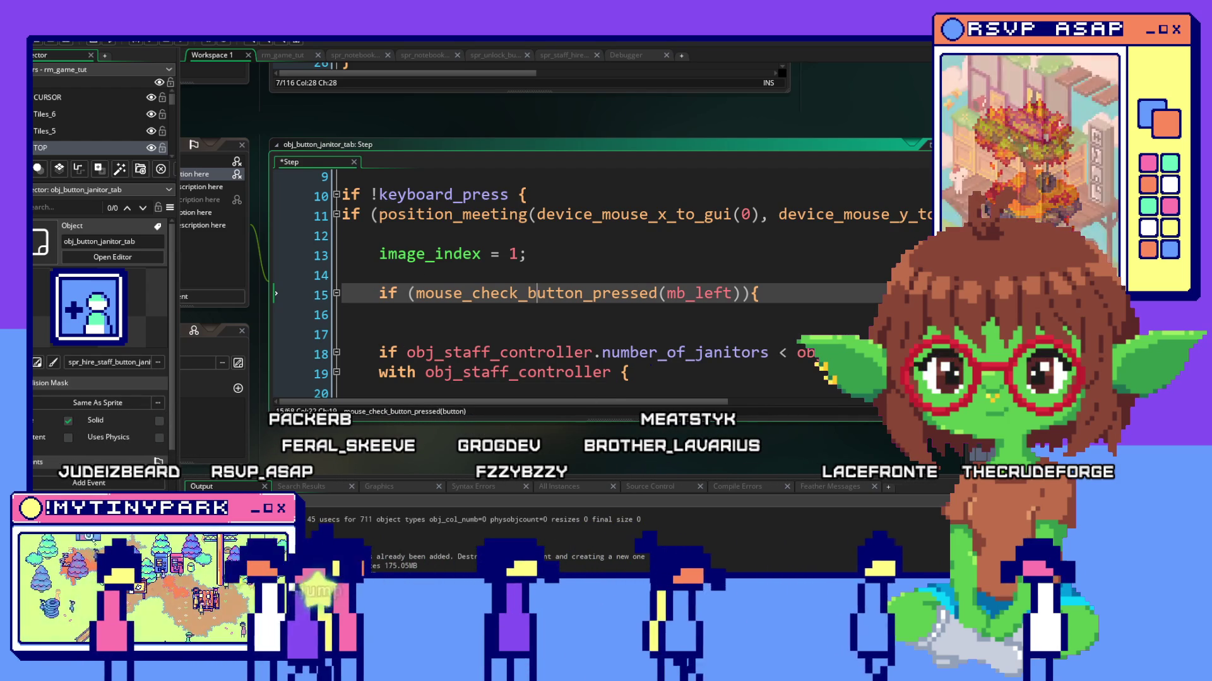
scroll(635, 317, down, 1)
scroll(634, 320, down, 1)
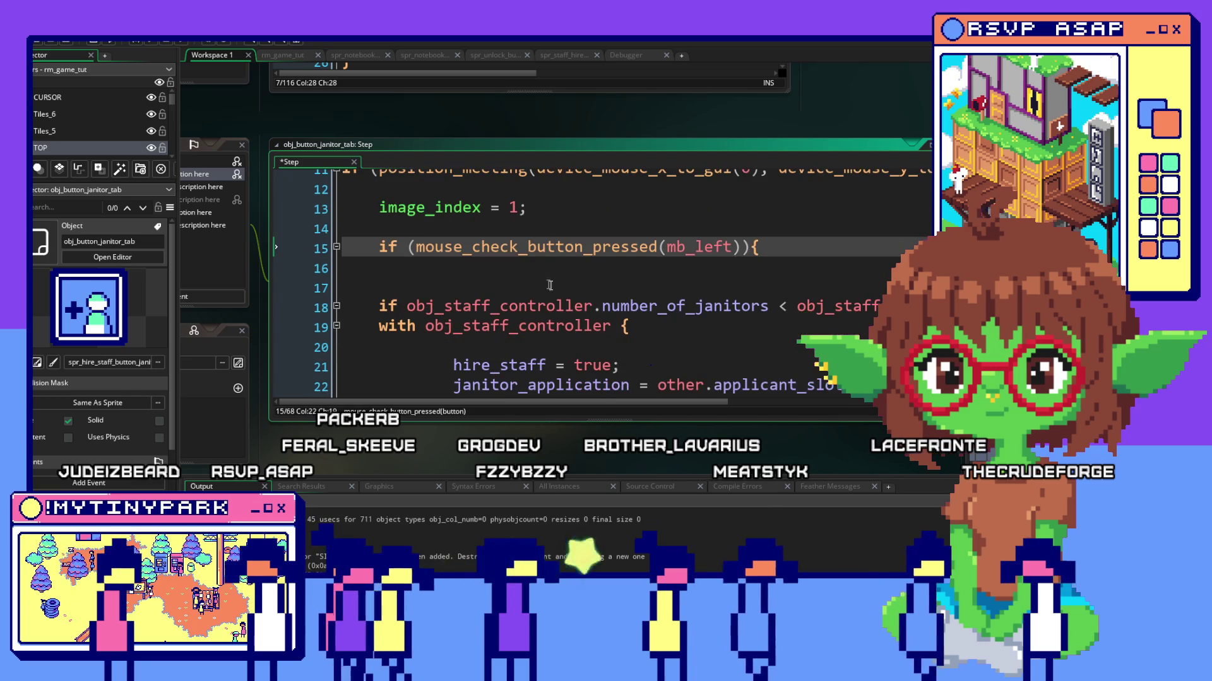
scroll(654, 266, down, 1)
scroll(654, 266, down, 2)
scroll(580, 264, up, 2)
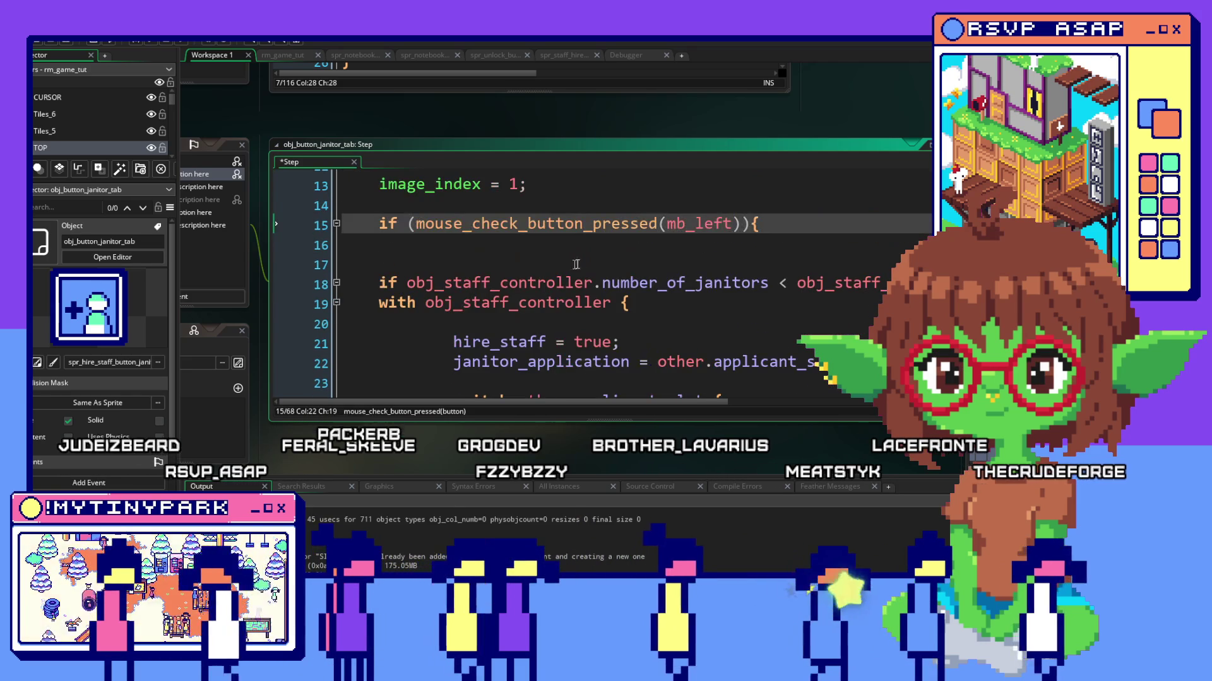
Fold the janitor count check at line 18 and cut the whole folded block out of the mouse-click check.
click(336, 283)
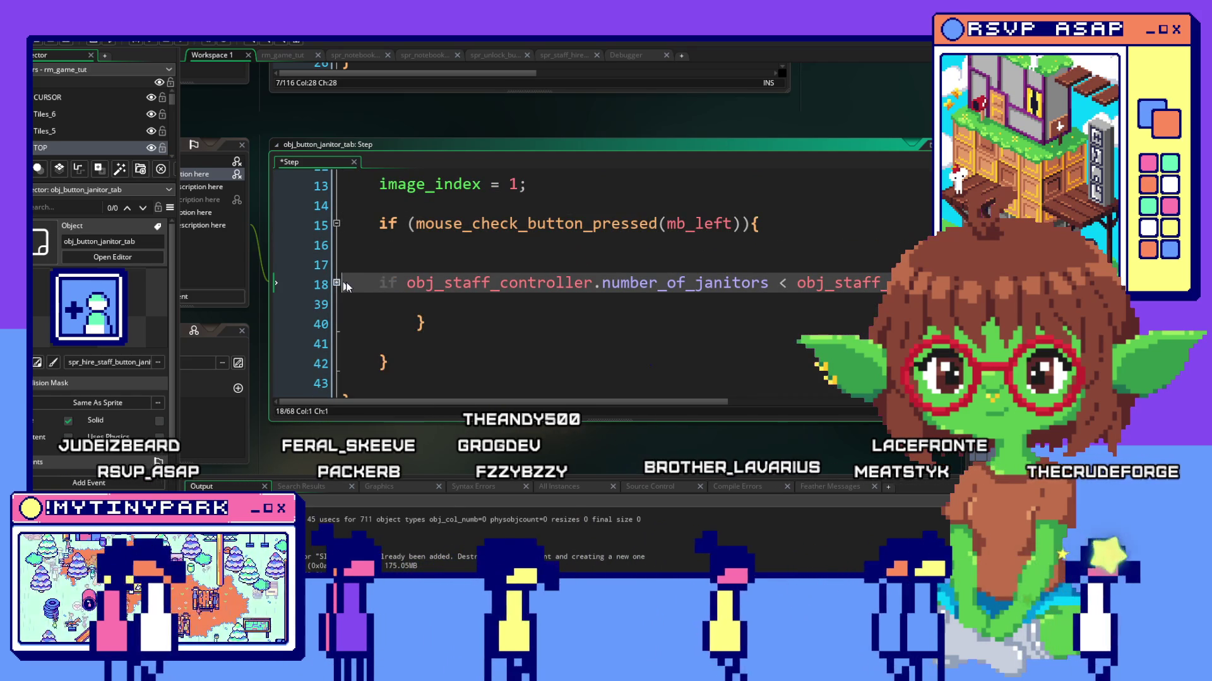
drag(342, 283, 881, 283)
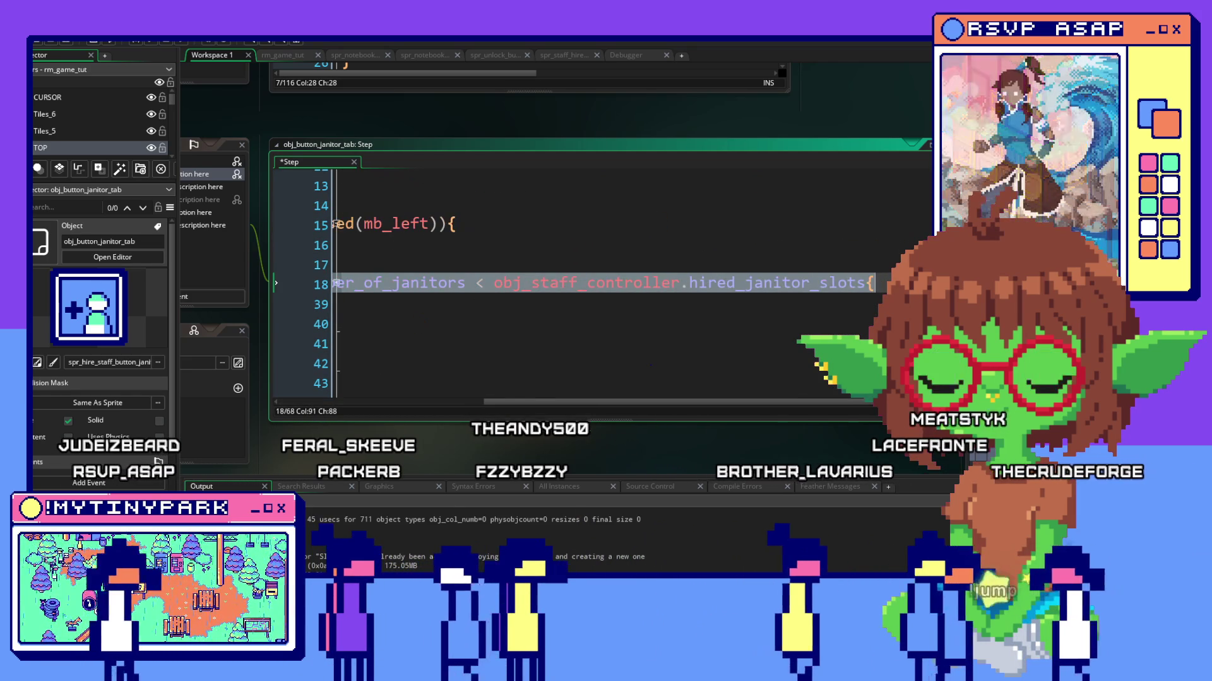
scroll(607, 284, down, 1)
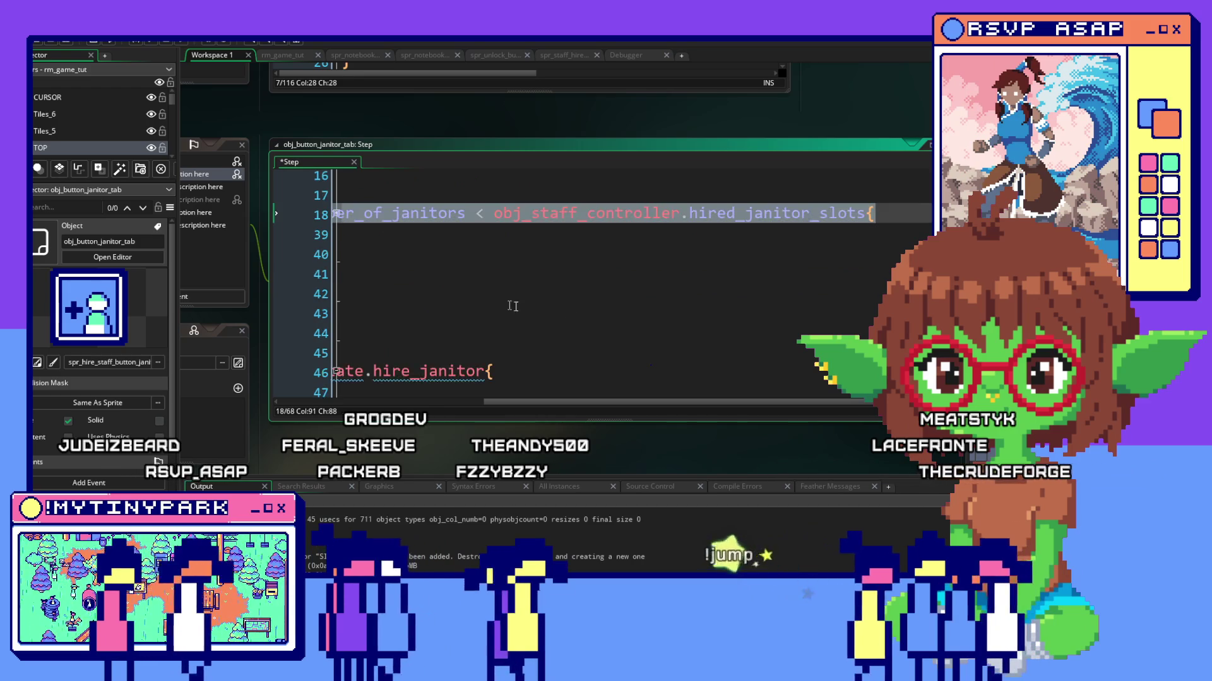
scroll(606, 284, down, 1)
key(ctrl+x)
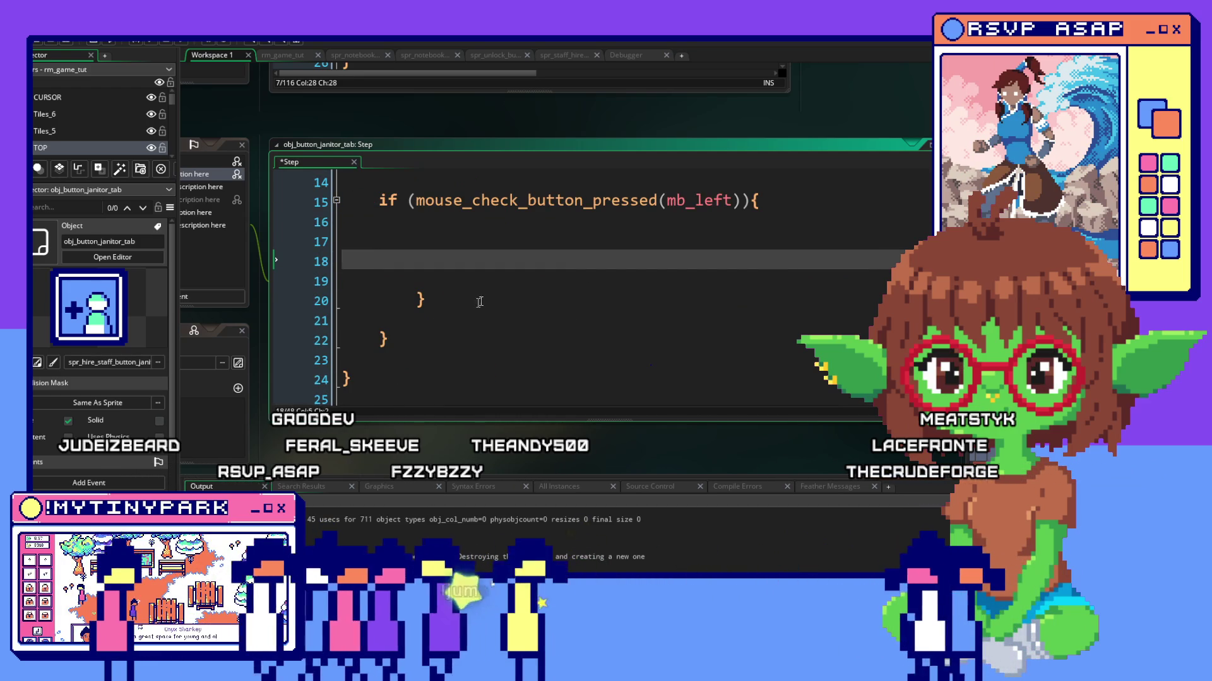
click(409, 301)
scroll(409, 301, up, 2)
scroll(408, 302, down, 2)
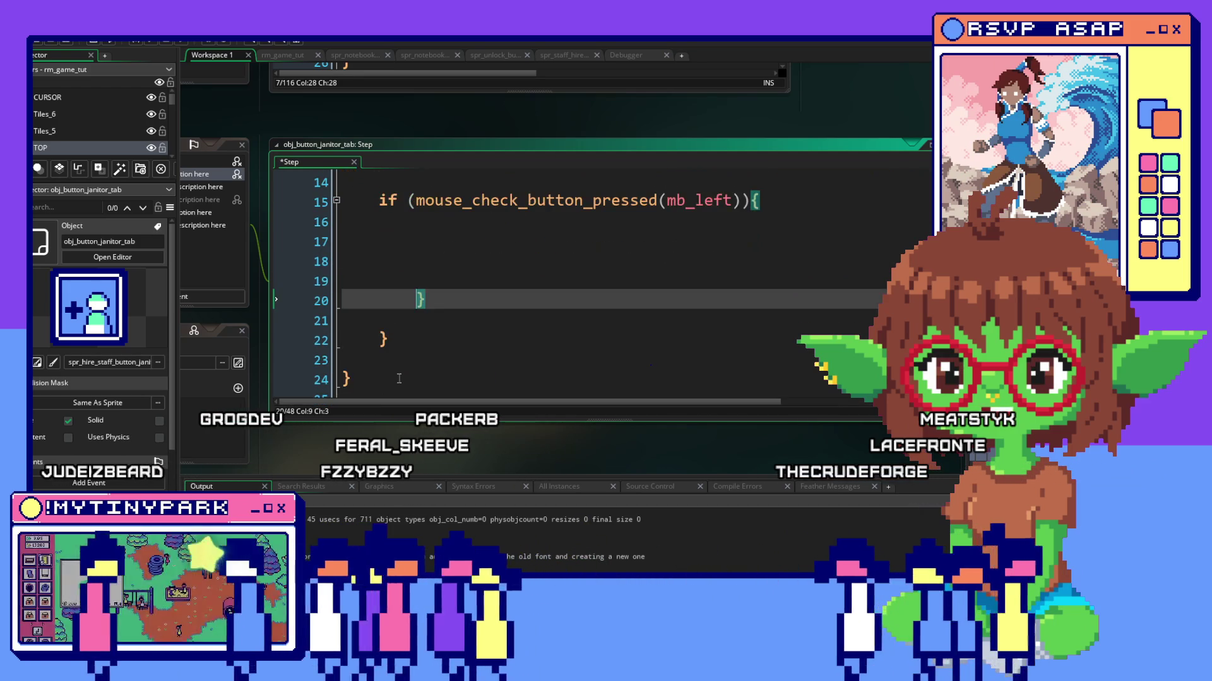
scroll(443, 308, down, 3)
scroll(474, 312, up, 2)
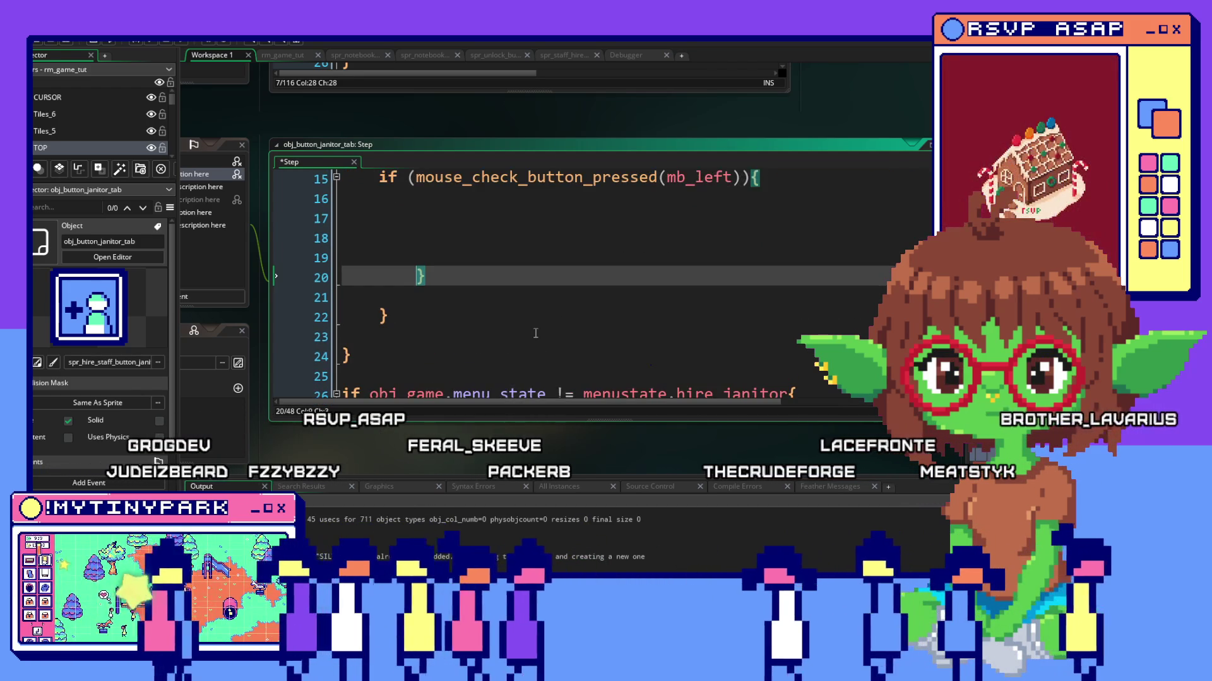
click(495, 236)
scroll(495, 237, up, 2)
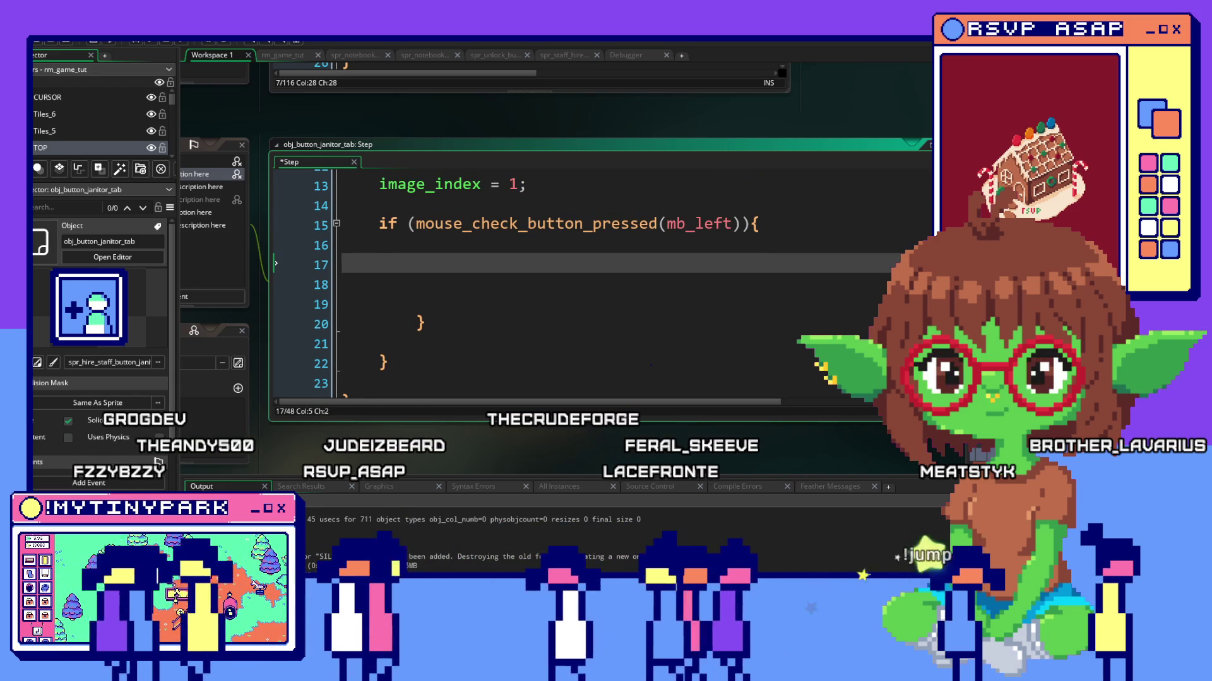
scroll(798, 348, up, 5)
scroll(798, 348, up, 4)
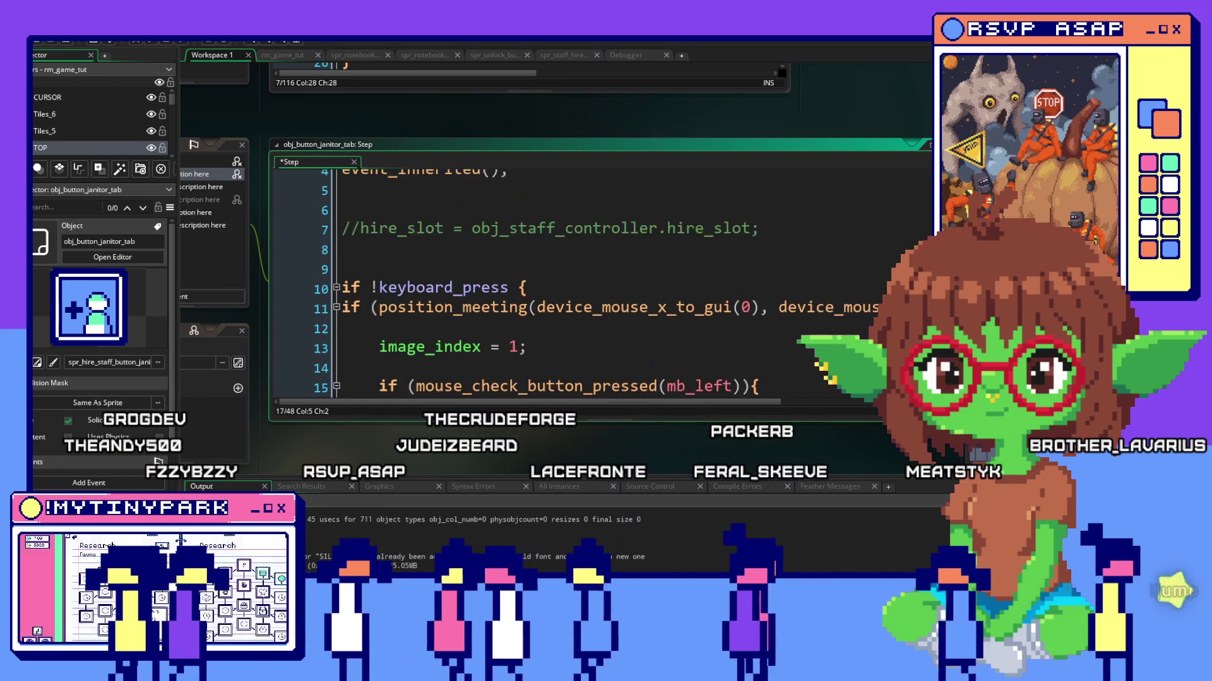
ctrl+scroll(798, 348, down, 3)
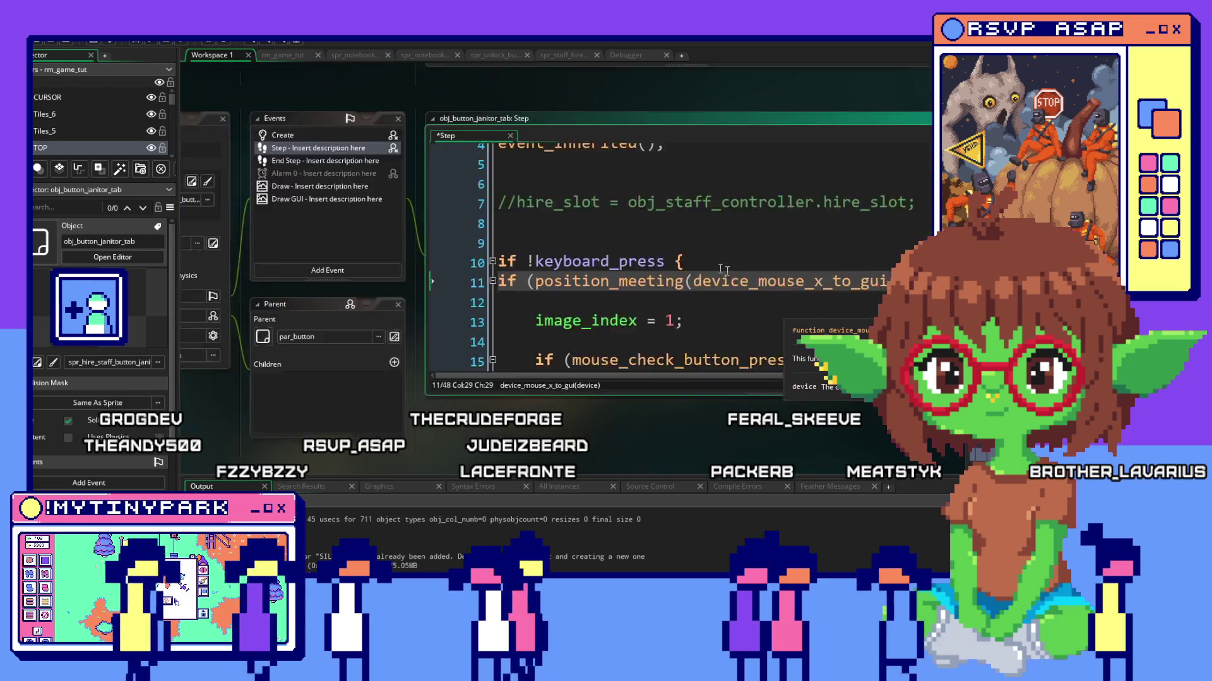
Review the position check on line 11 and the closing brace on line 22 of the Step code.
click(623, 235)
scroll(676, 276, down, 3)
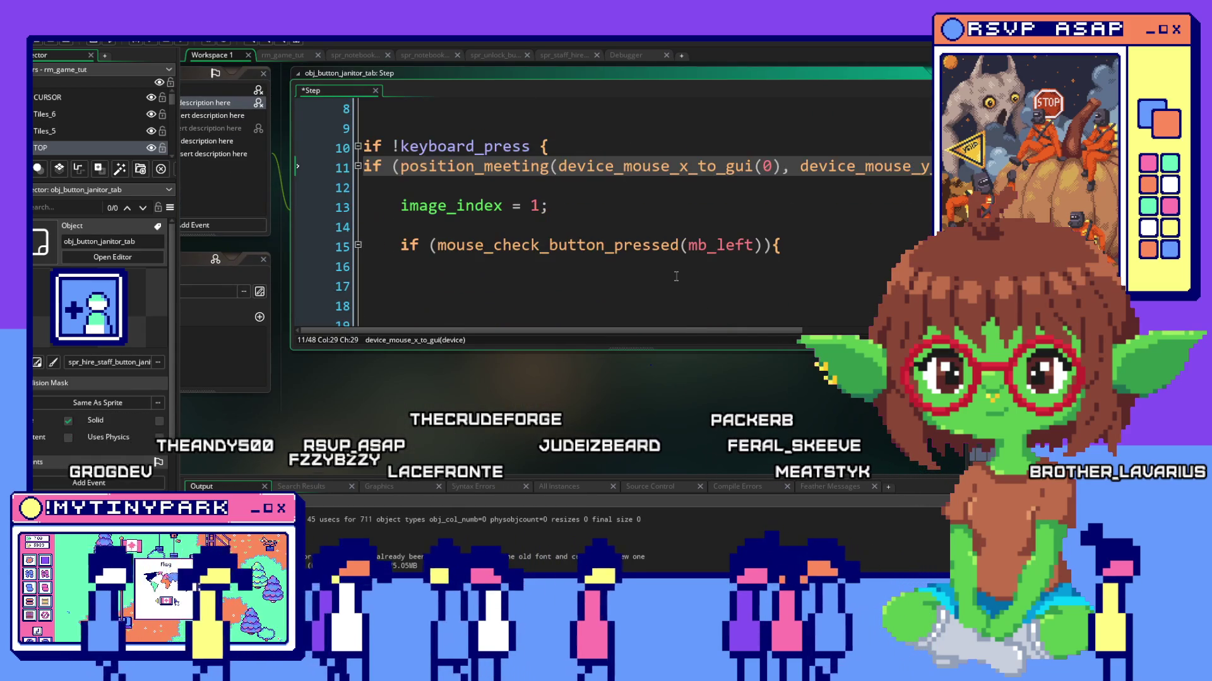
scroll(676, 275, up, 4)
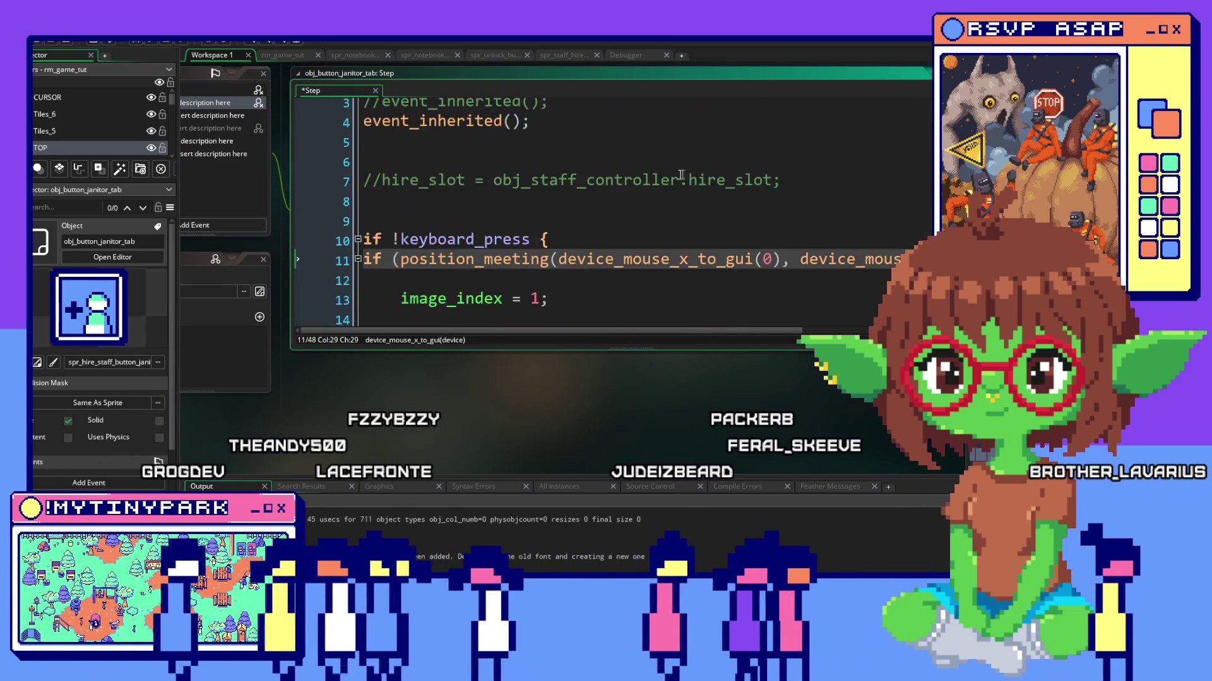
scroll(686, 174, up, 3)
scroll(685, 174, down, 1)
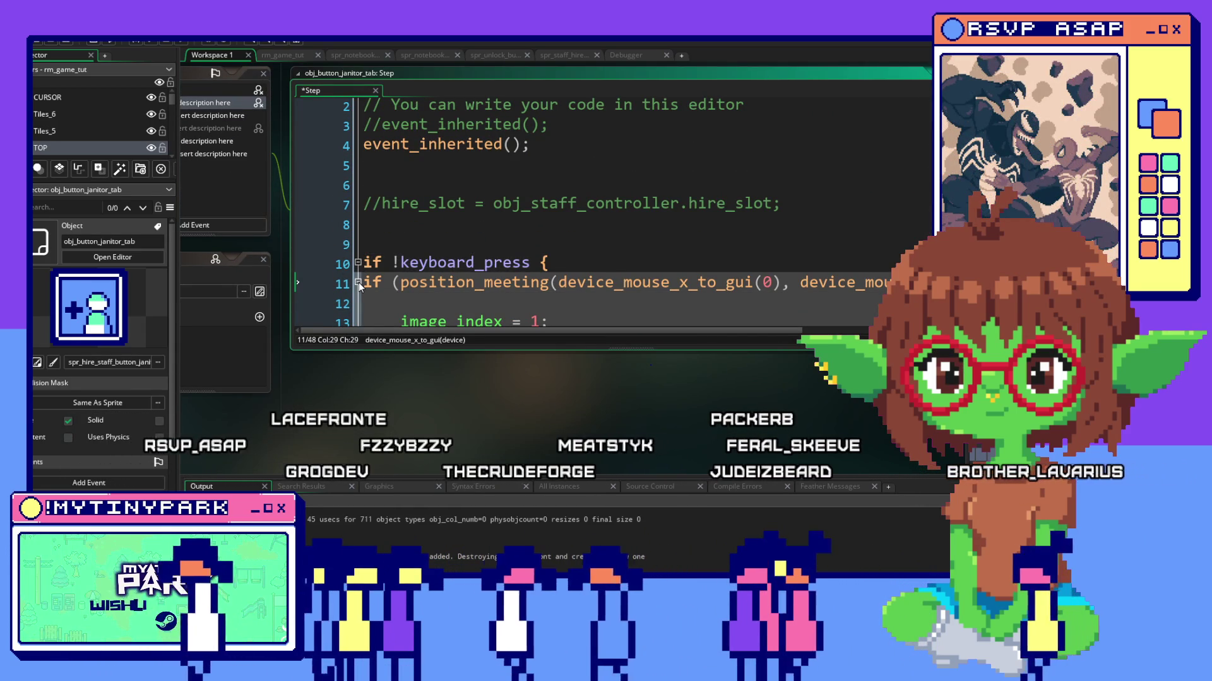
scroll(477, 282, down, 2)
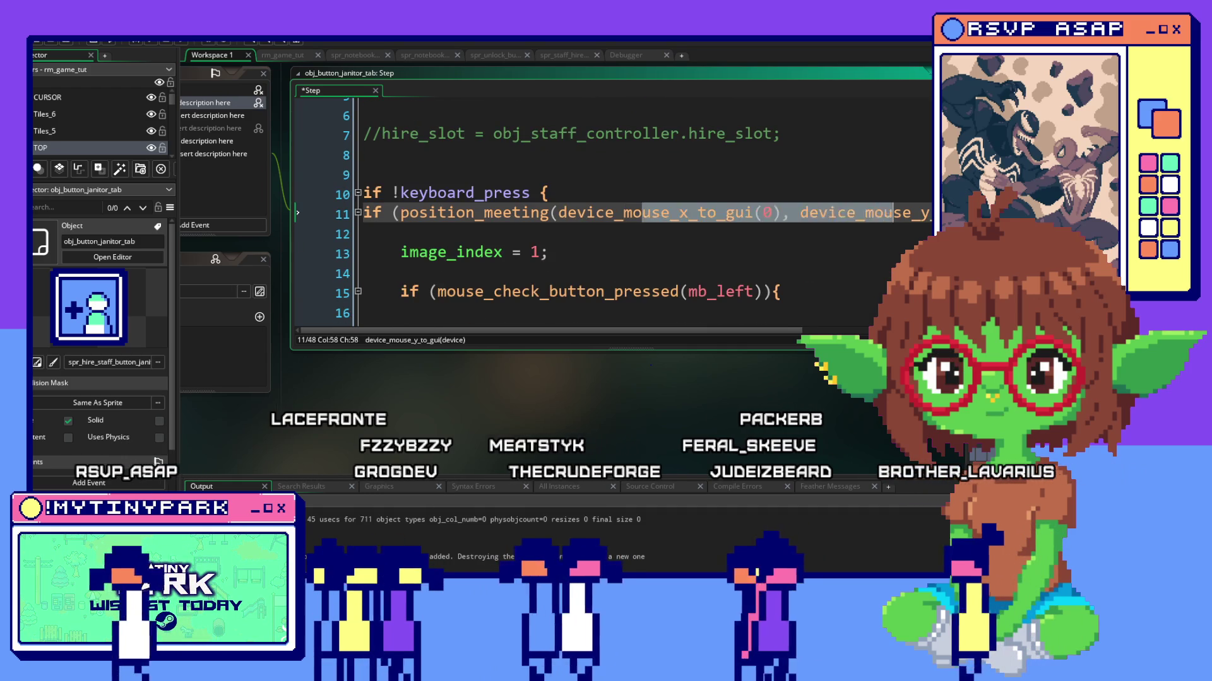
drag(920, 207, 928, 210)
click(864, 216)
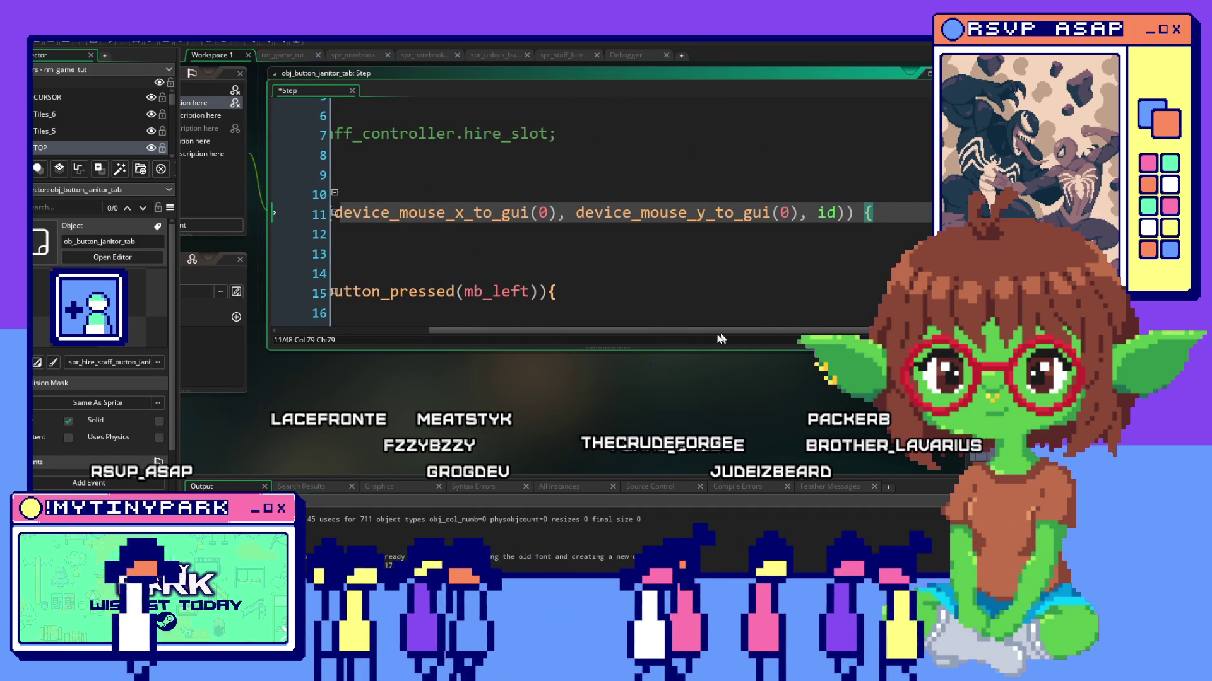
drag(670, 337, 379, 337)
scroll(474, 208, down, 3)
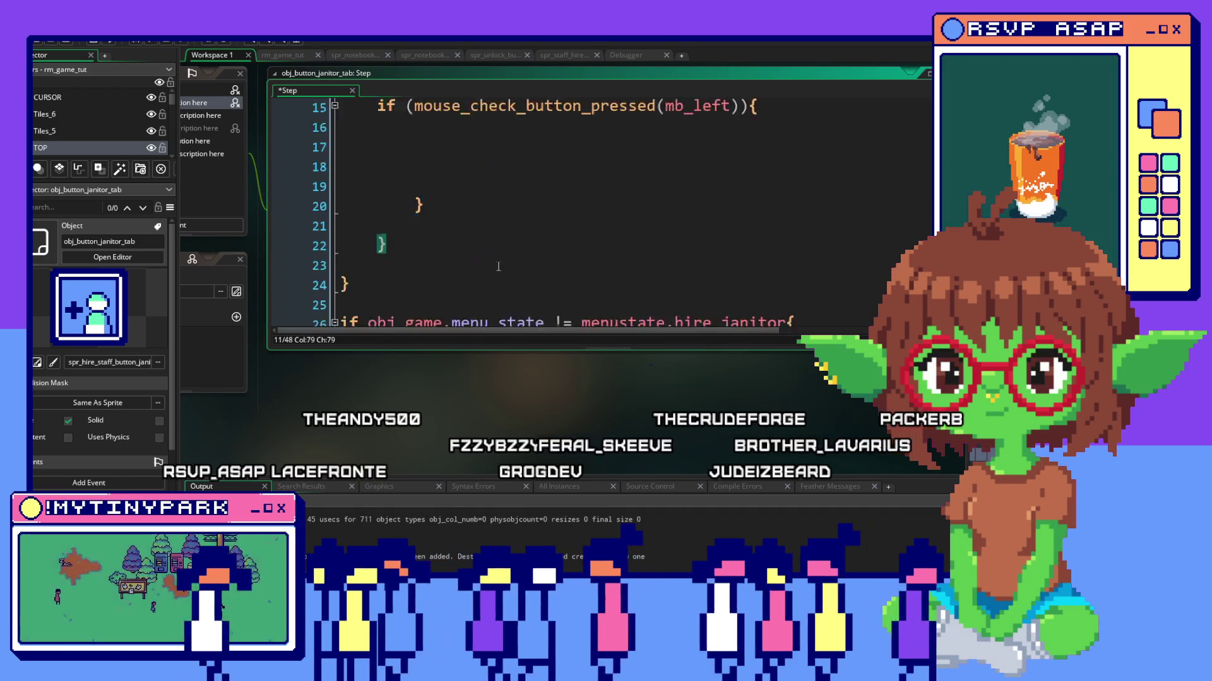
scroll(473, 208, down, 2)
click(469, 176)
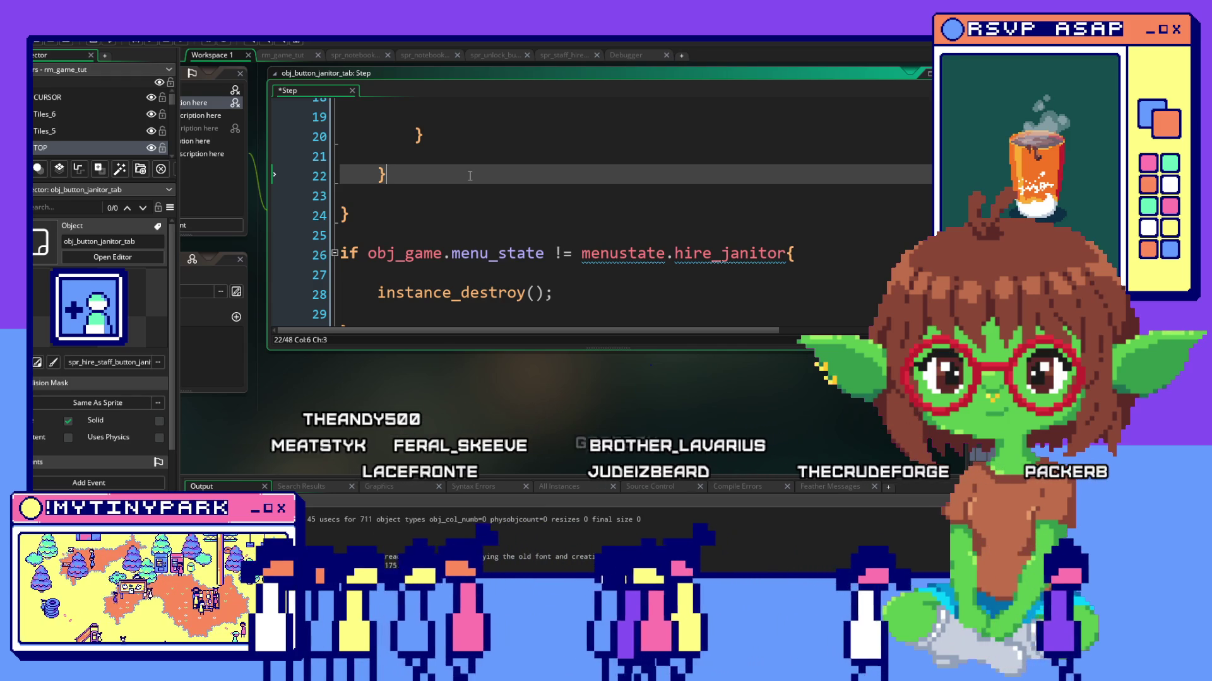
text( else image_i)
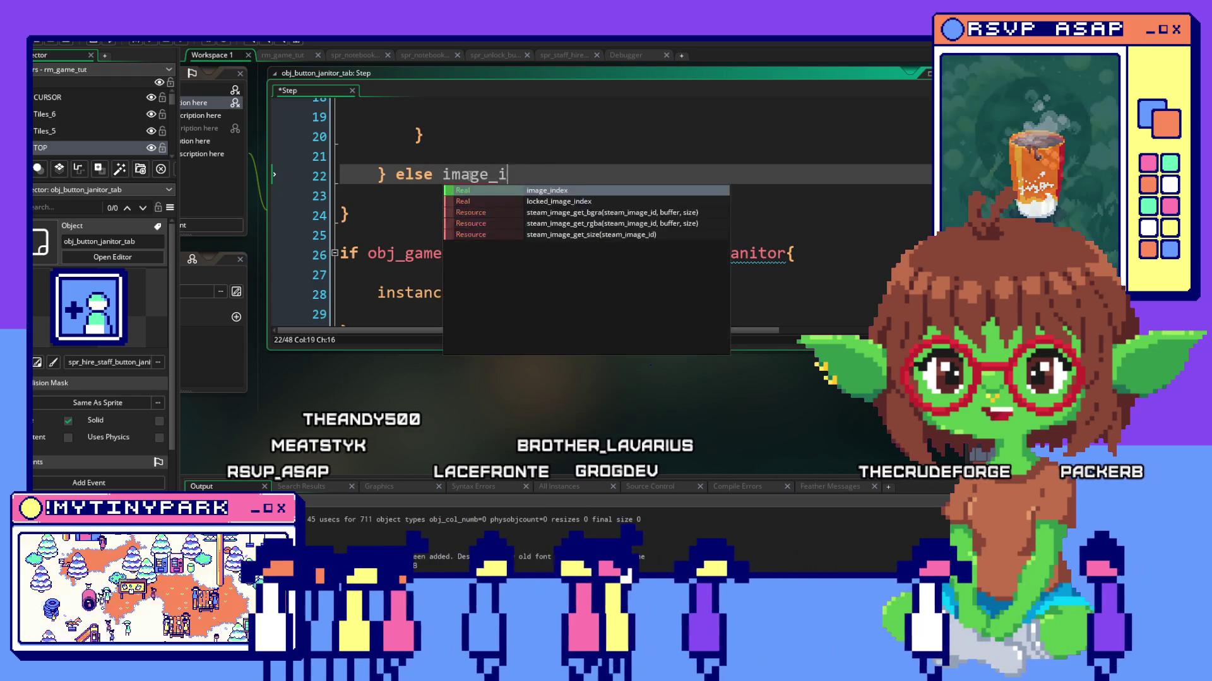
text(ndex = 1)
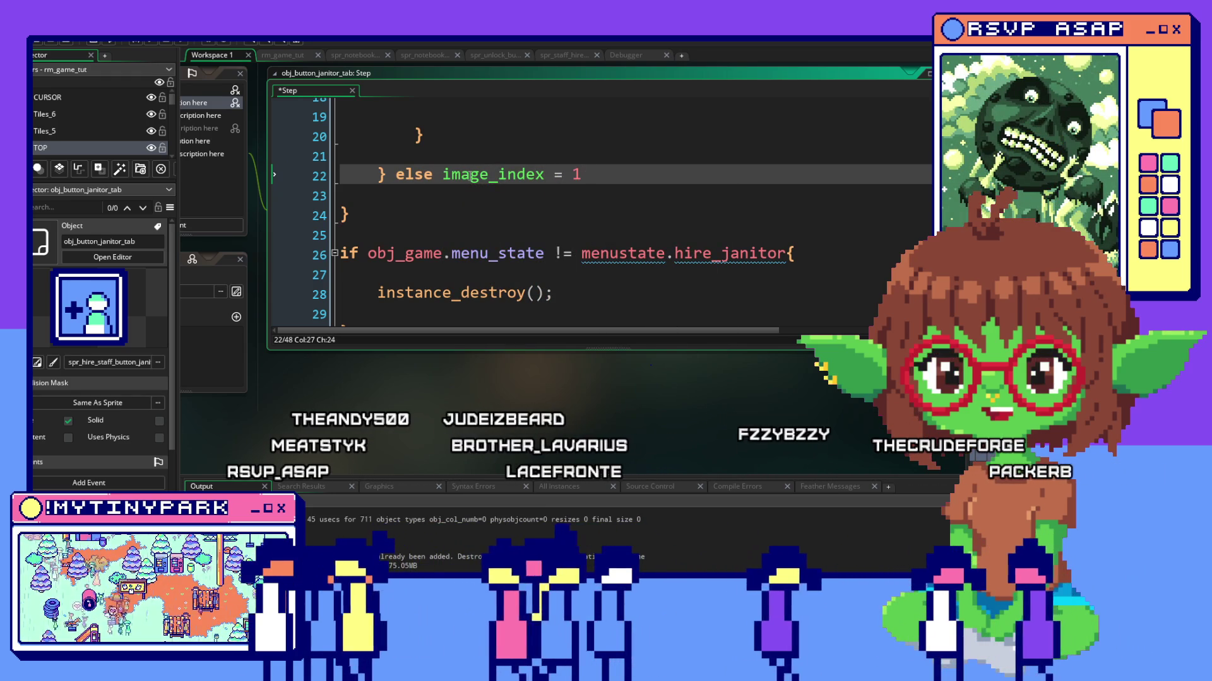
Remove the stray 1 and position the caret around the else line's image_index statement.
key(BackSpace)
text(0;)
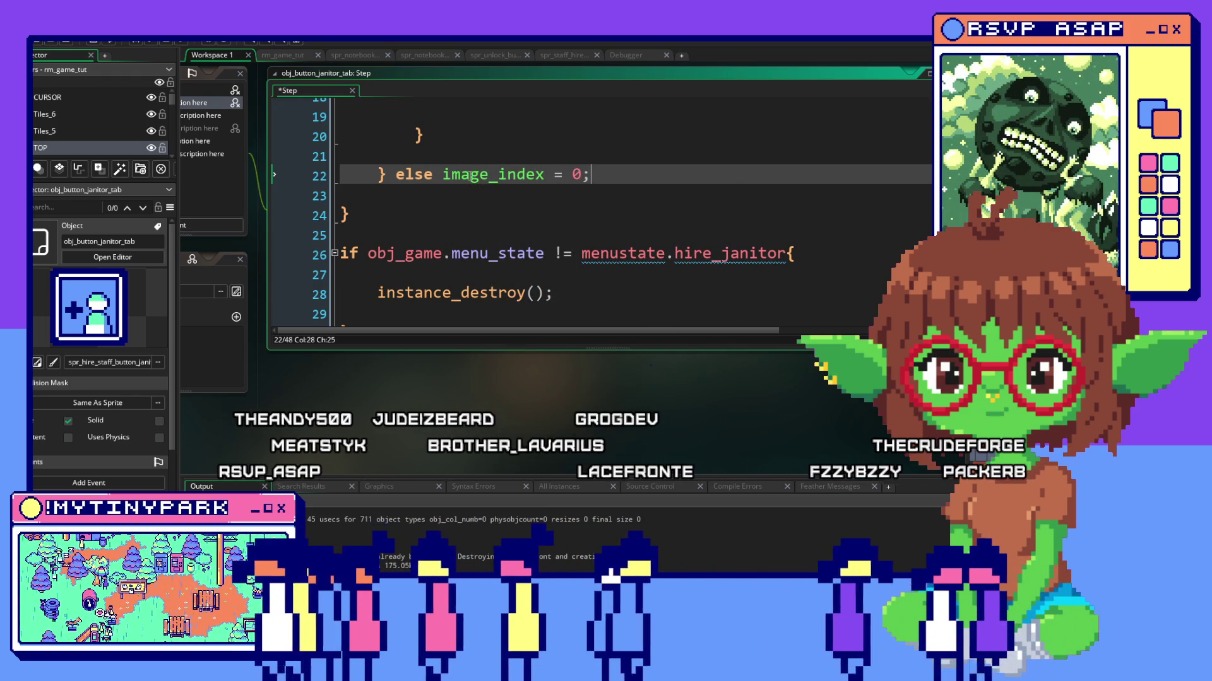
click(564, 150)
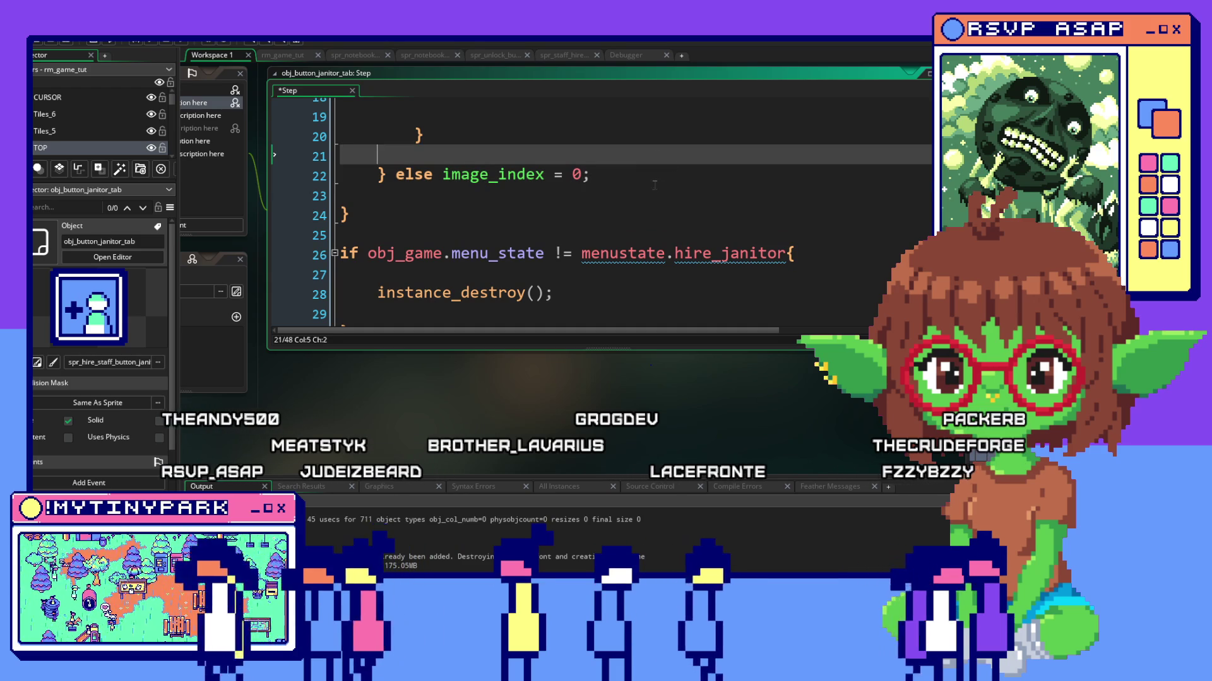
click(656, 177)
click(441, 174)
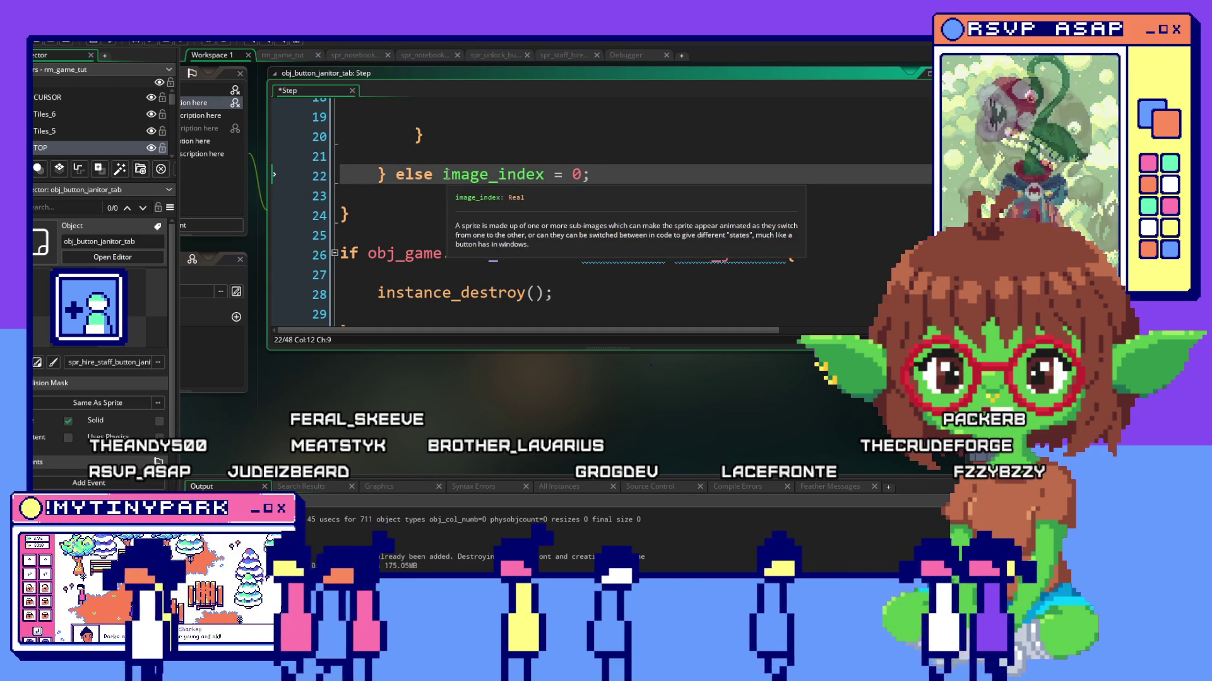
text({)
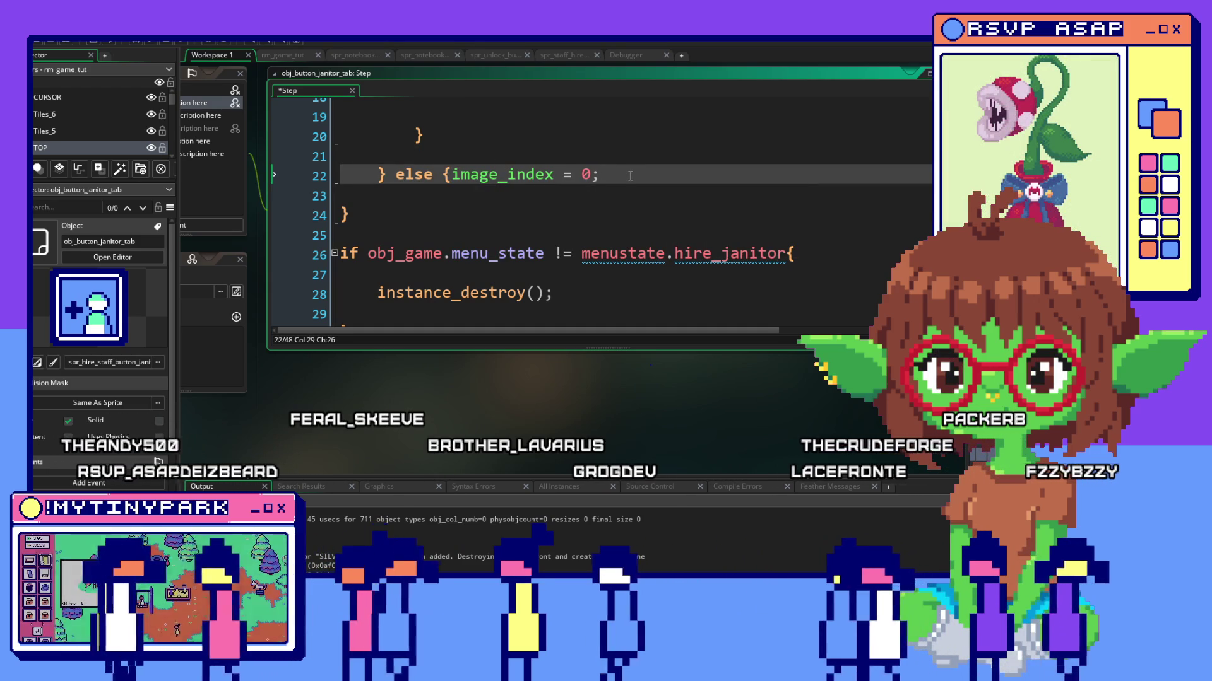
key(End)
text(})
Rejoin the braced image_index = 0 statement onto the closing-brace line after else.
click(442, 244)
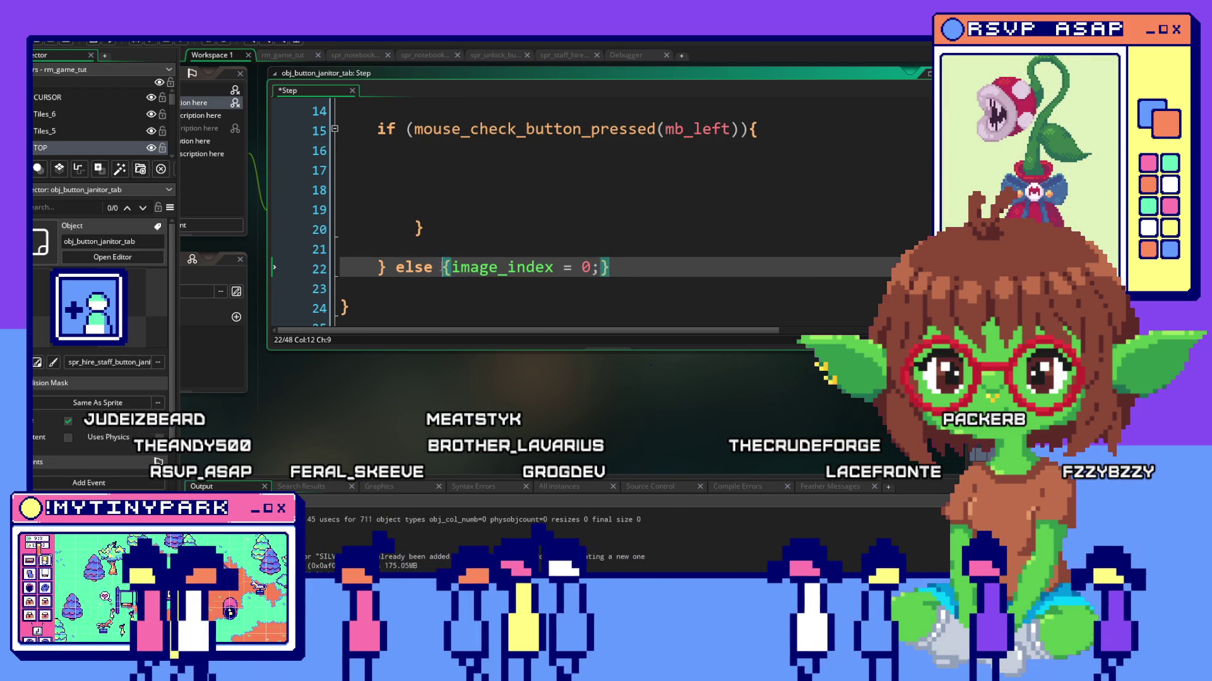
key(Return)
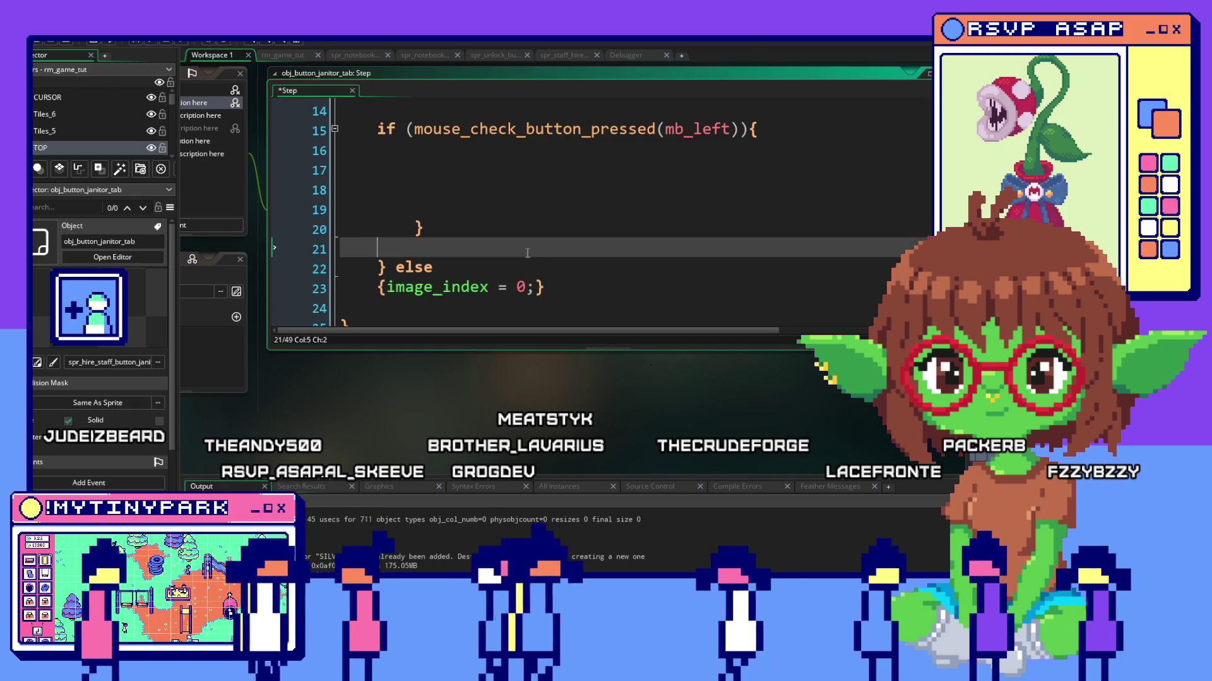
key(Up)
key(Up)
key(Down)
key(Down)
key(BackSpace)
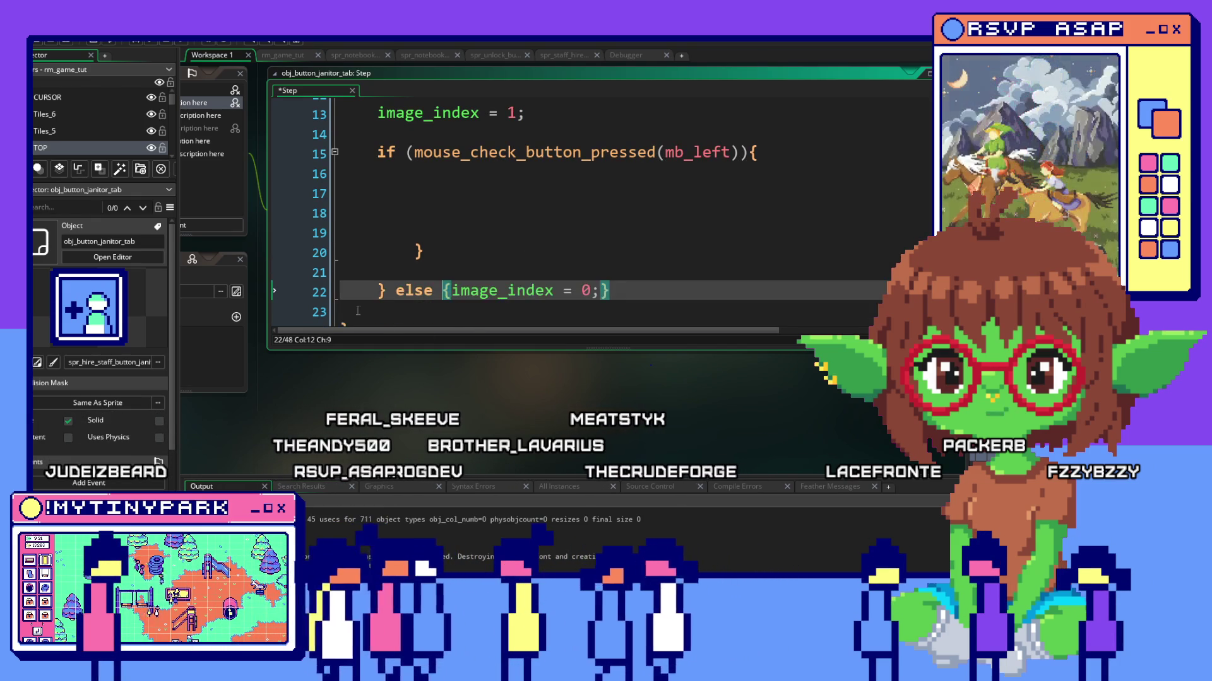
scroll(567, 218, up, 3)
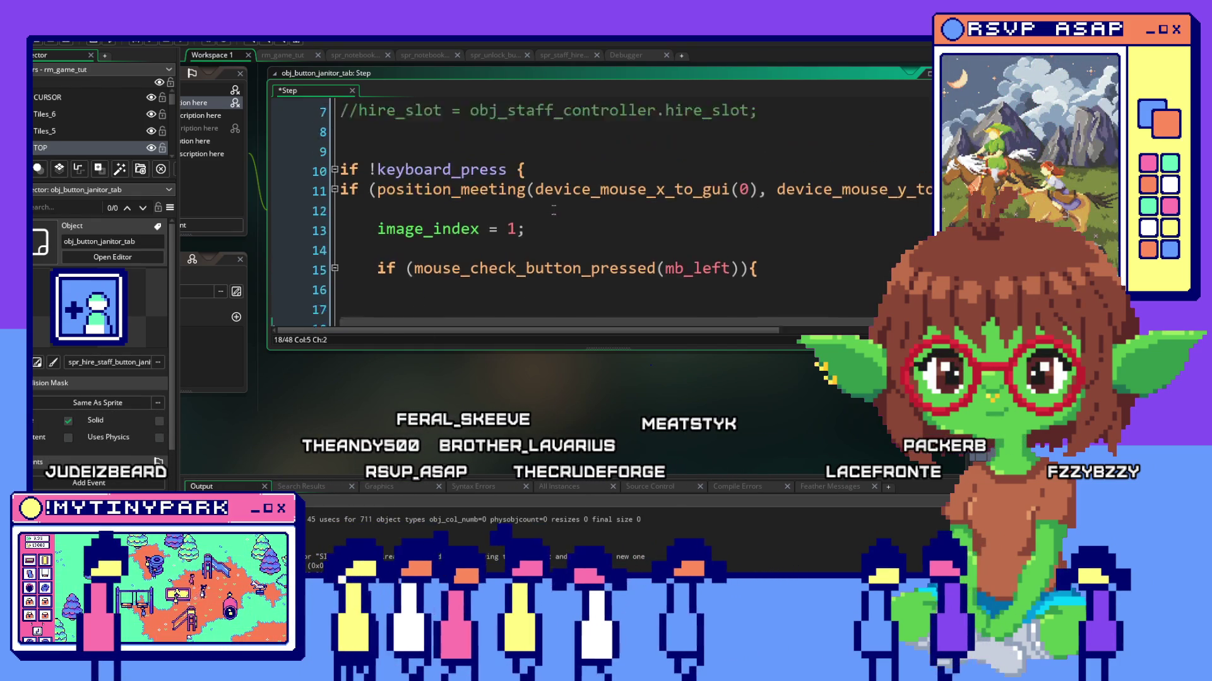
scroll(568, 218, up, 3)
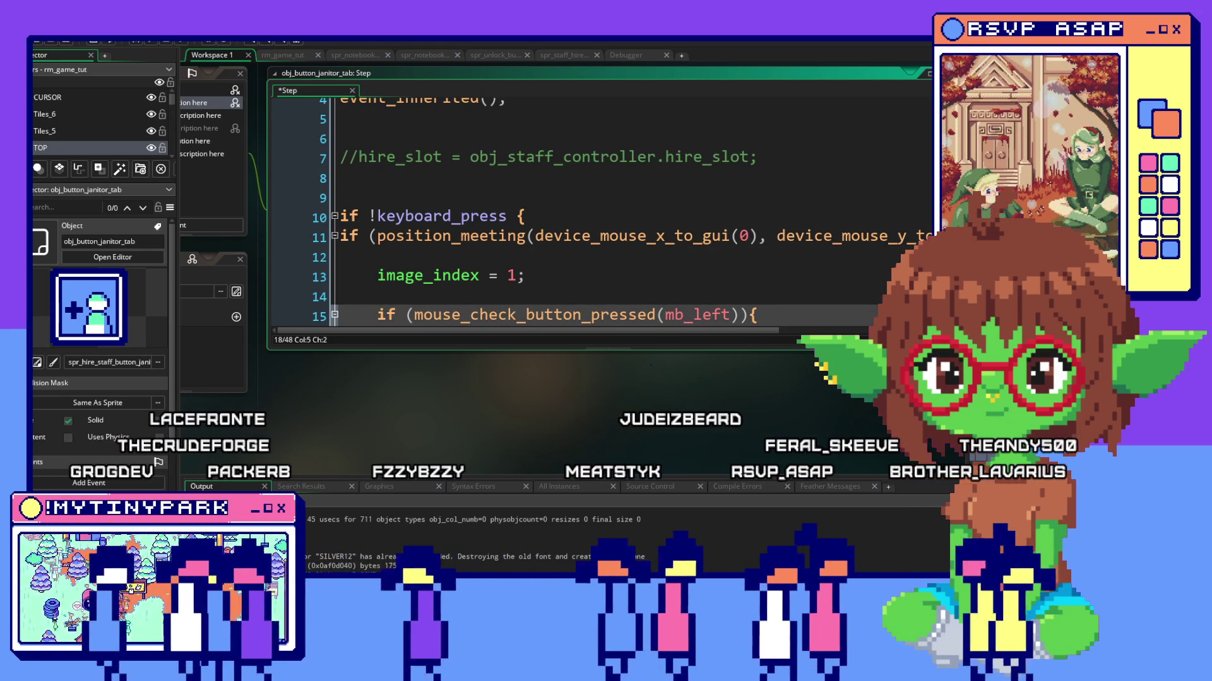
scroll(534, 176, down, 2)
scroll(534, 174, down, 2)
key(Up)
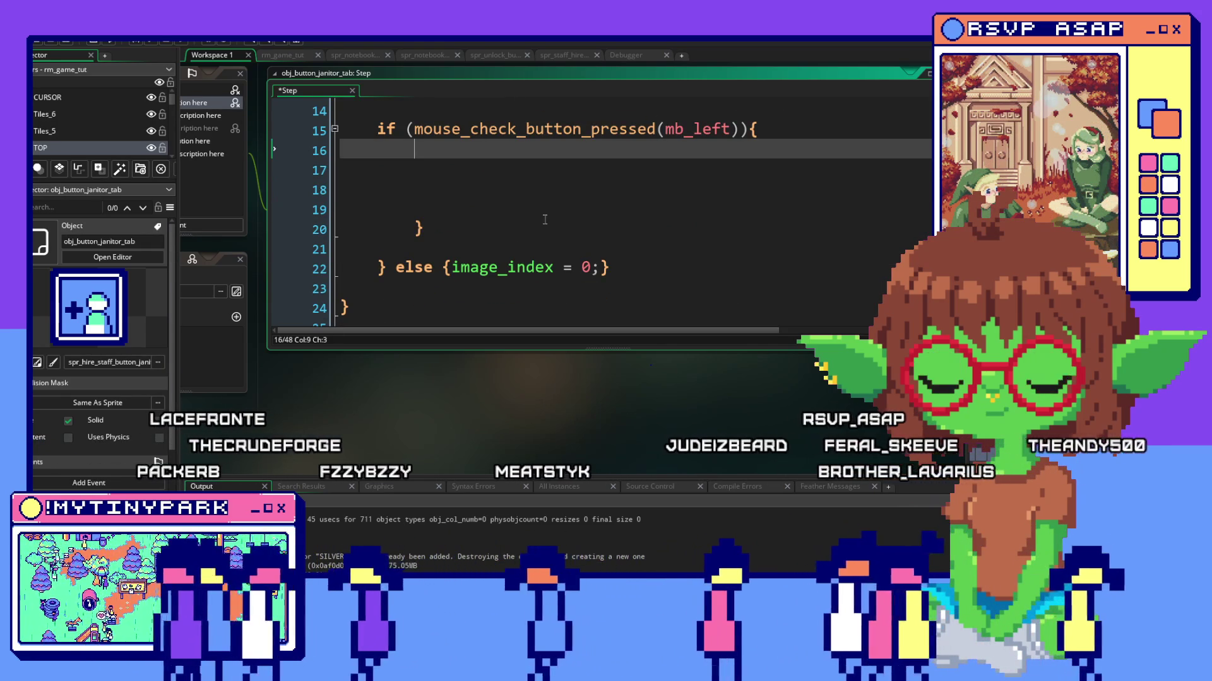
text(if)
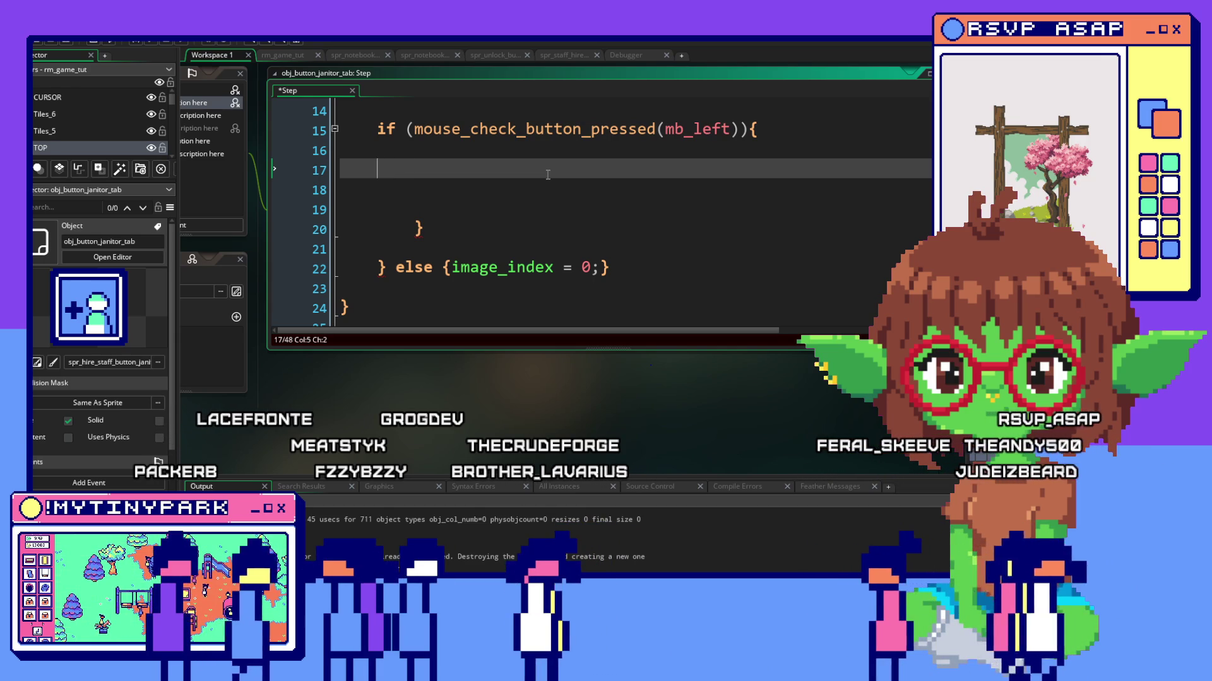
text(obj_game.menu_s)
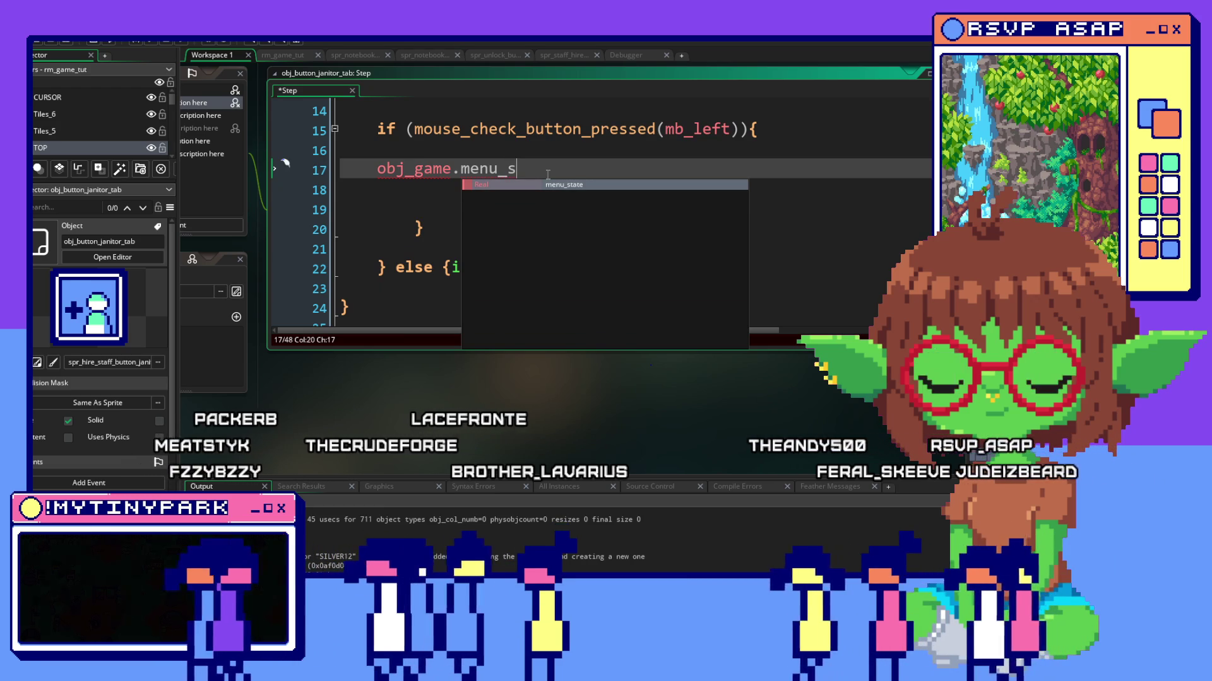
text(ta)
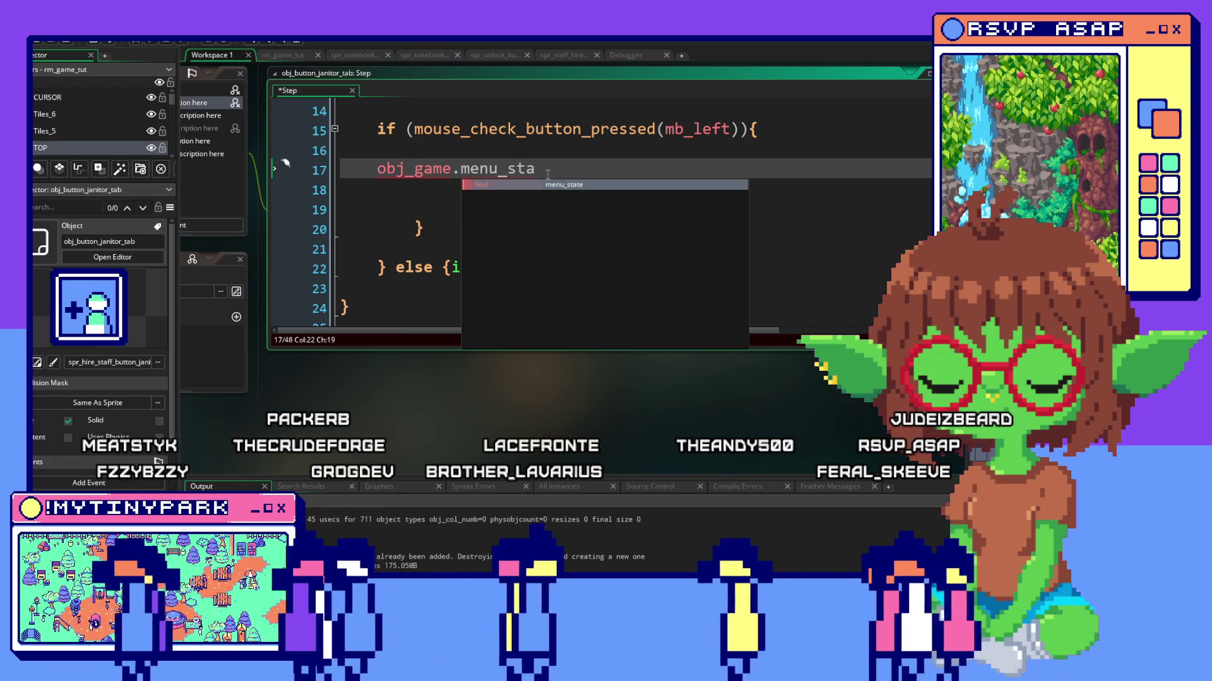
text(te)
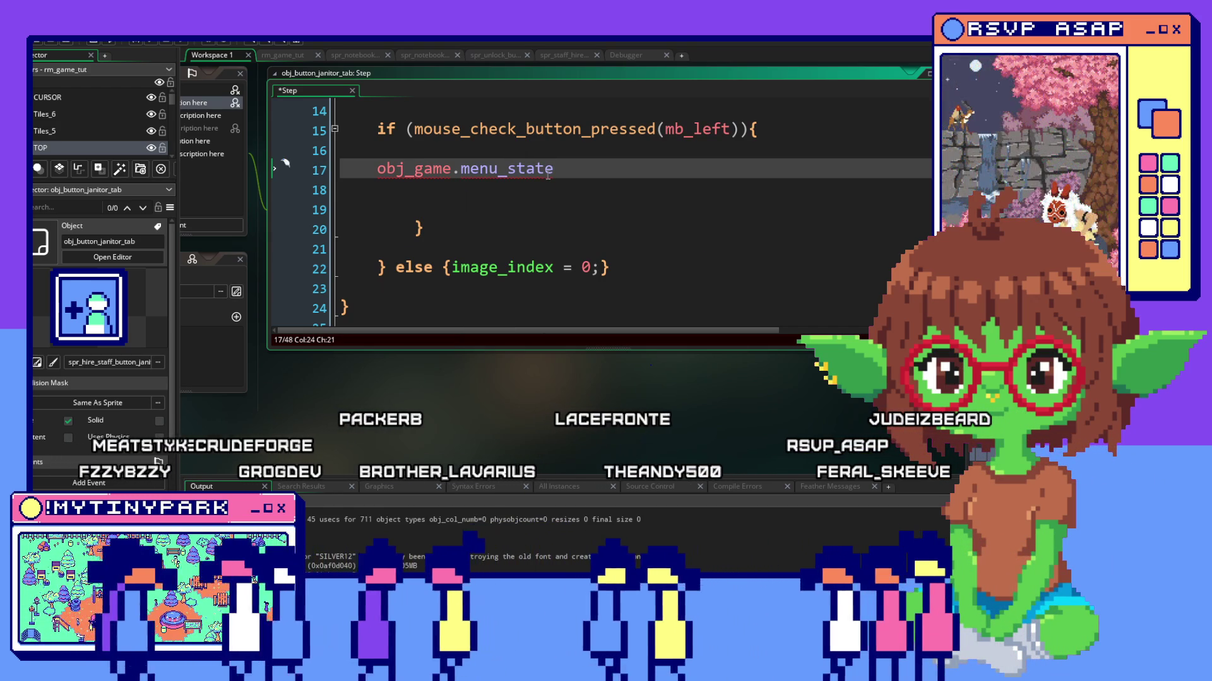
text( = )
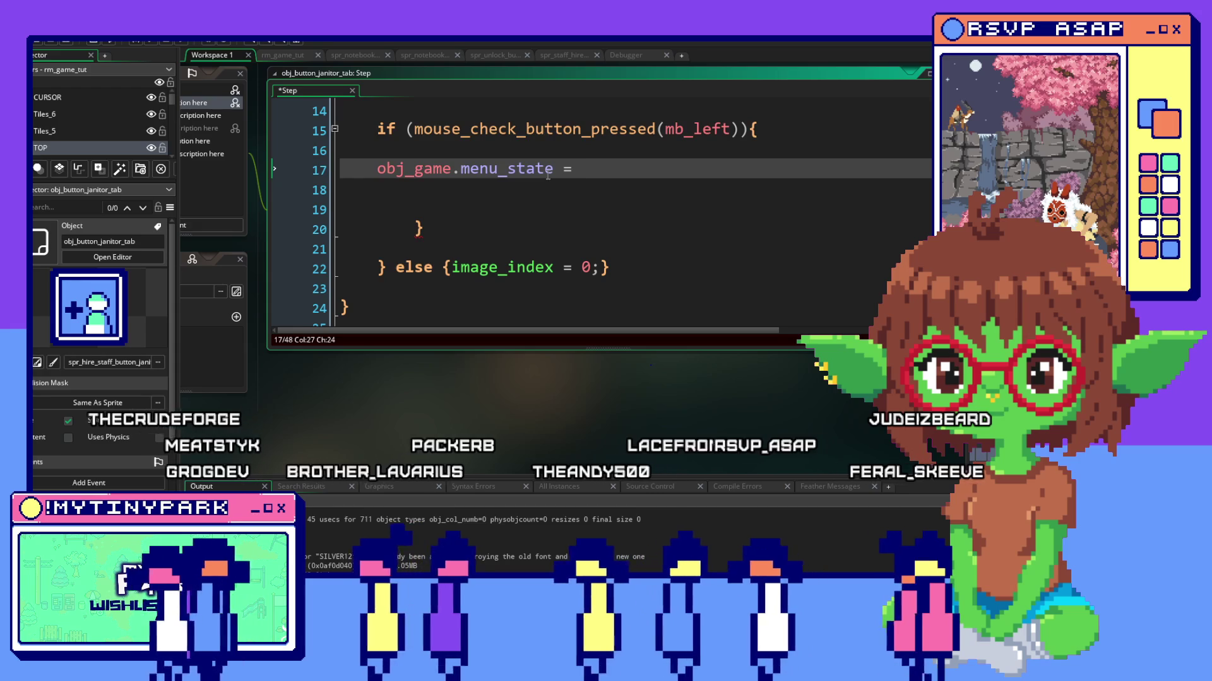
text(menustate.lg)
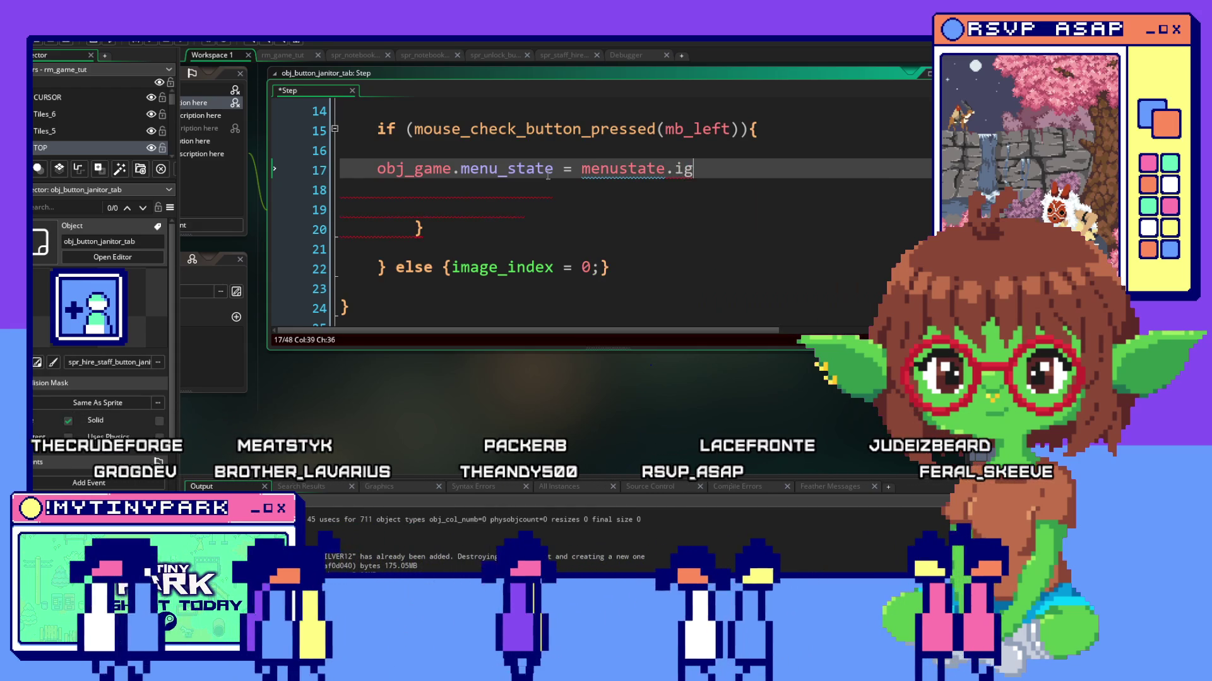
Finish obj_game.menu_state = menustate.hire_janitor via autocomplete and add a blank line above it.
key(BackSpace)
key(BackSpace)
text(hire_ja)
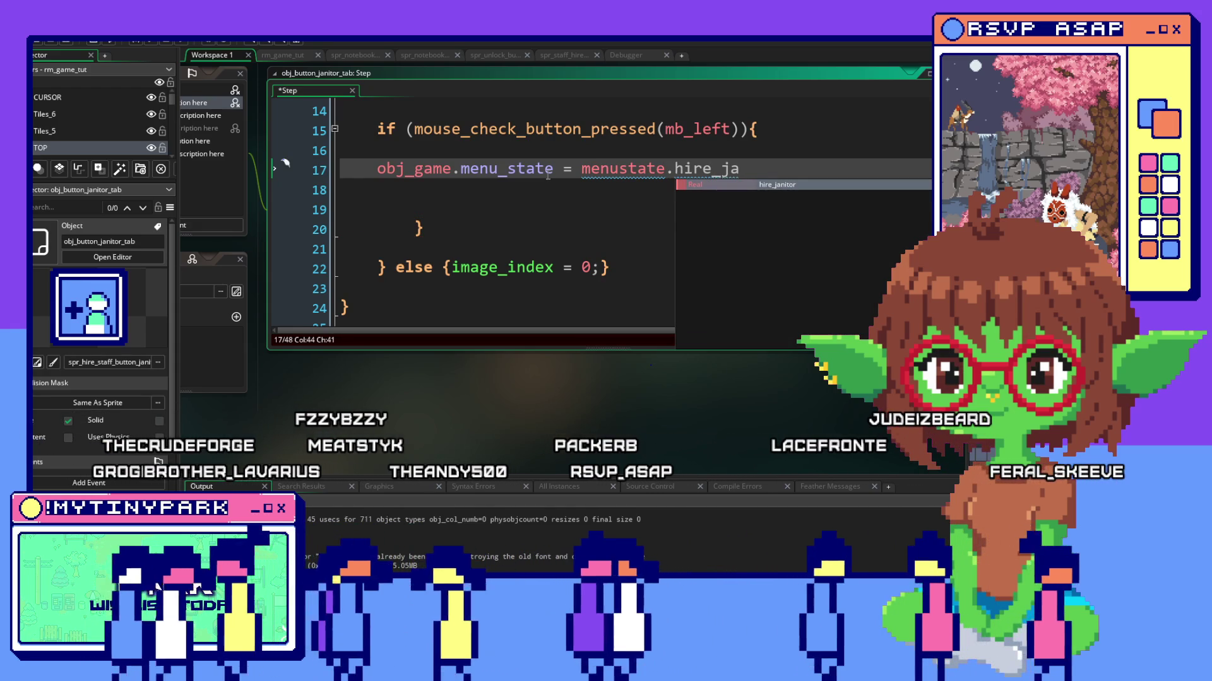
key(Return)
text(;)
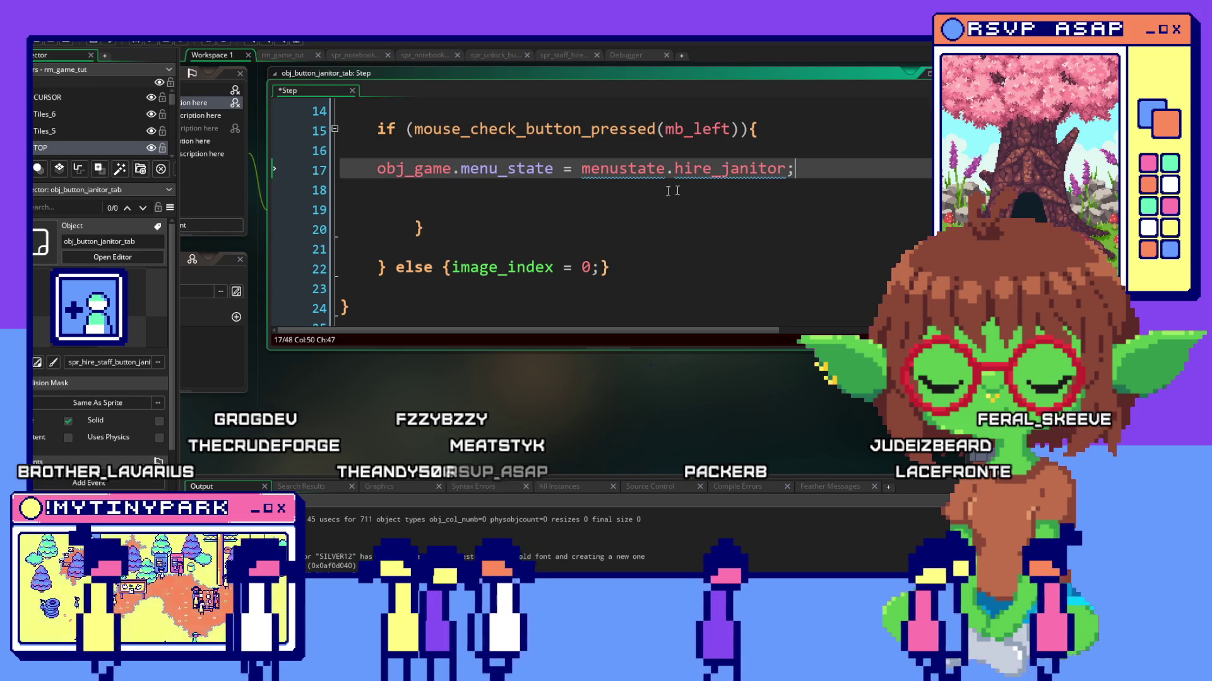
scroll(809, 206, up, 1)
click(809, 213)
click(782, 172)
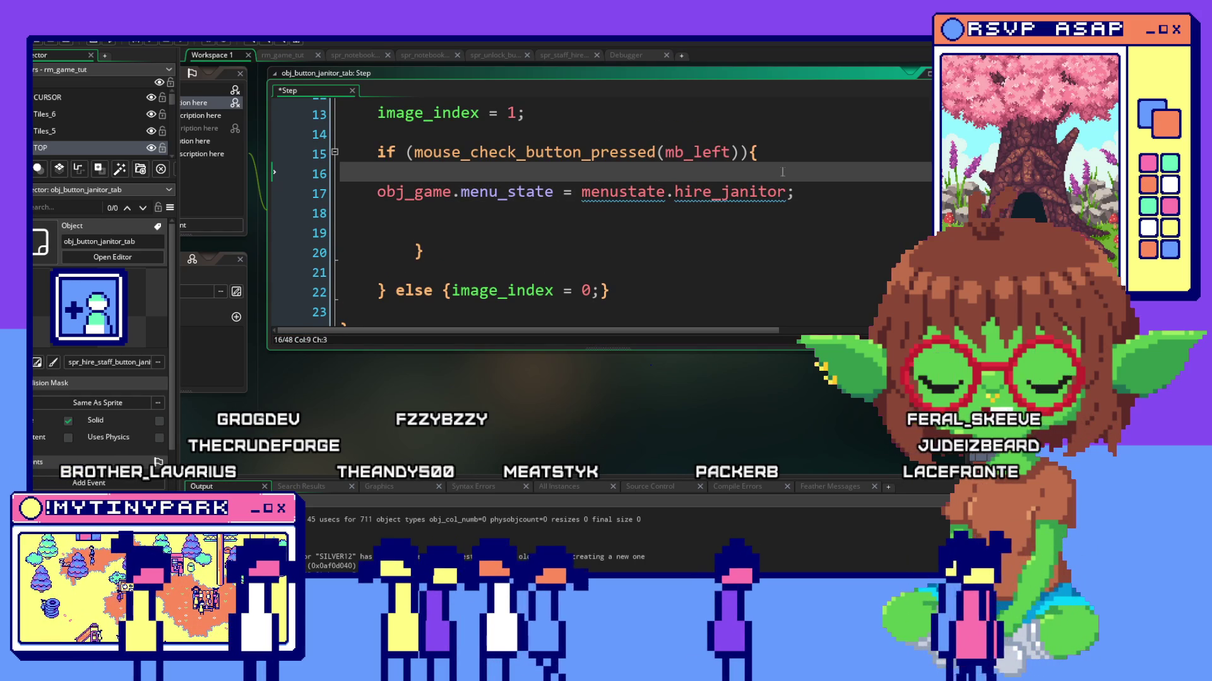
key(Return)
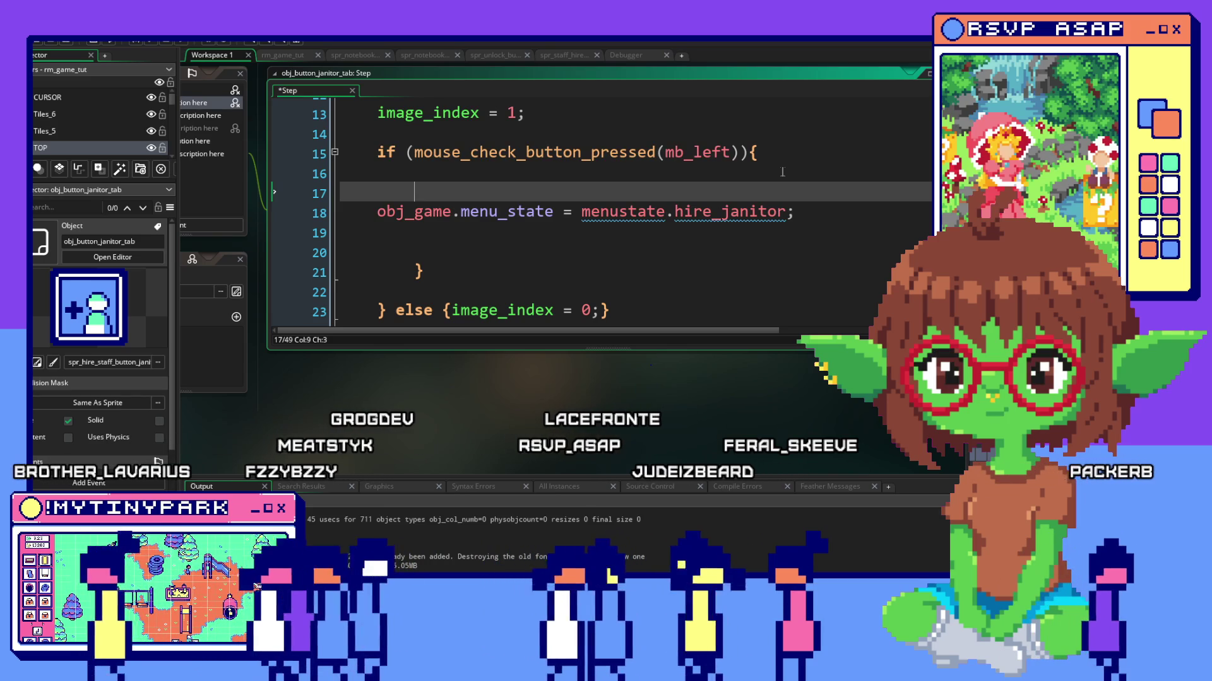
scroll(583, 324, down, 2)
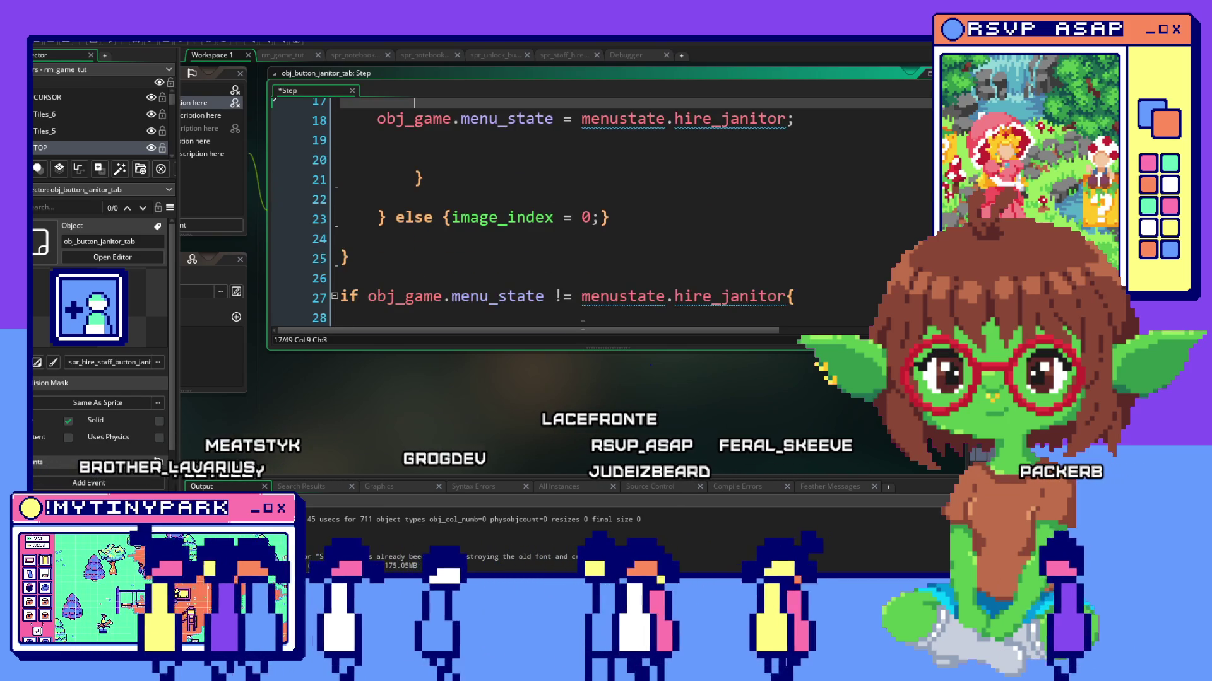
scroll(582, 320, down, 3)
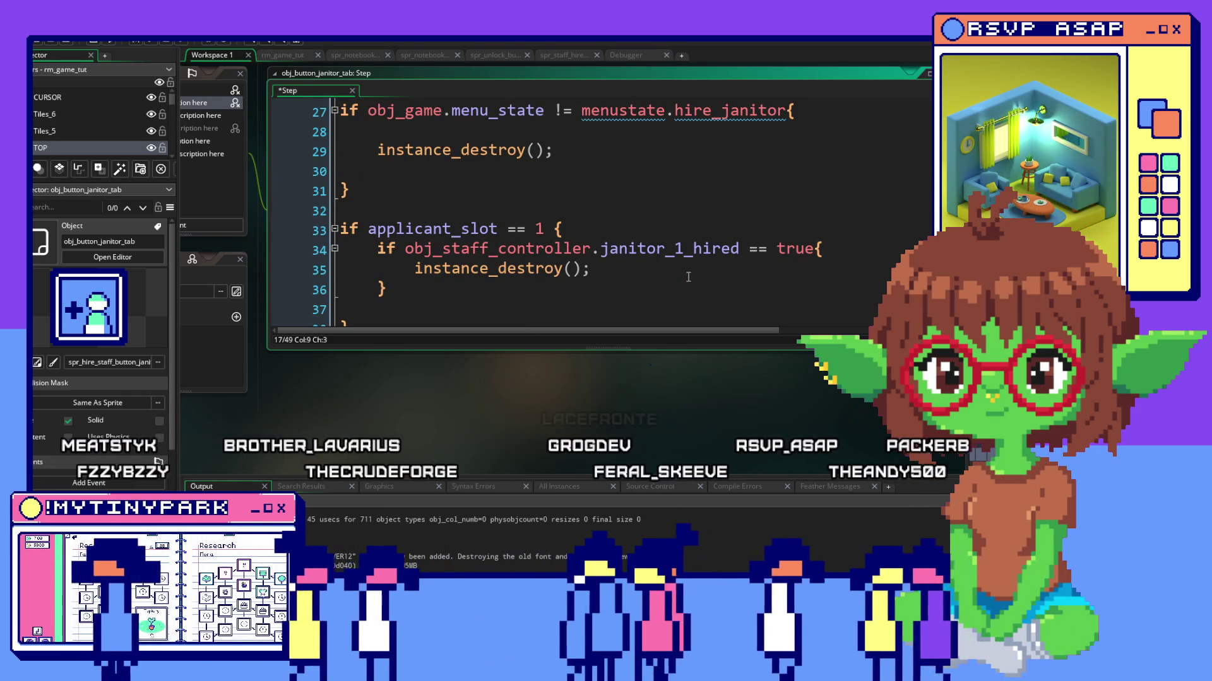
scroll(689, 276, down, 2)
scroll(568, 274, down, 2)
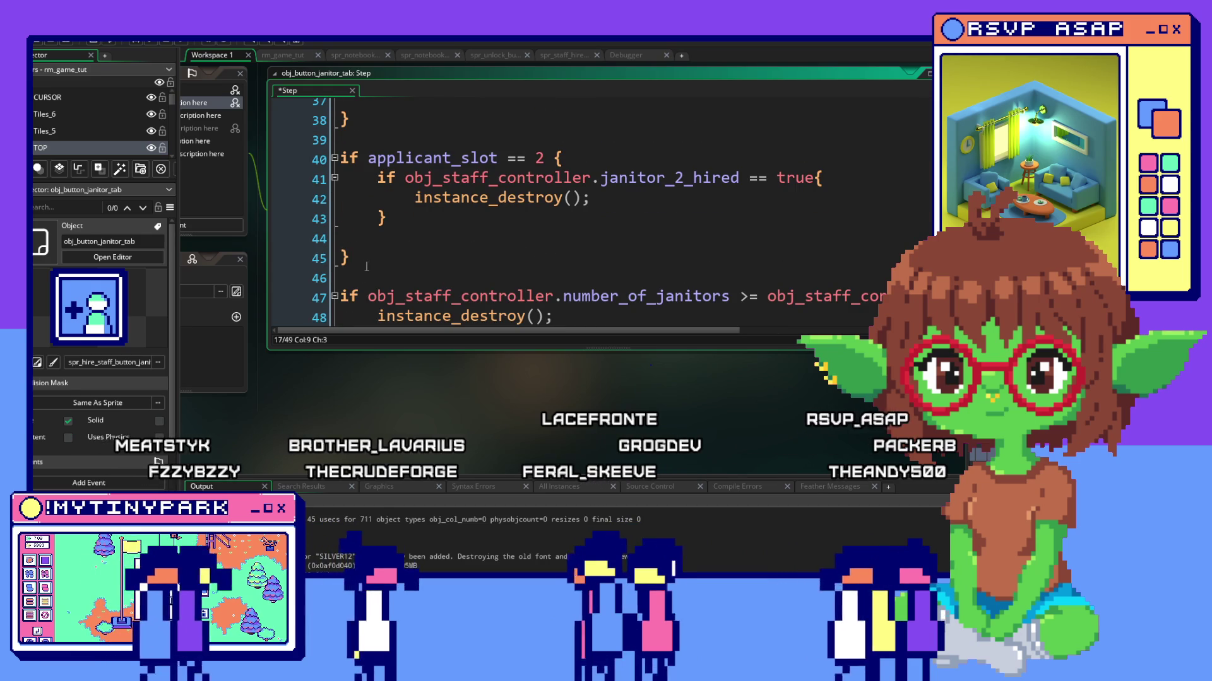
scroll(395, 270, up, 3)
Fold both applicant_slot if-blocks and select them along with the janitor count check.
click(335, 206)
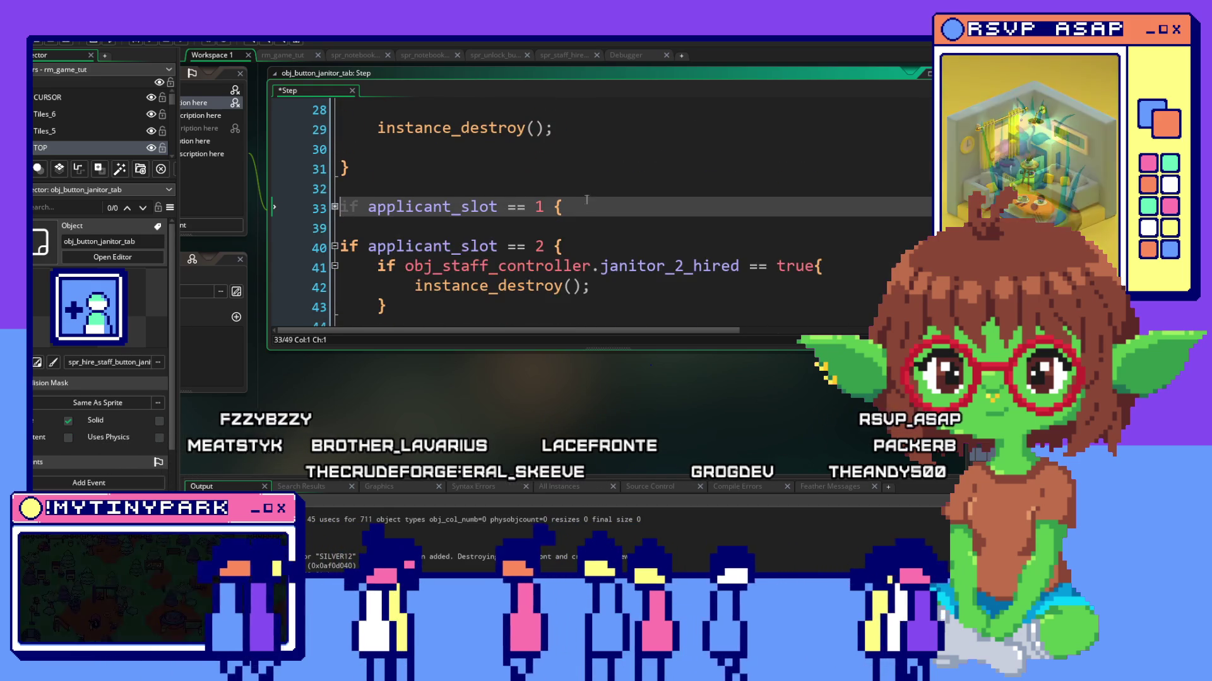
click(334, 247)
drag(569, 249, 342, 186)
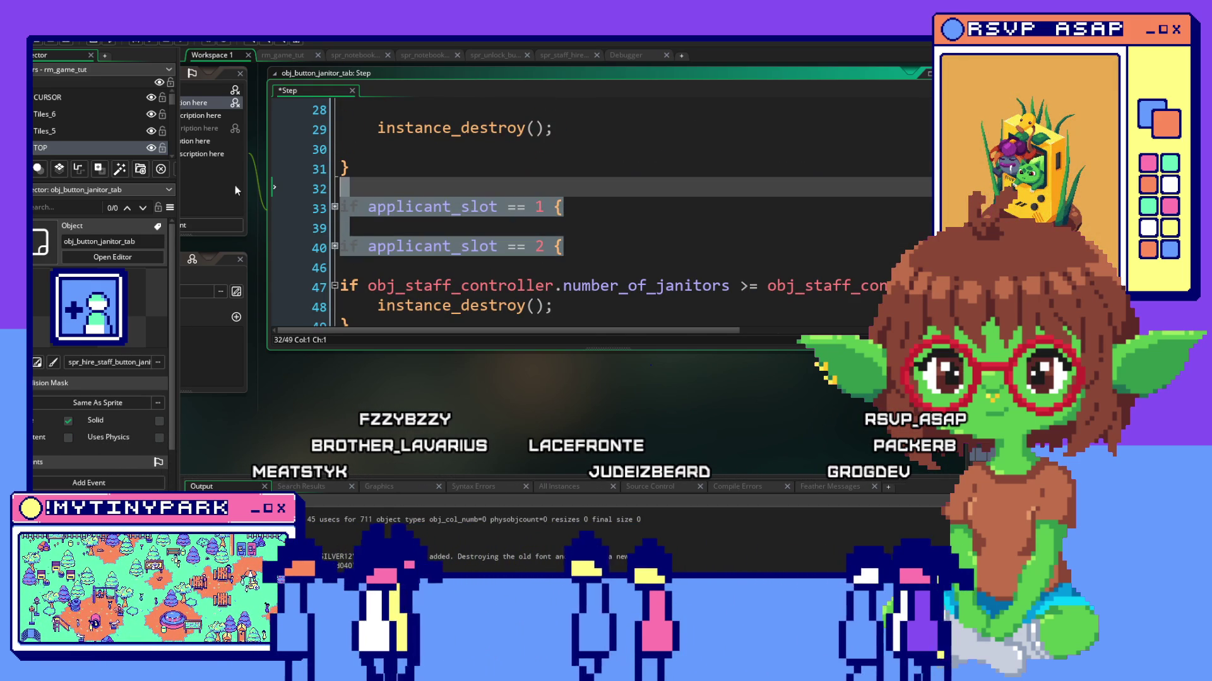
click(454, 228)
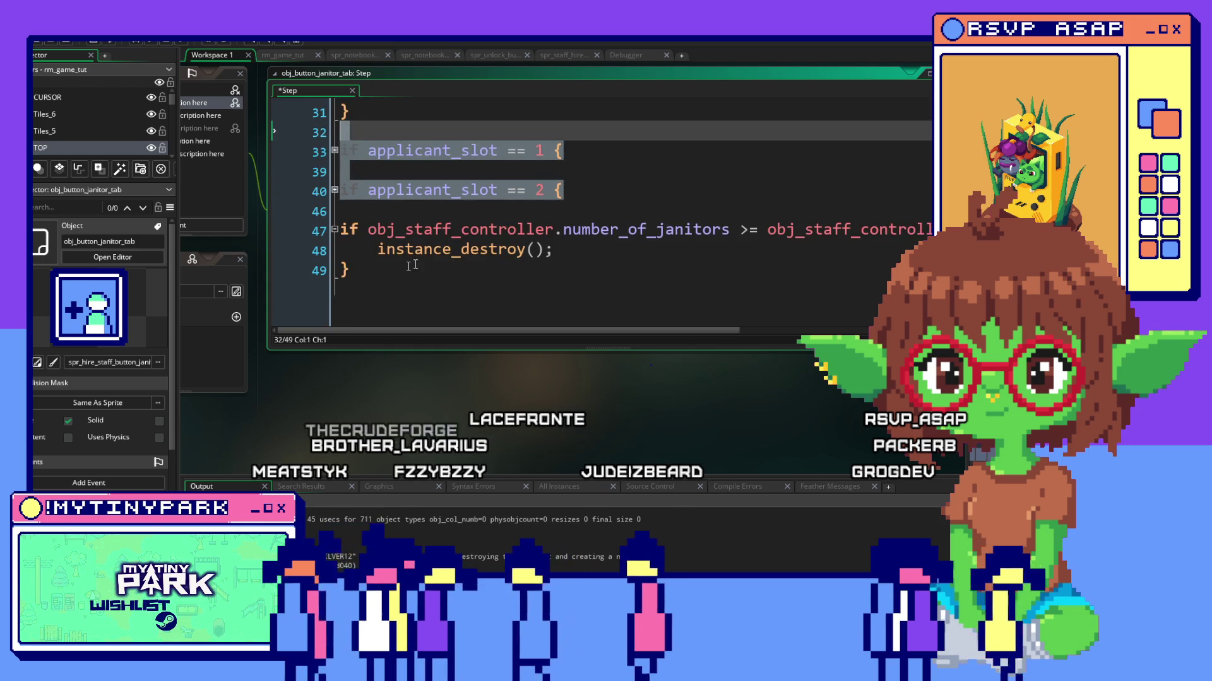
drag(398, 317, 314, 236)
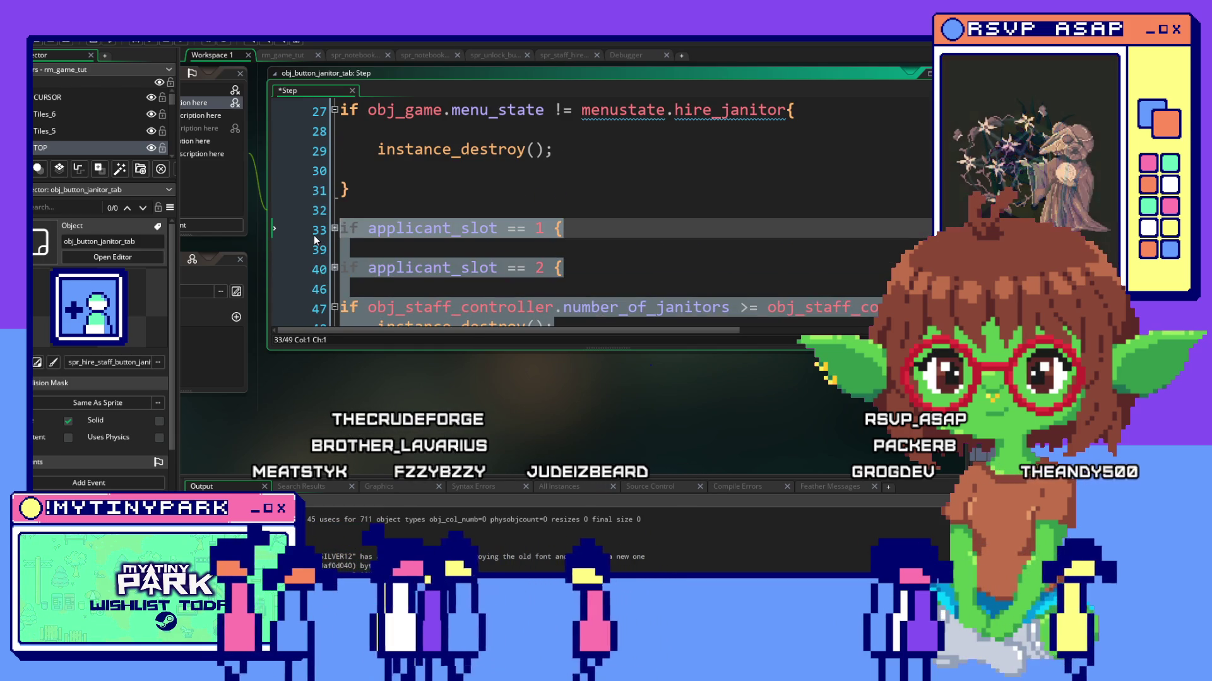
scroll(313, 236, up, 3)
scroll(471, 218, up, 2)
scroll(470, 219, up, 3)
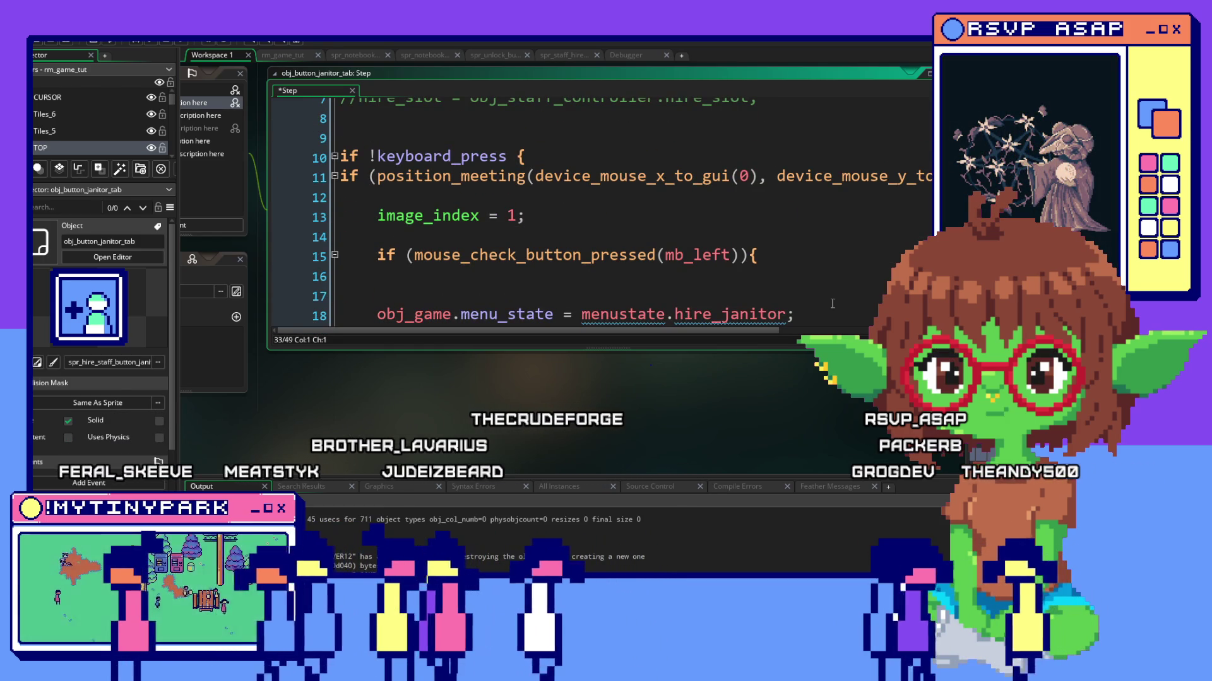
Place the caret on the blank line inside the click block before cutting the checks.
click(760, 296)
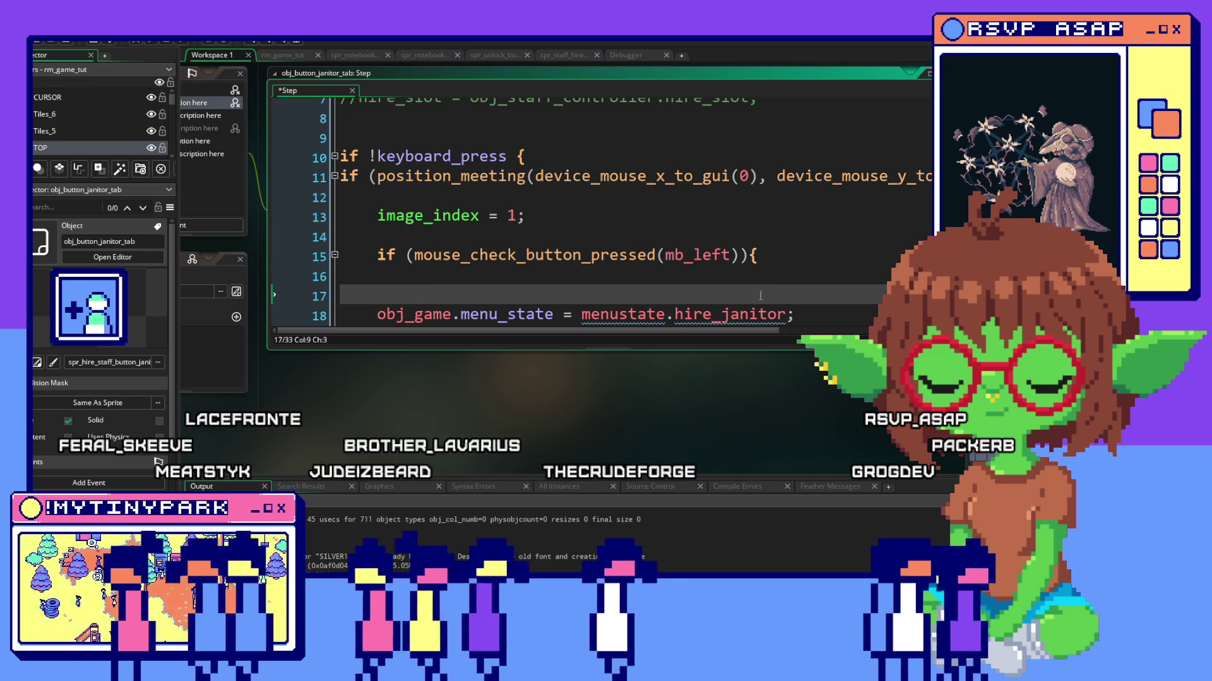
scroll(760, 295, down, 1)
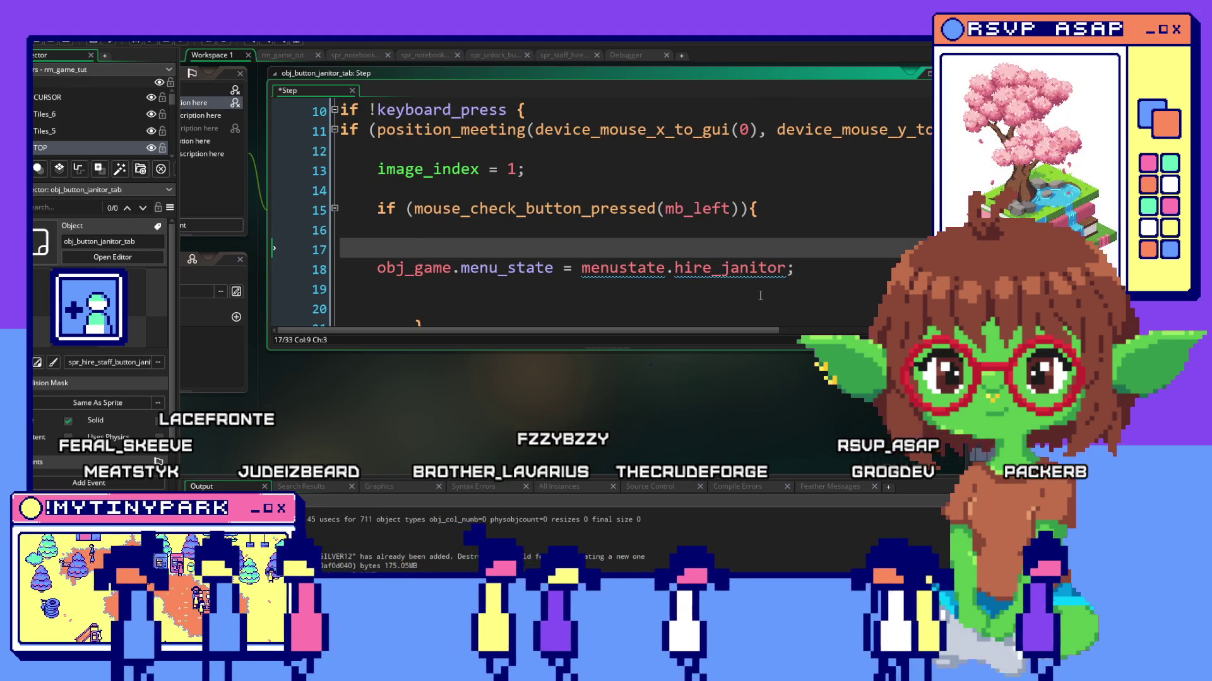
scroll(761, 296, down, 2)
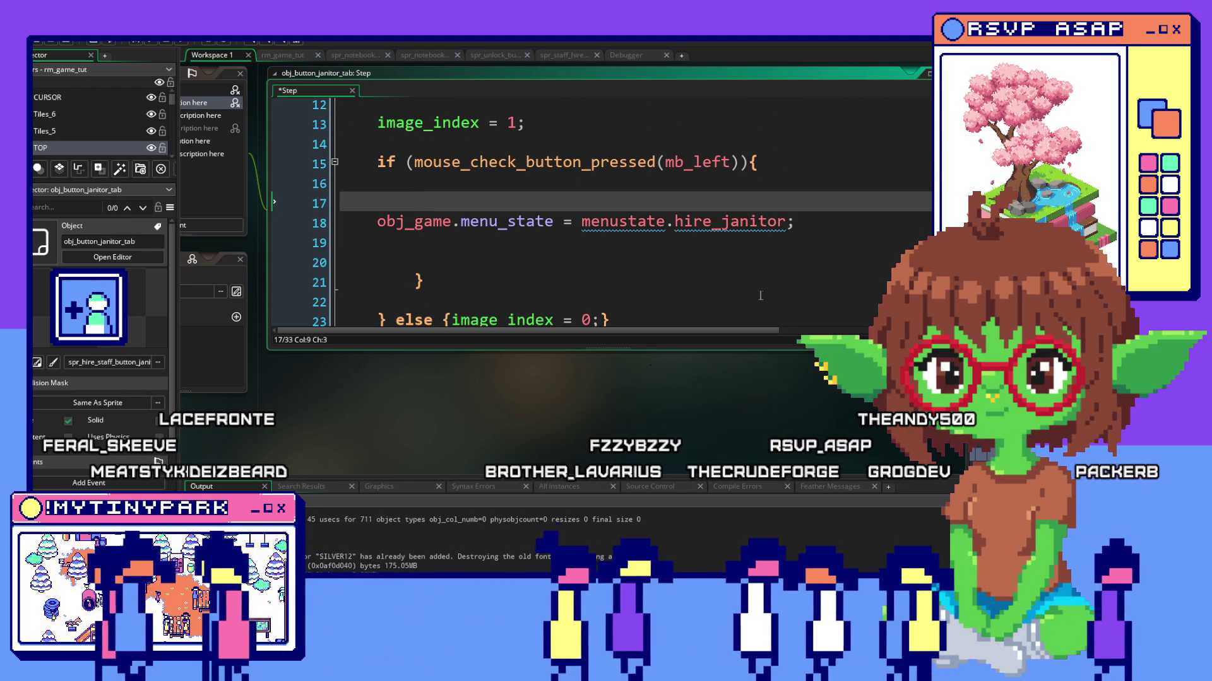
scroll(761, 295, down, 3)
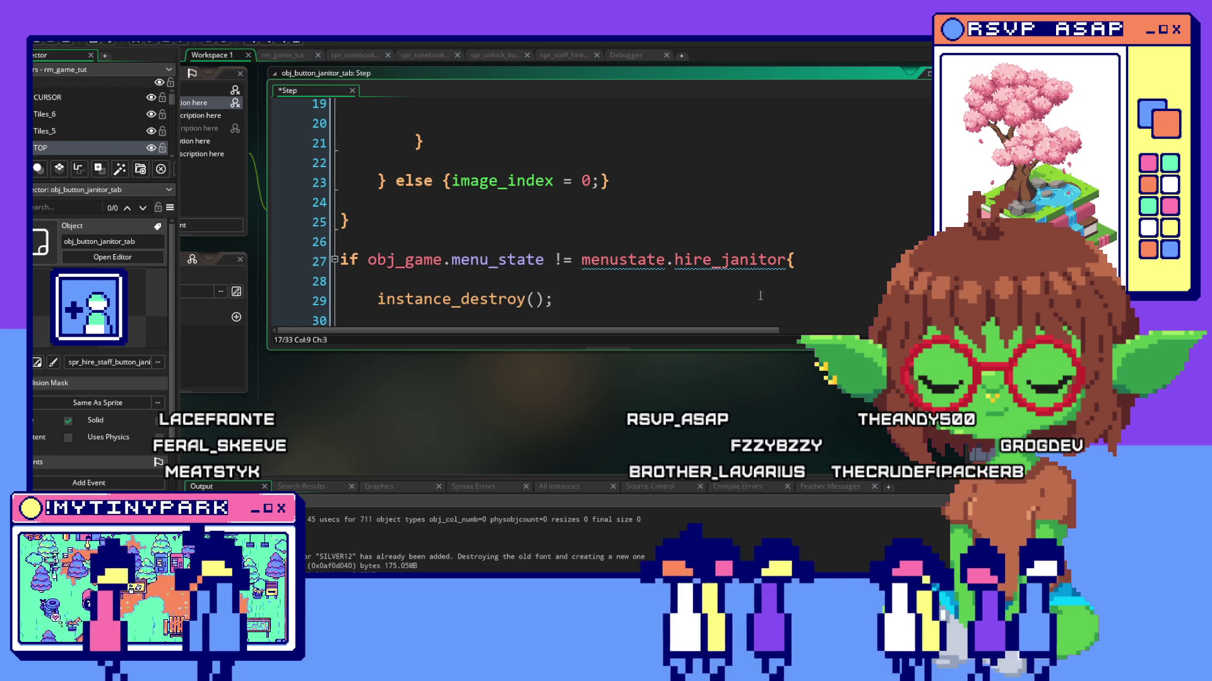
scroll(759, 296, down, 3)
scroll(761, 296, up, 3)
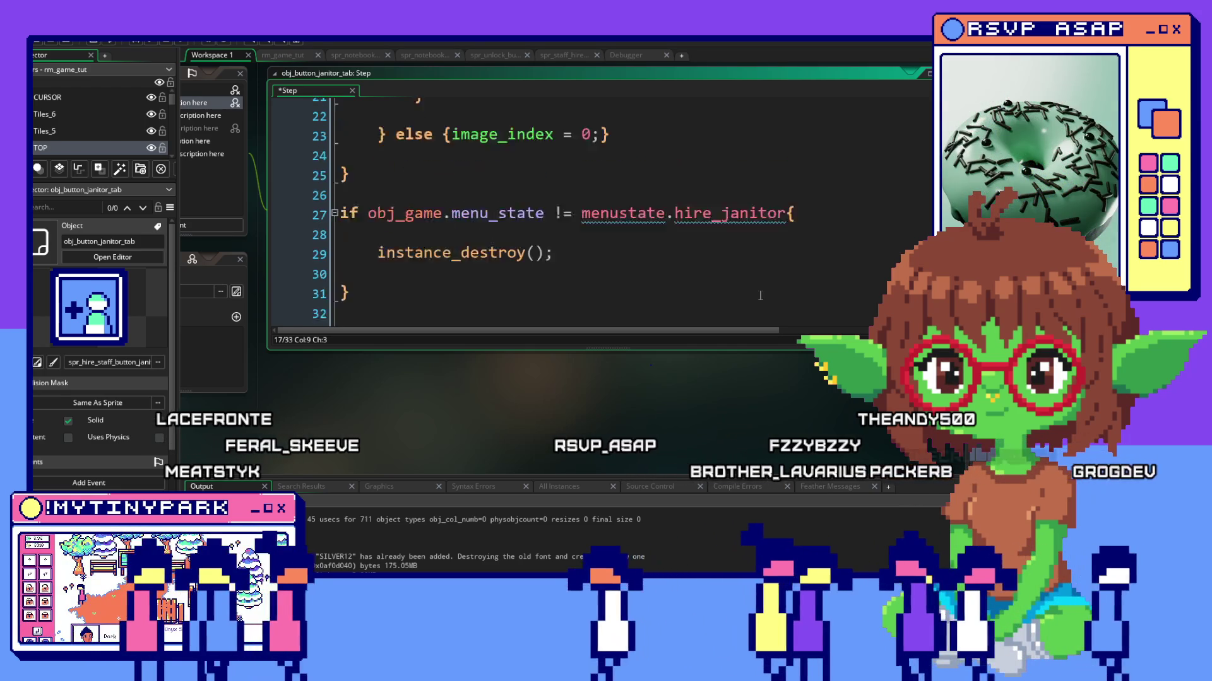
scroll(761, 295, up, 2)
scroll(760, 296, up, 3)
scroll(760, 295, up, 3)
scroll(761, 295, up, 3)
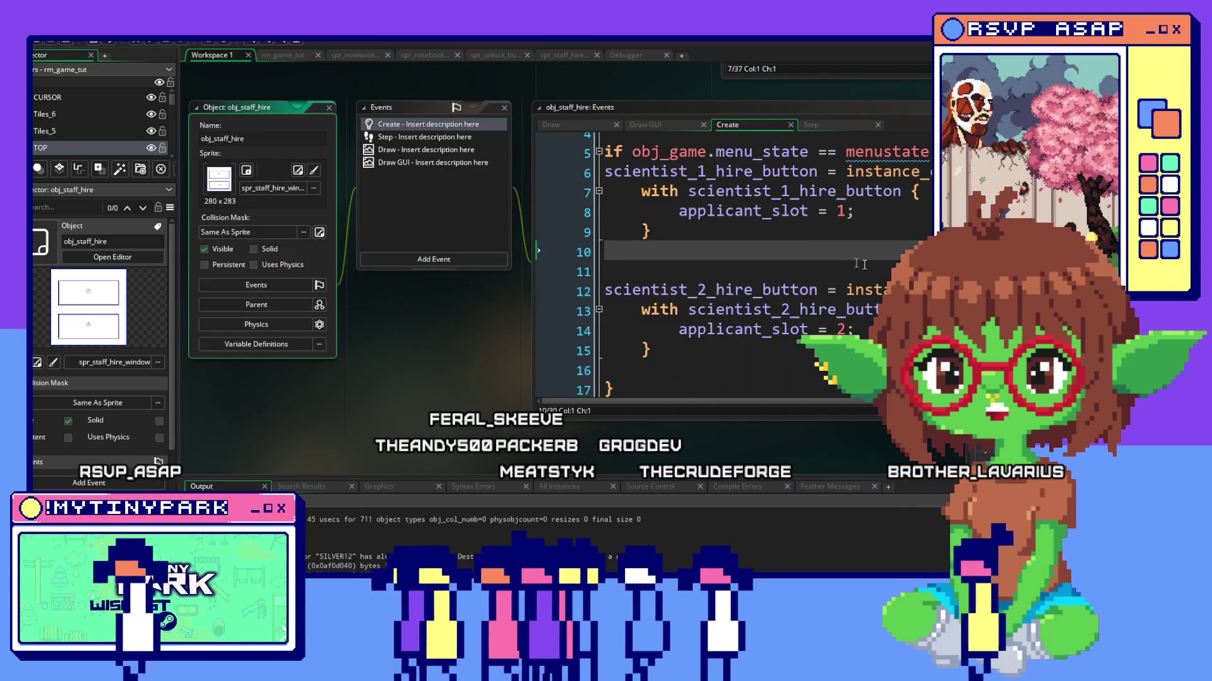
drag(872, 267, 658, 281)
scroll(651, 229, down, 1)
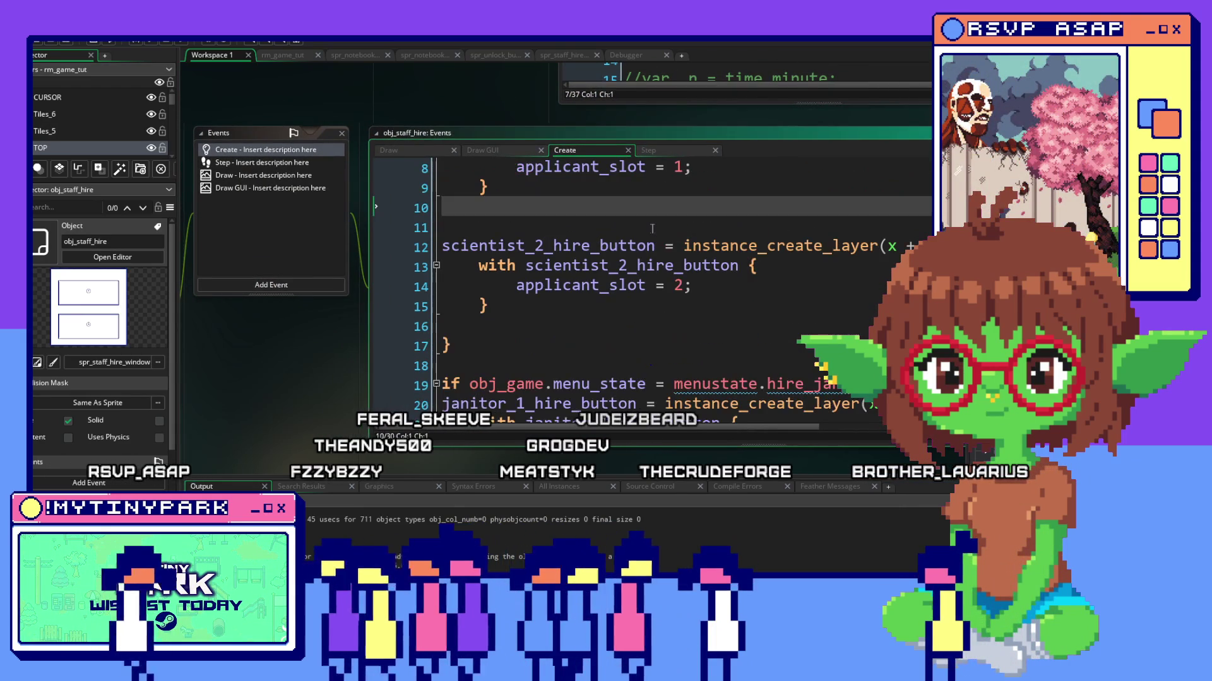
scroll(651, 228, up, 3)
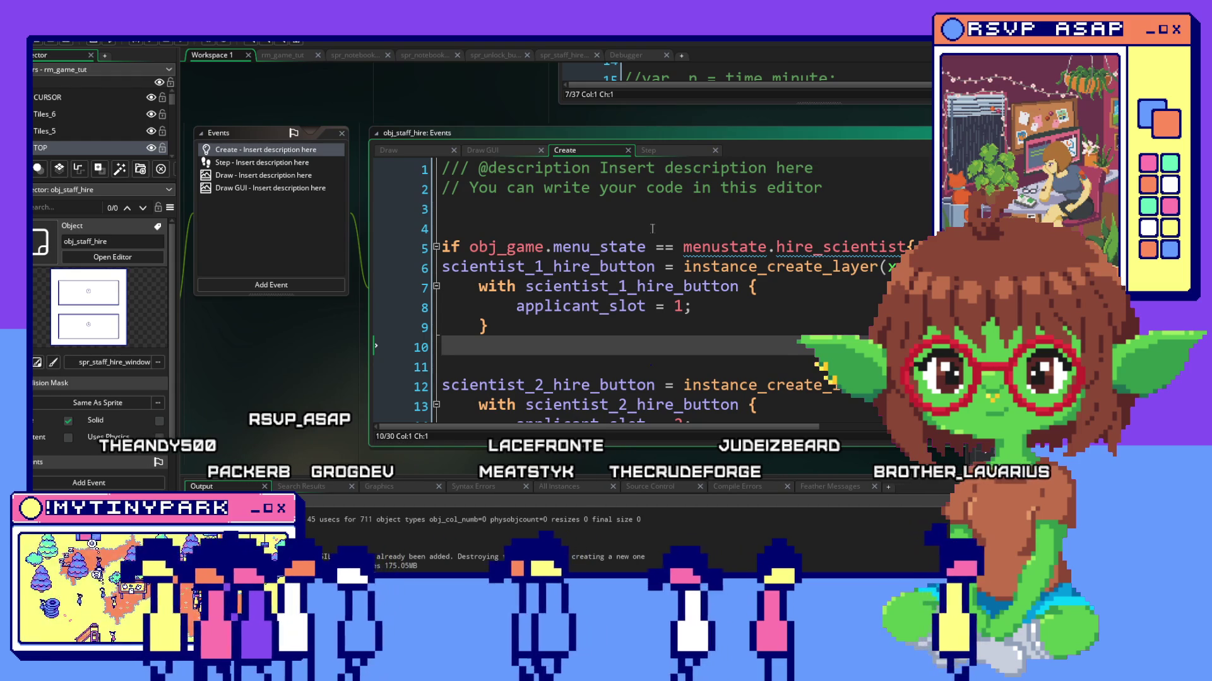
click(653, 150)
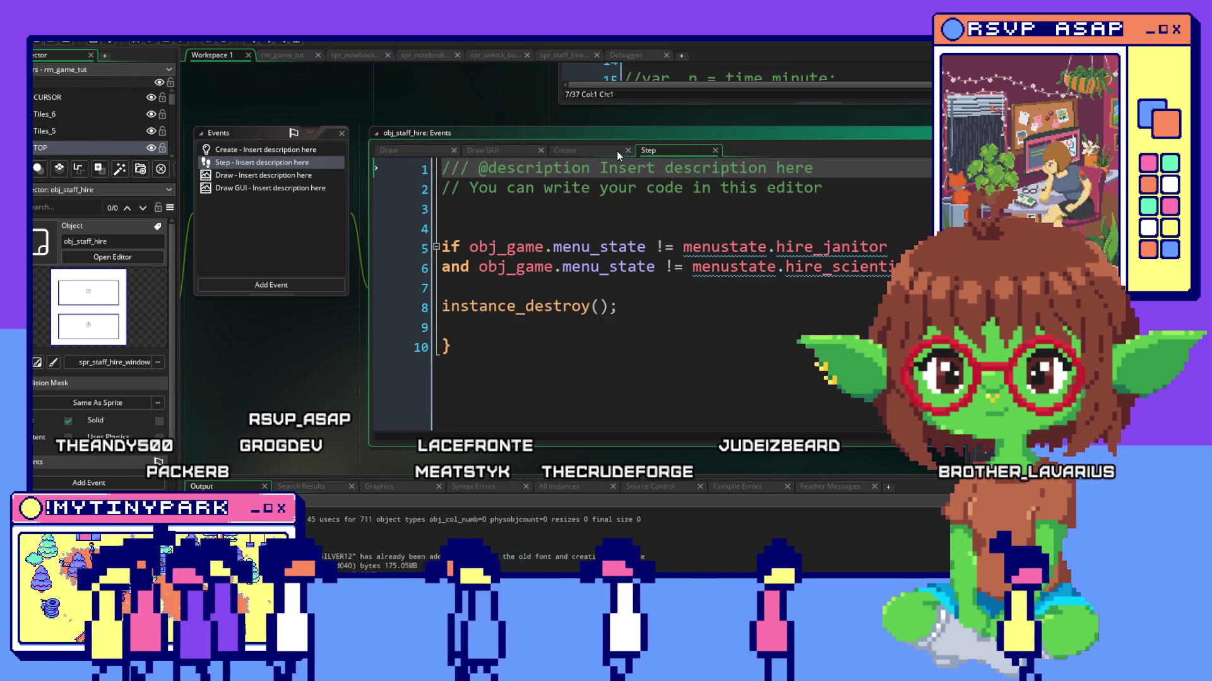
scroll(636, 190, up, 1)
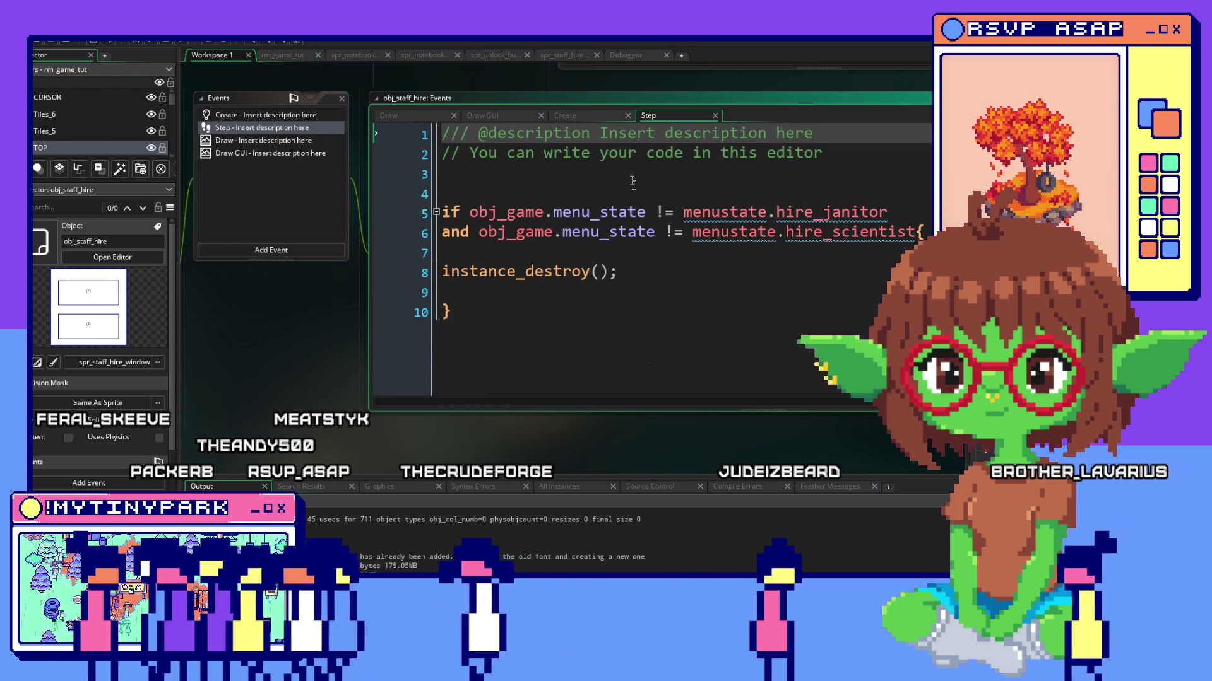
click(594, 116)
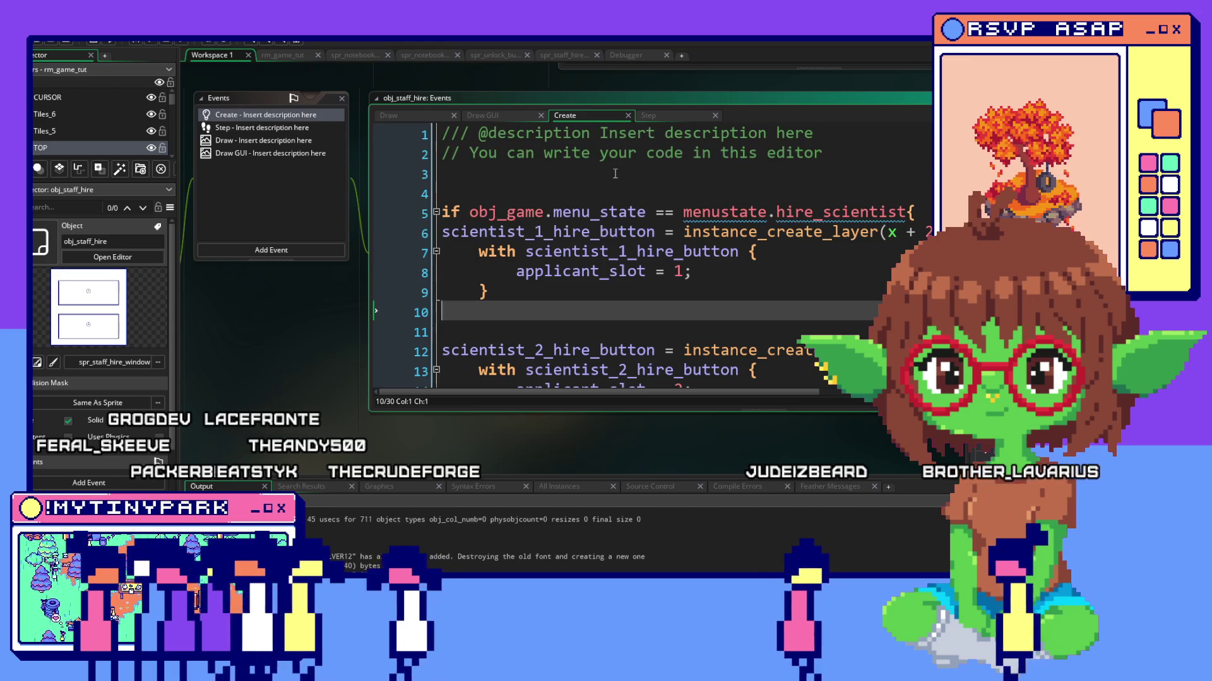
scroll(615, 174, down, 1)
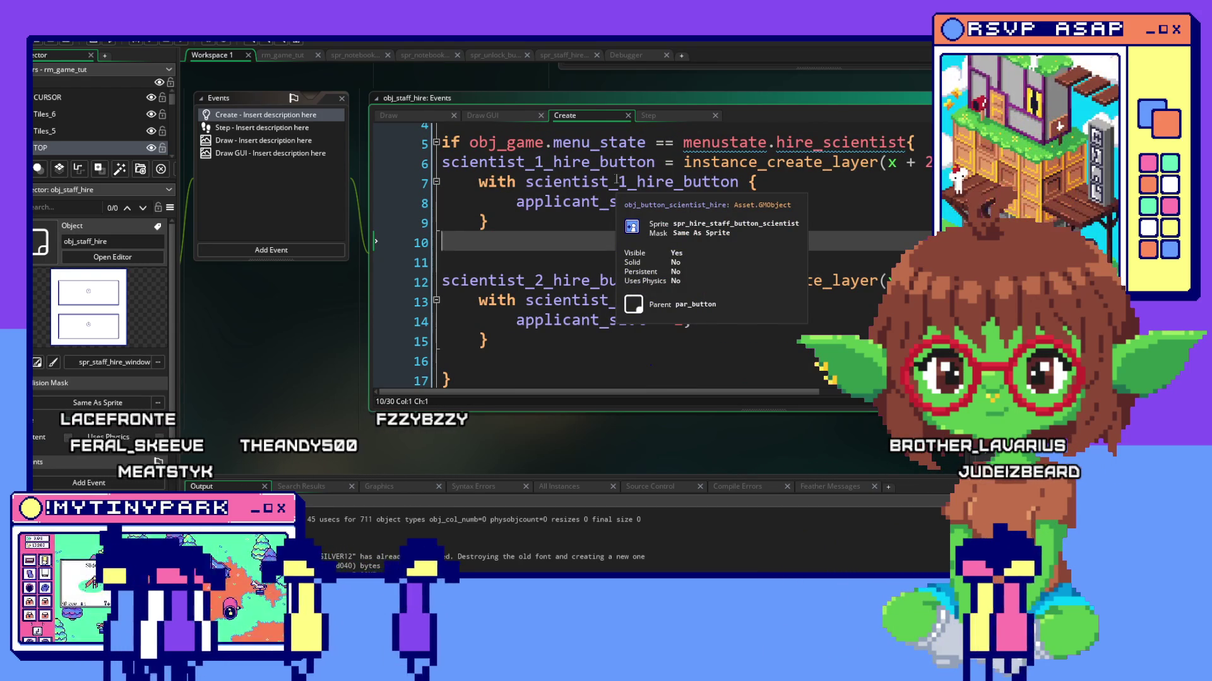
click(597, 342)
scroll(663, 327, down, 1)
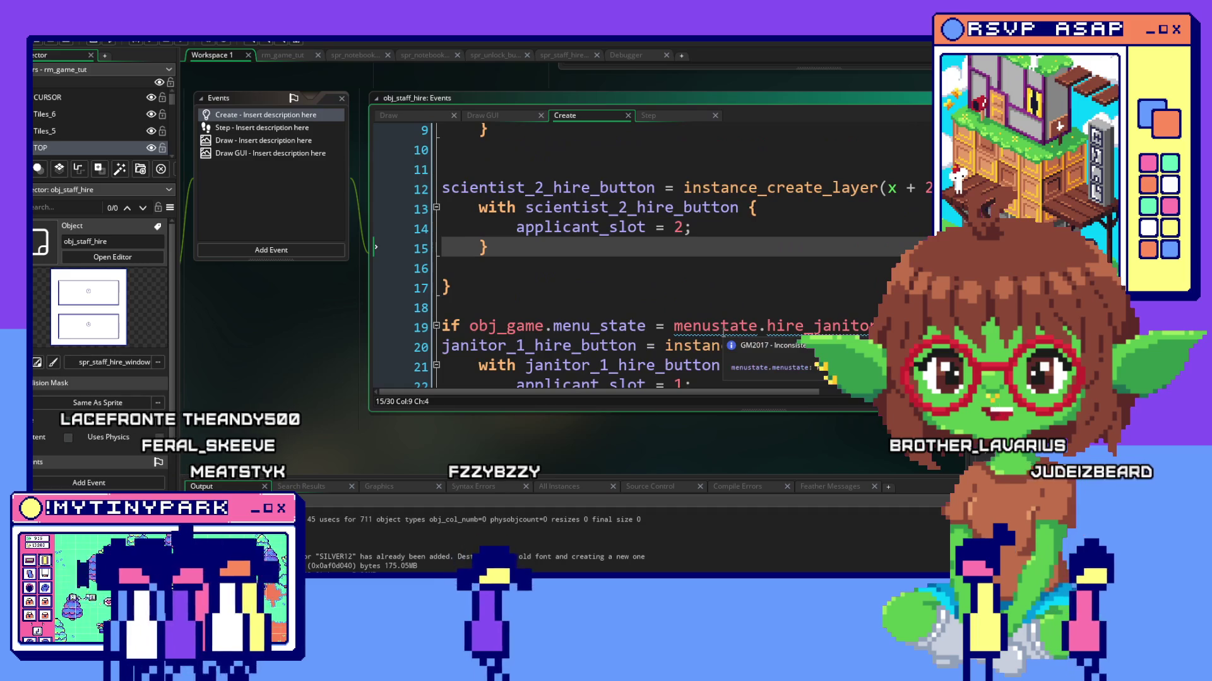
scroll(732, 321, down, 1)
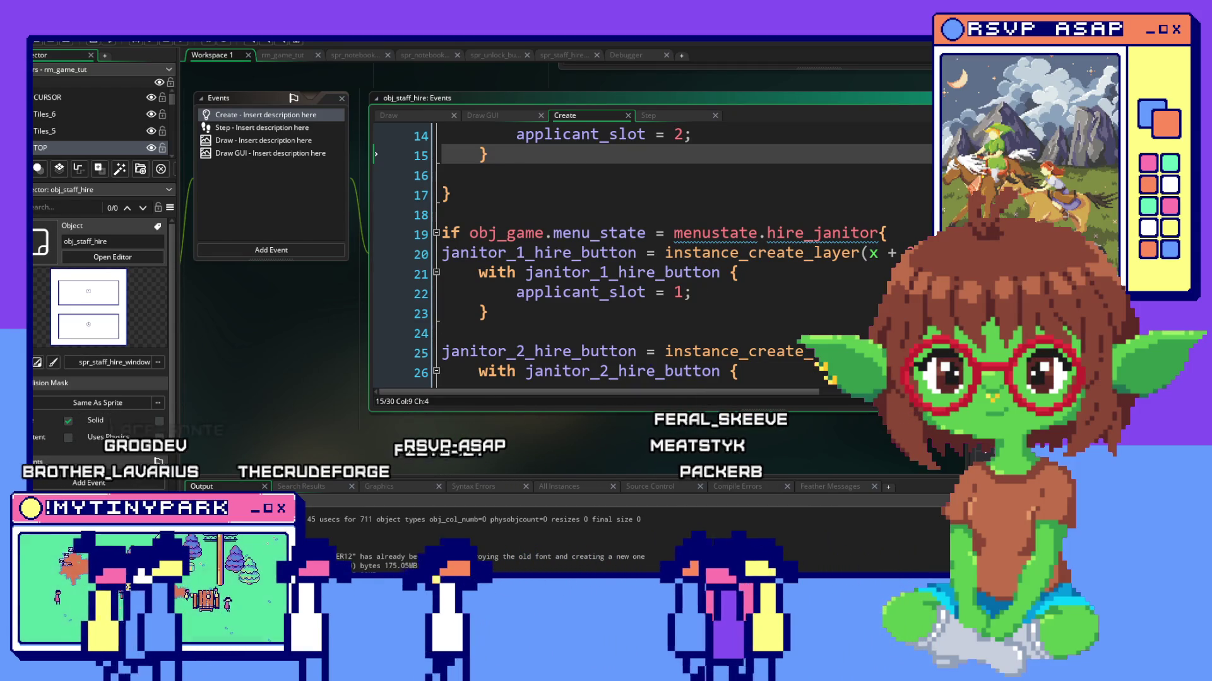
scroll(787, 339, down, 2)
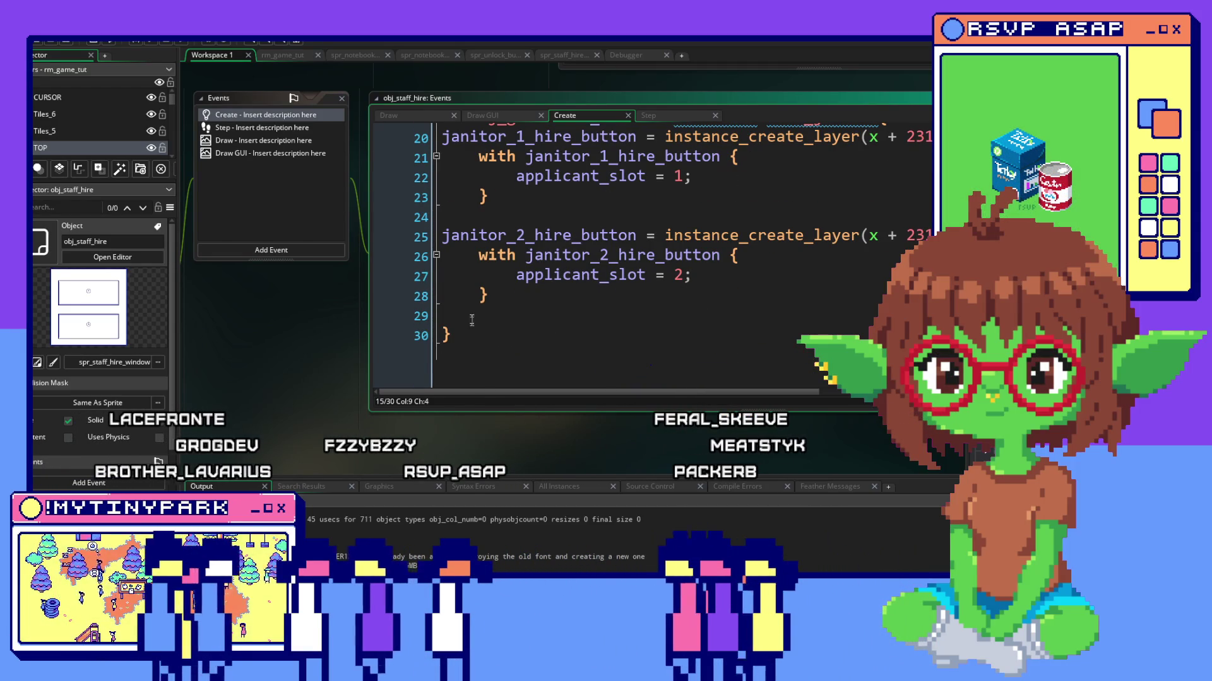
scroll(568, 284, up, 3)
scroll(568, 284, up, 2)
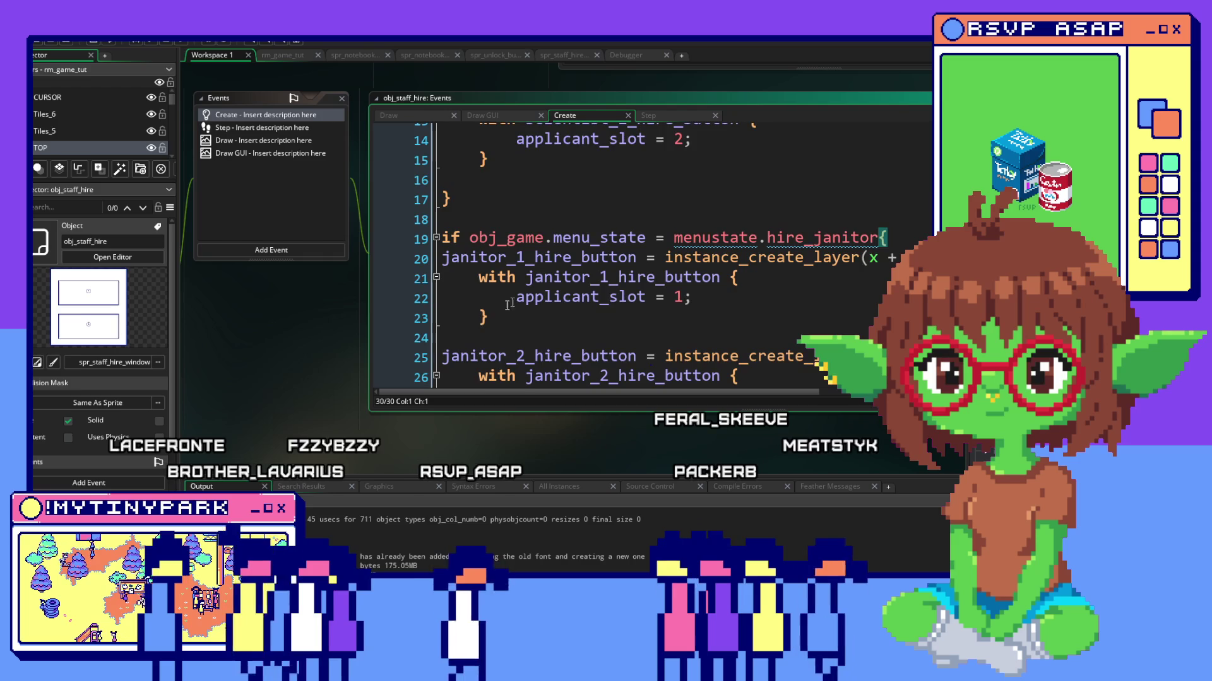
scroll(520, 305, down, 2)
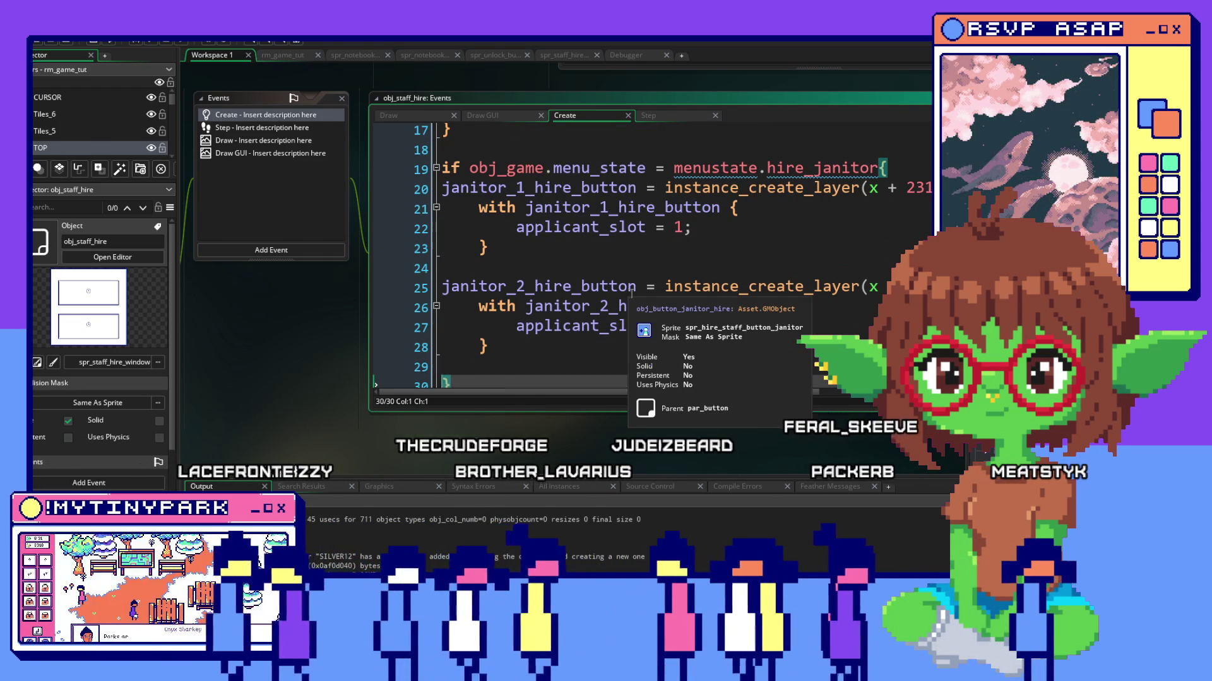
scroll(479, 359, down, 1)
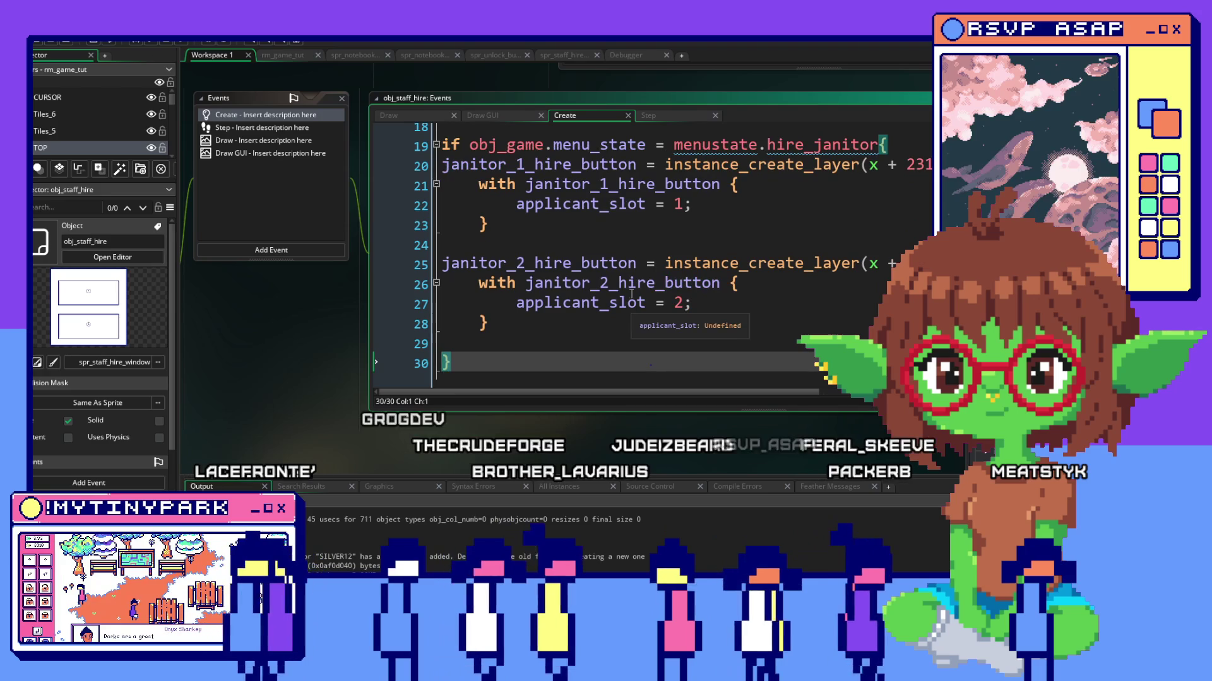
Copy the selected scientist and janitor hire-button code from the Create event.
click(479, 359)
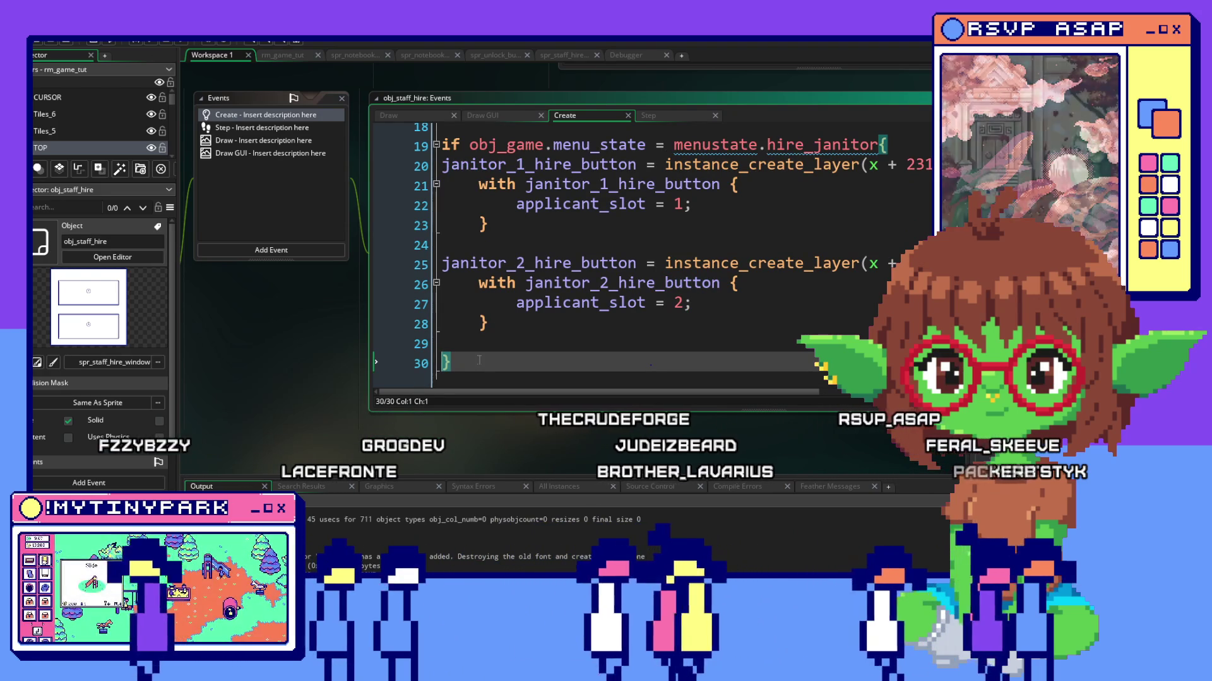
drag(479, 360, 437, 159)
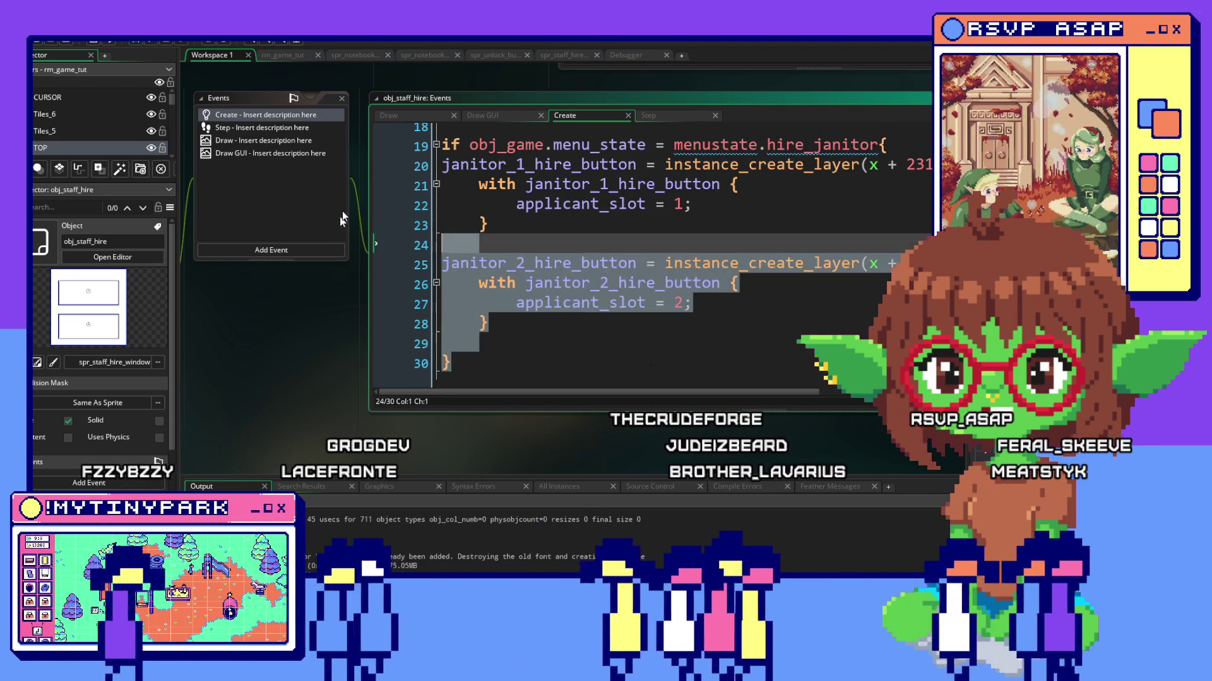
scroll(602, 243, up, 1)
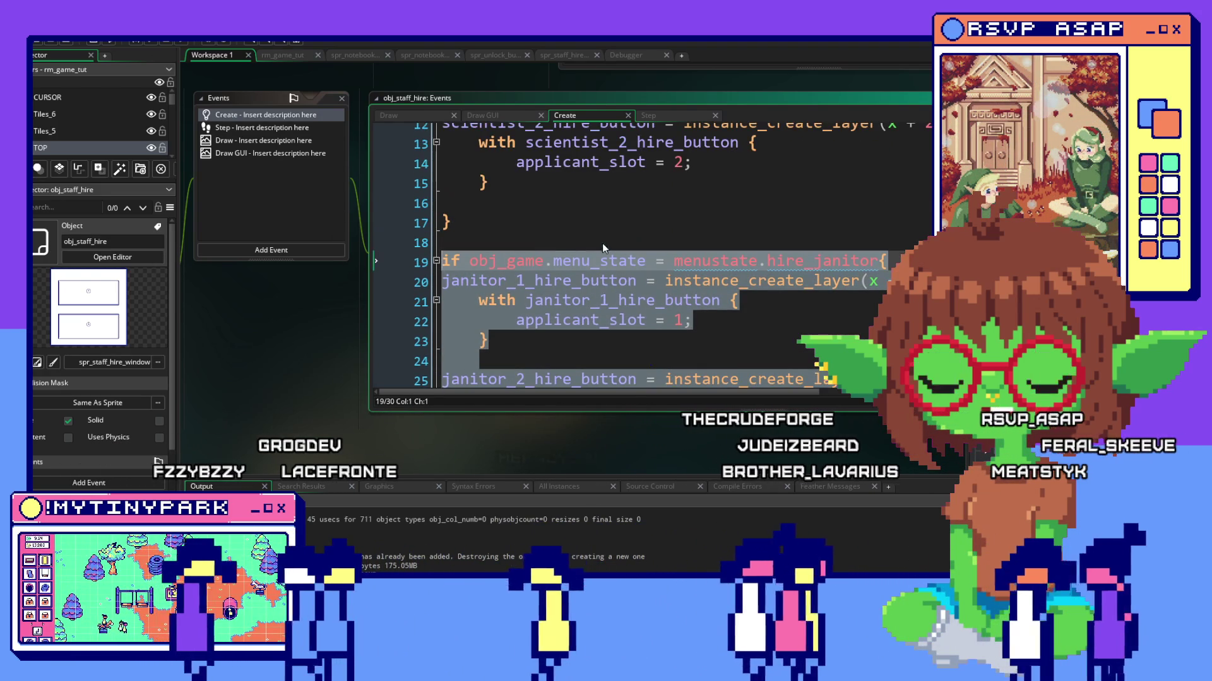
right_click(602, 284)
scroll(646, 292, up, 4)
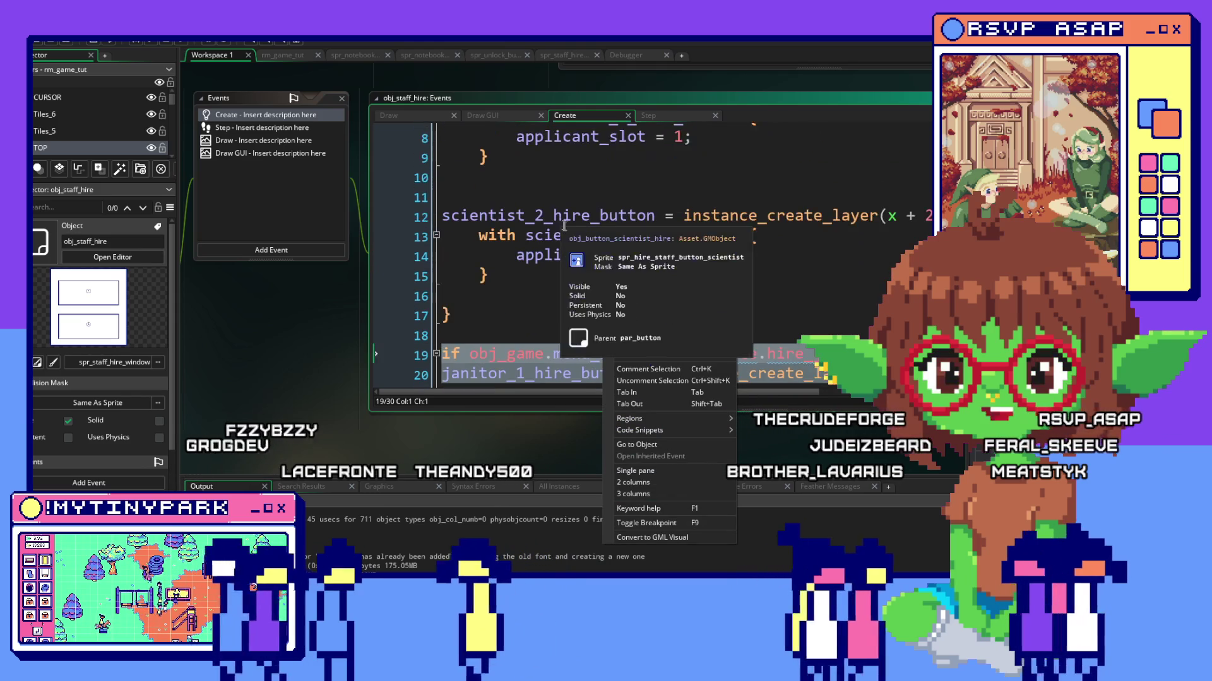
scroll(568, 247, down, 6)
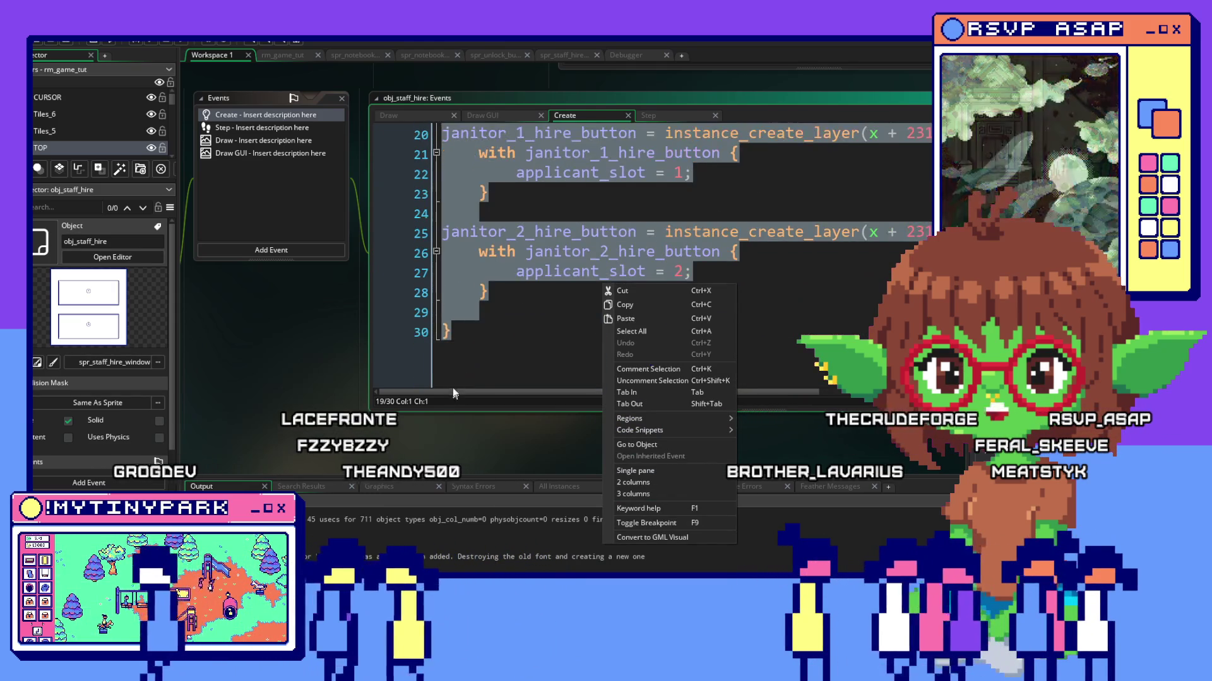
click(453, 389)
scroll(402, 240, up, 5)
mouse_move(700, 301)
mouse_down()
mouse_move(401, 299)
mouse_move(405, 186)
mouse_up()
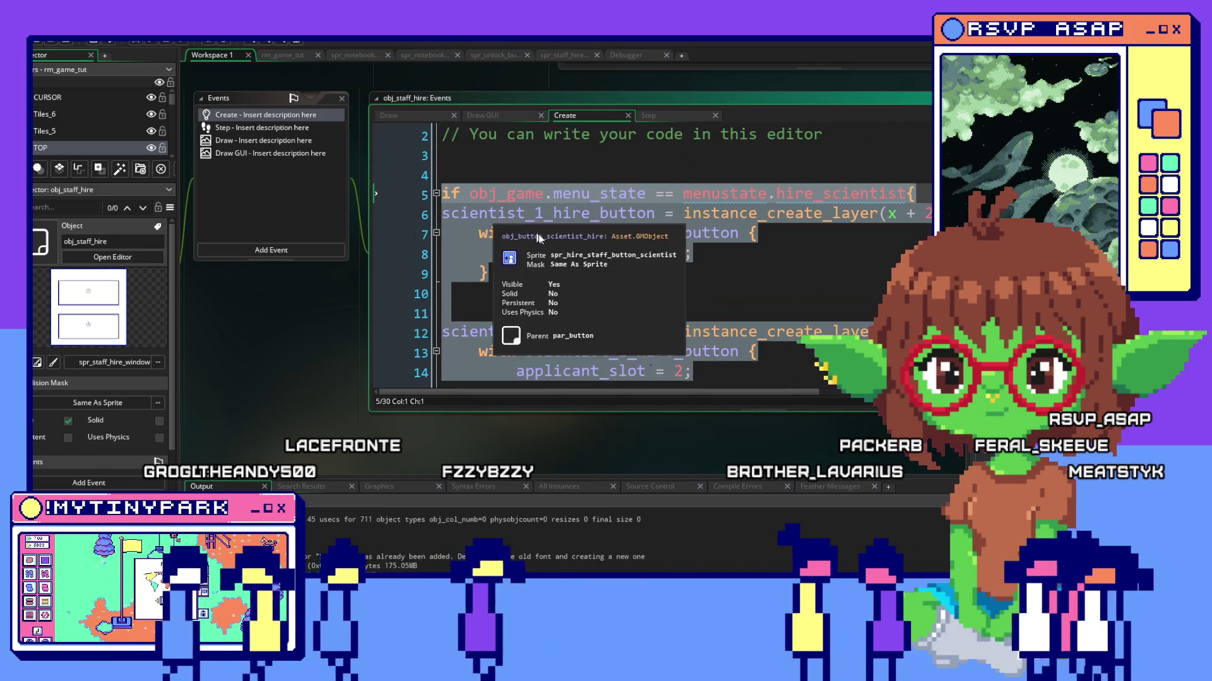
right_click(543, 239)
click(572, 256)
click(627, 244)
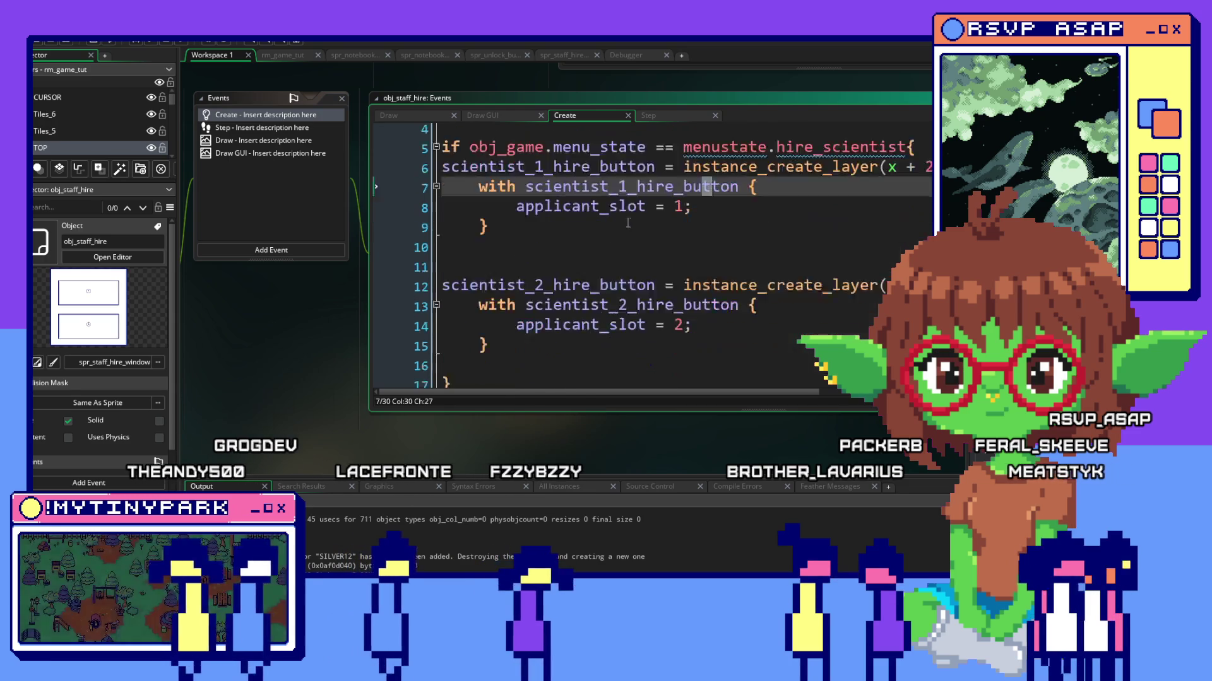
scroll(626, 244, up, 1)
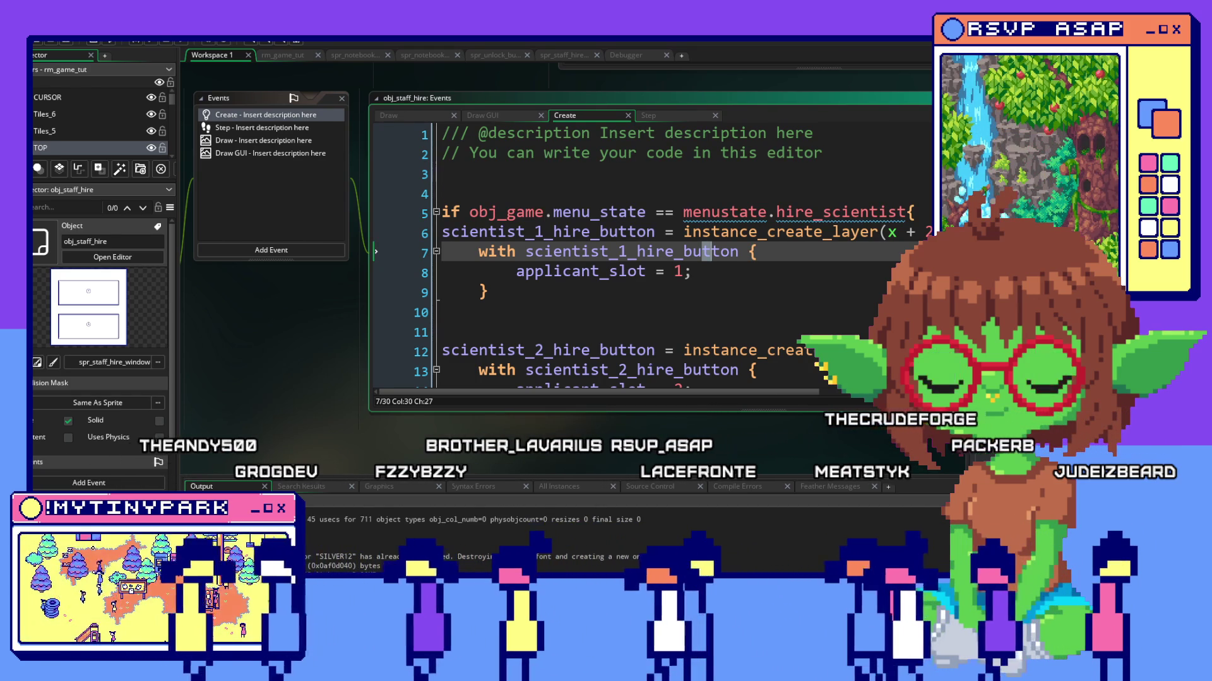
Switch to obj_staff_hire's Step event and place the caret on blank line 4.
click(667, 115)
click(606, 197)
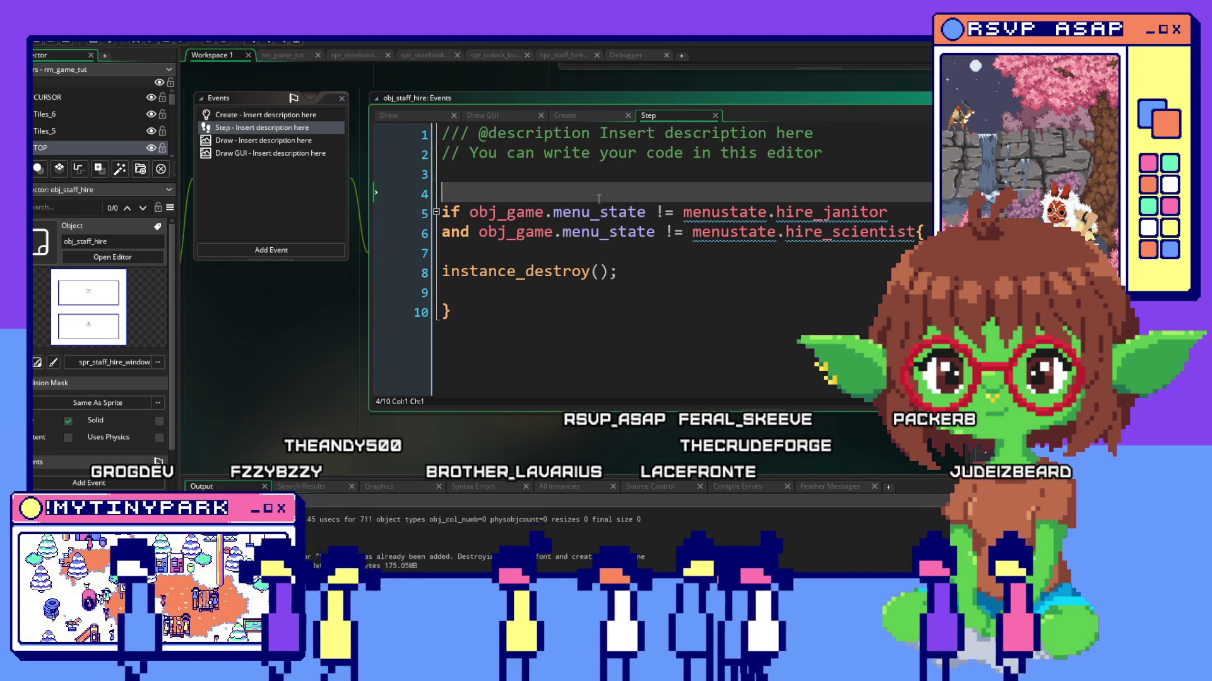
key(Return)
key(Return)
key(Return)
text(//destroy)
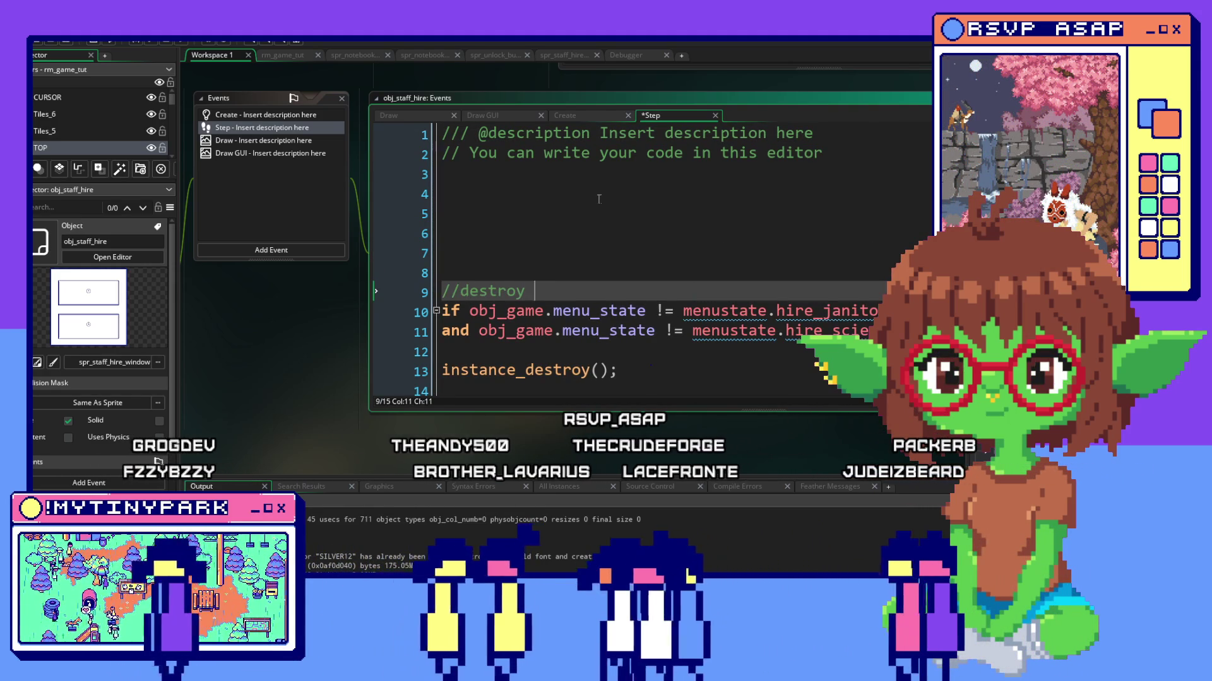
text(if inb)
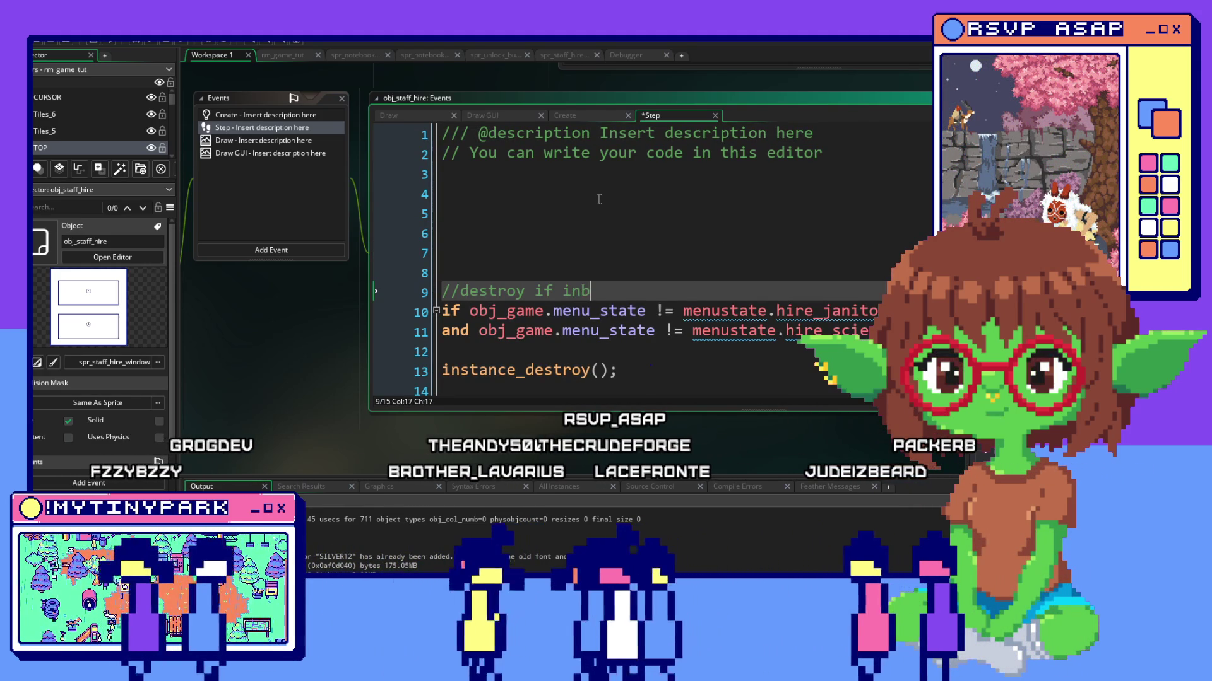
text(valid)
click(620, 202)
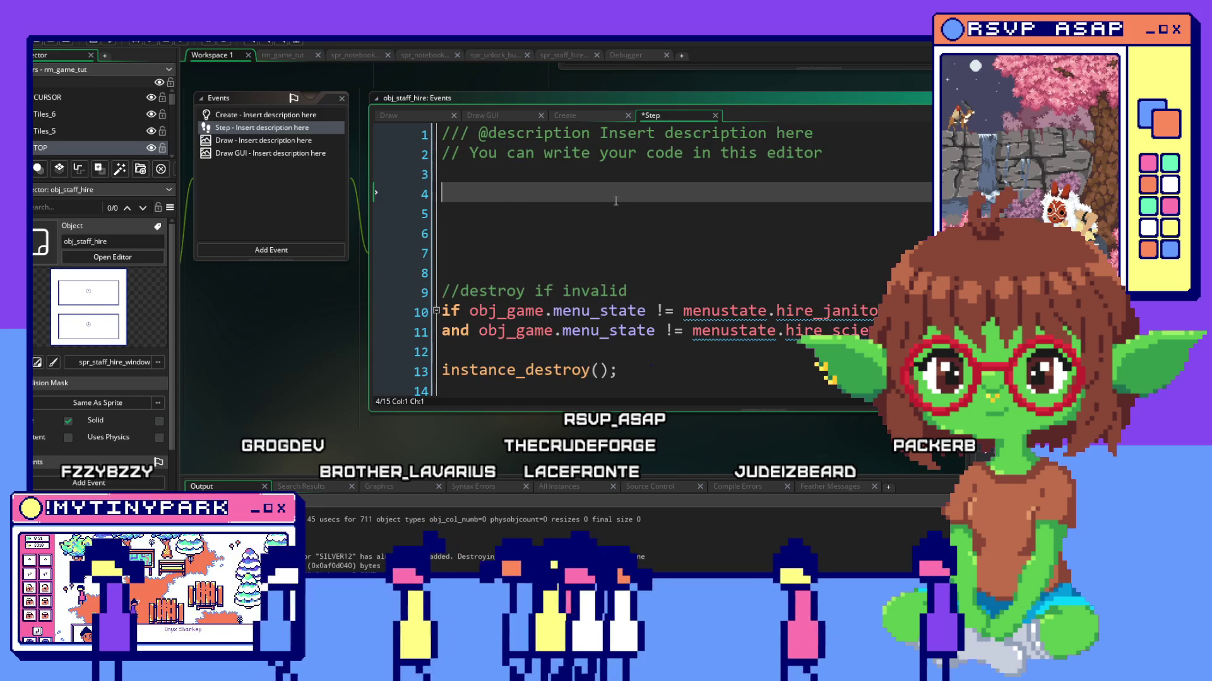
key(ctrl+v)
scroll(619, 236, up, 6)
scroll(627, 284, down, 5)
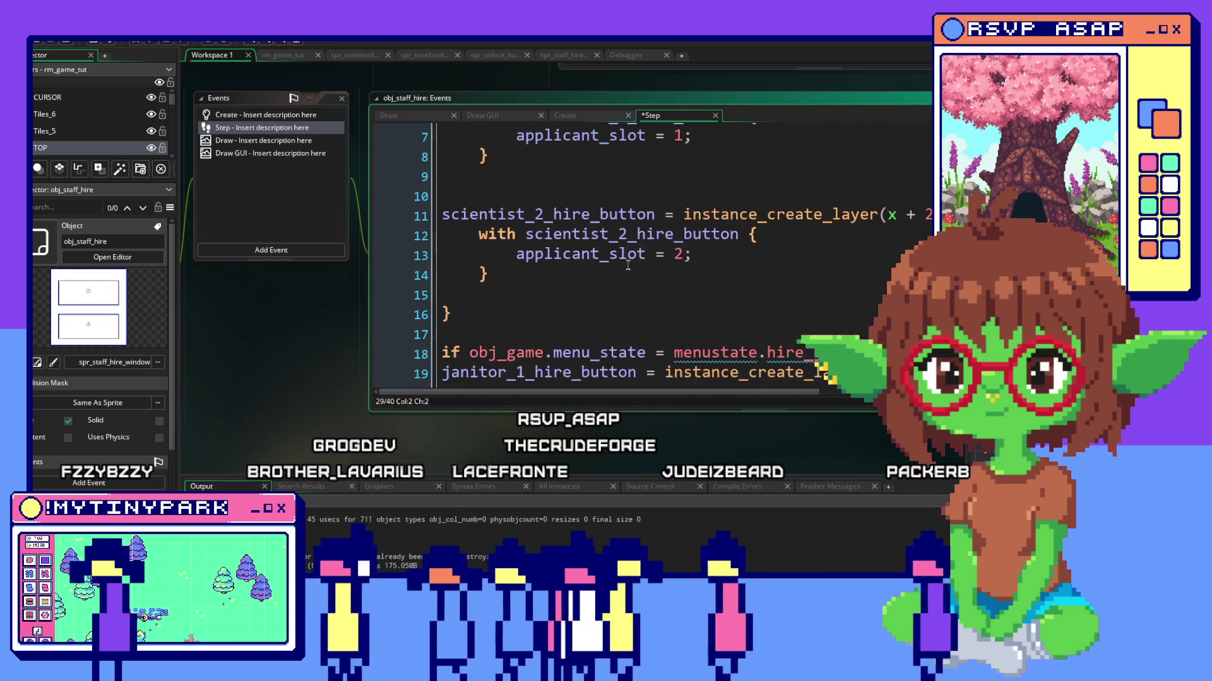
scroll(626, 284, up, 3)
click(568, 356)
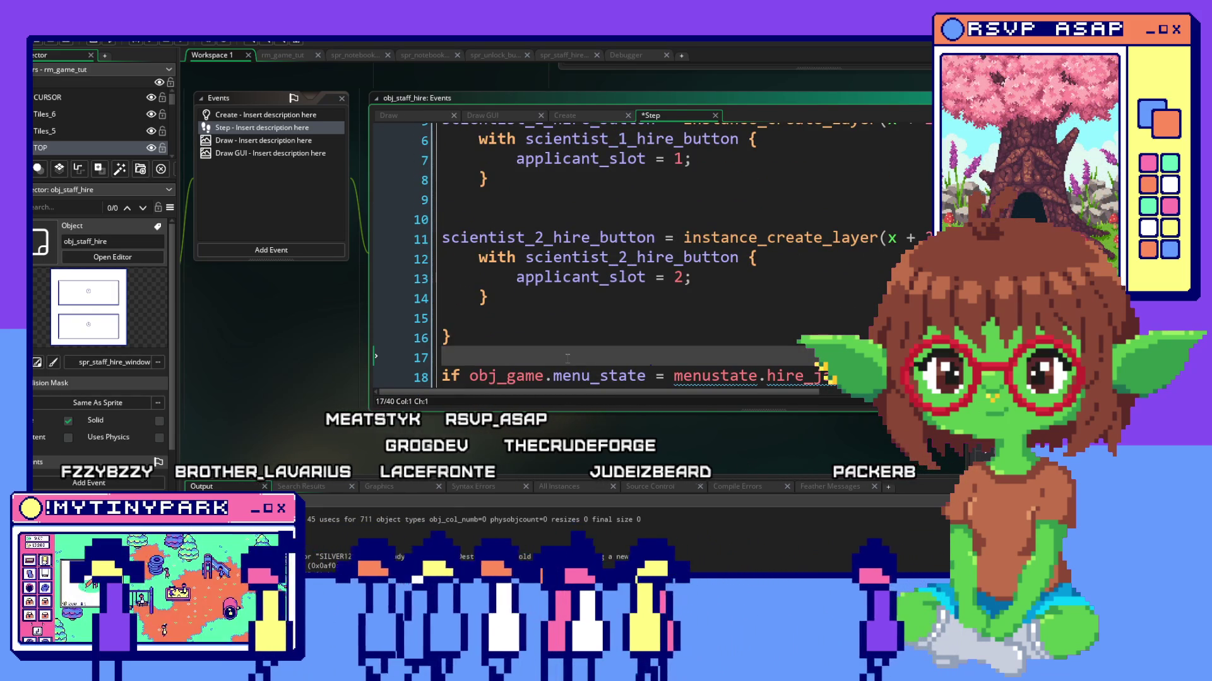
key(Return)
key(Return)
key(Return)
scroll(568, 322, up, 4)
scroll(569, 322, up, 2)
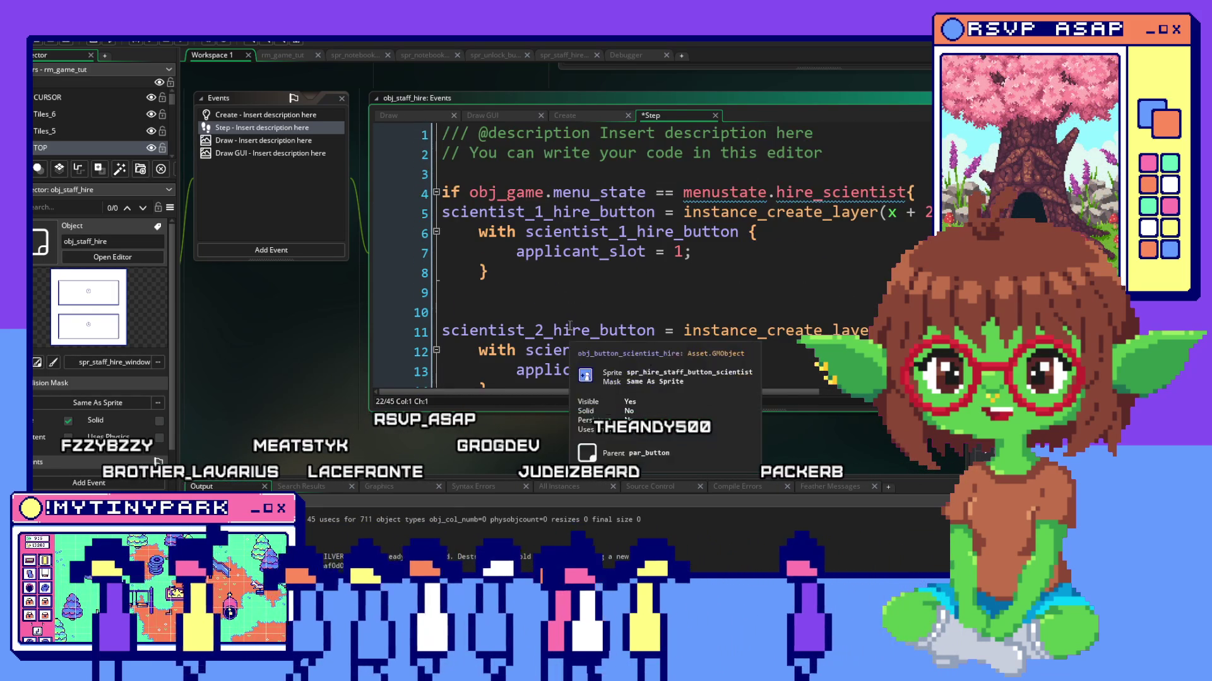
key(ctrl+shift+Return)
click(602, 213)
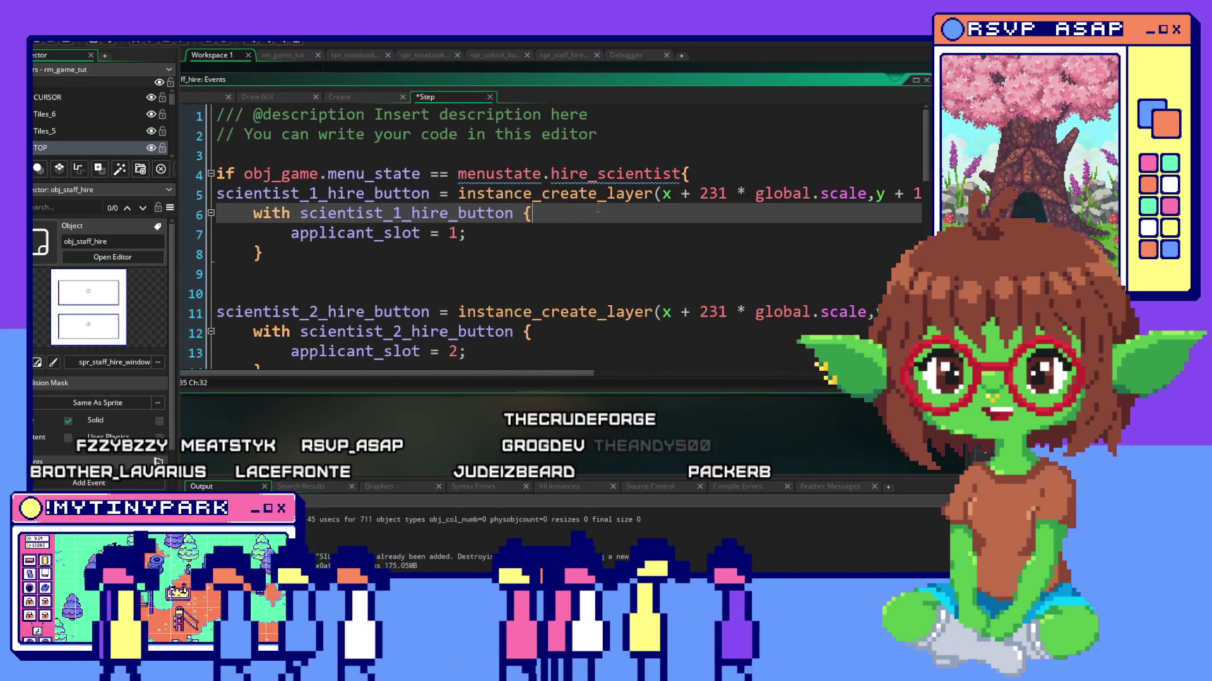
key(ctrl+shift+Return)
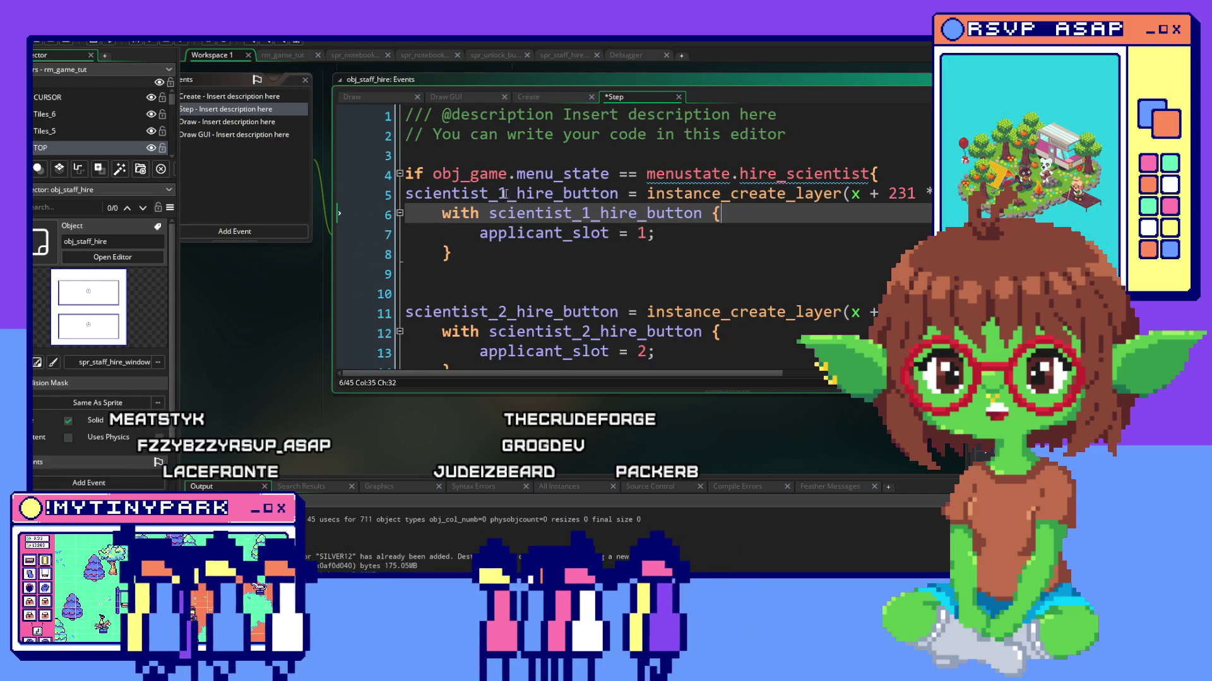
click(913, 195)
click(914, 171)
click(585, 157)
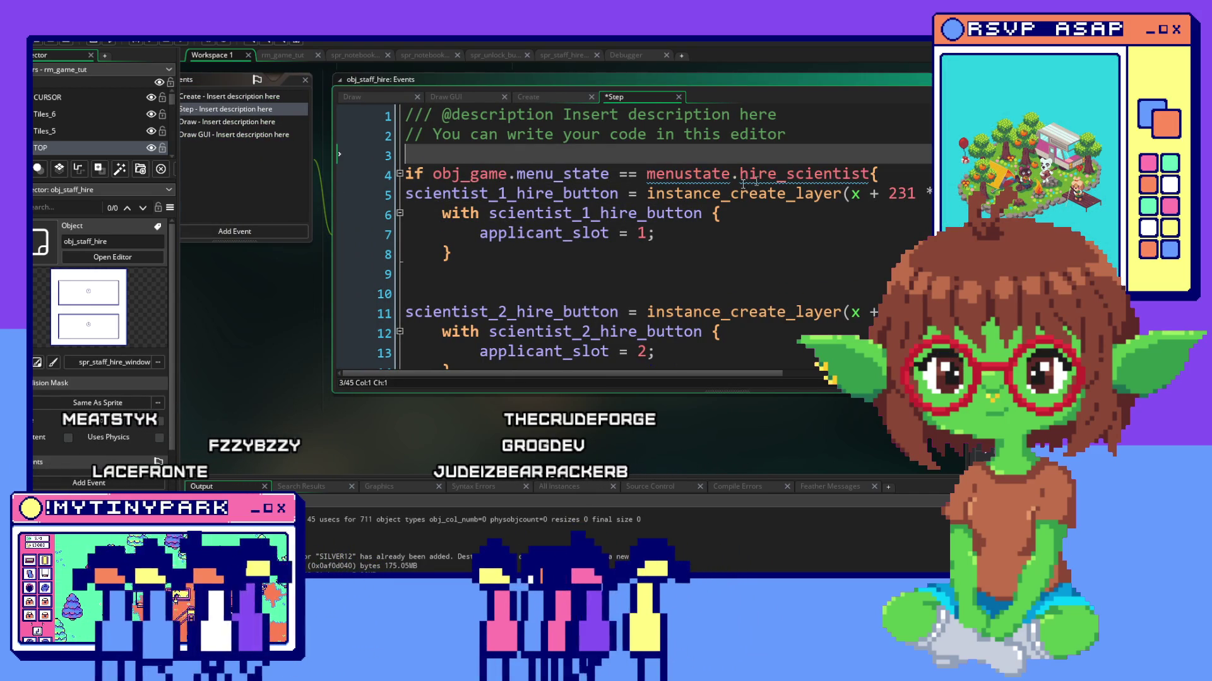
click(899, 174)
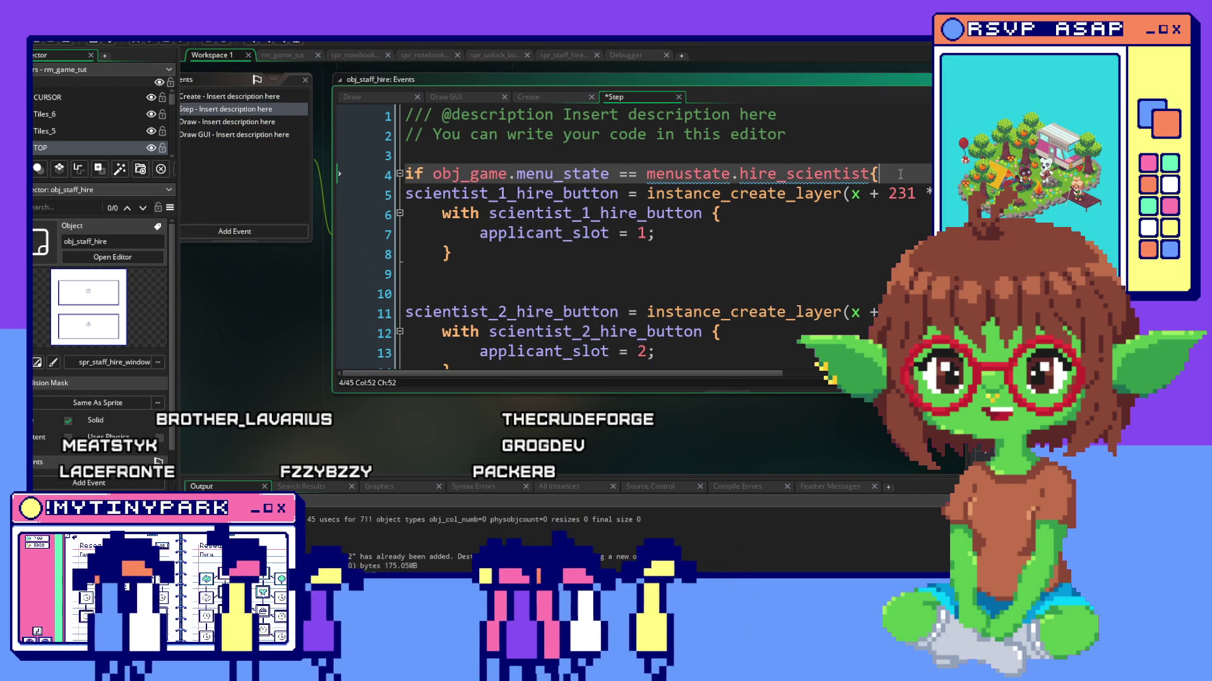
key(Return)
key(BackSpace)
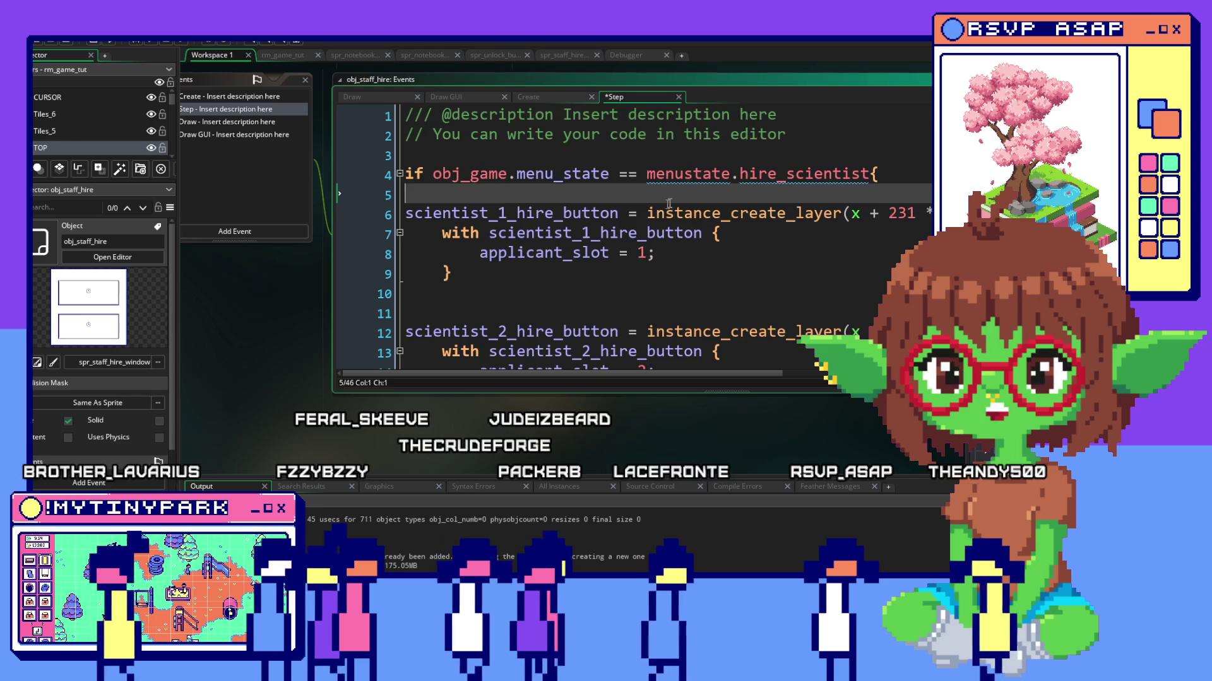
mouse_move(562, 175)
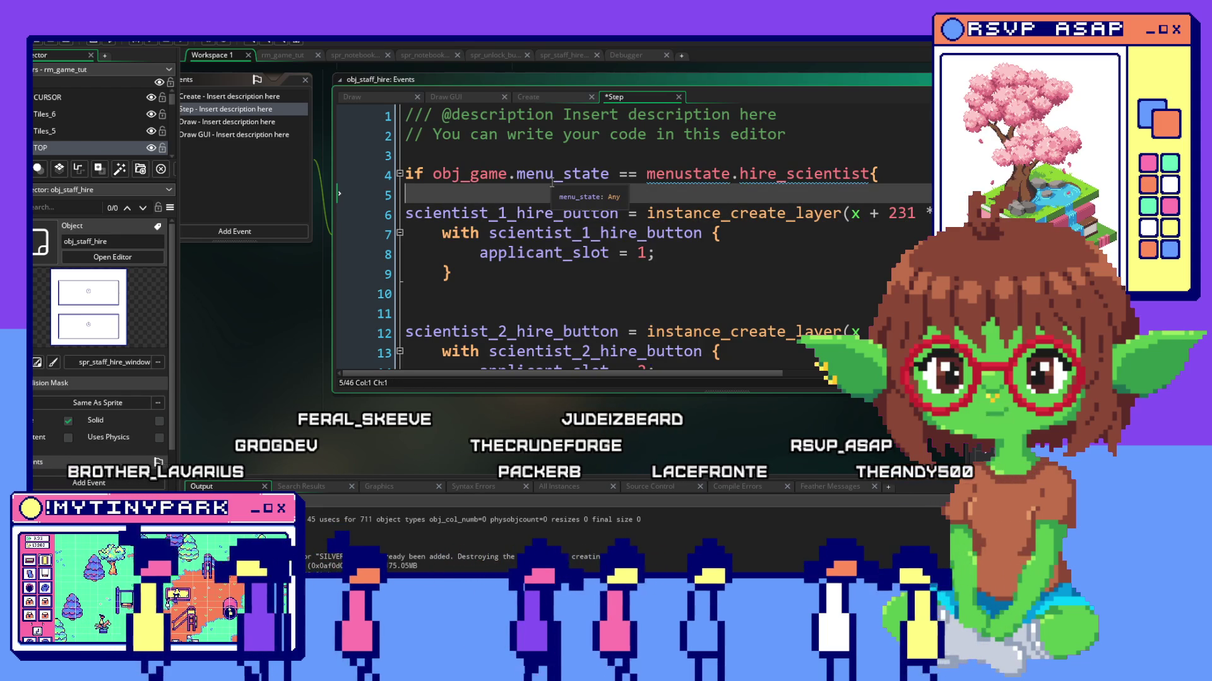
drag(729, 214, 313, 221)
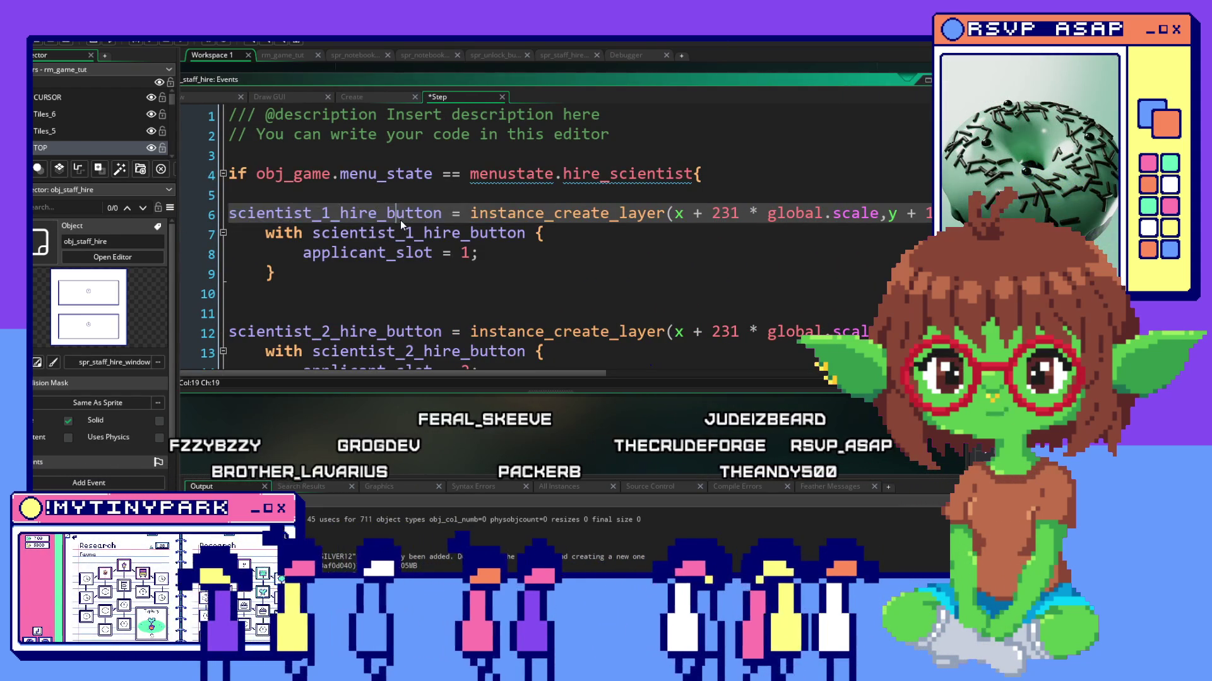
right_click(401, 221)
click(385, 253)
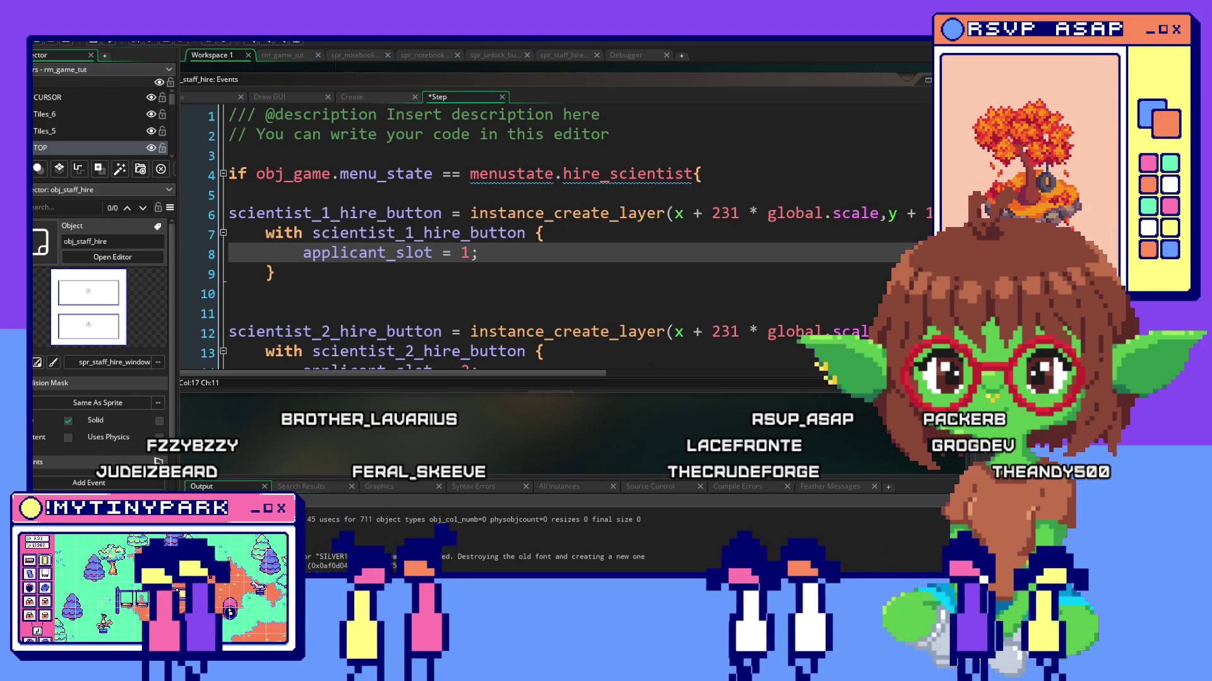
key(ctrl+Tab)
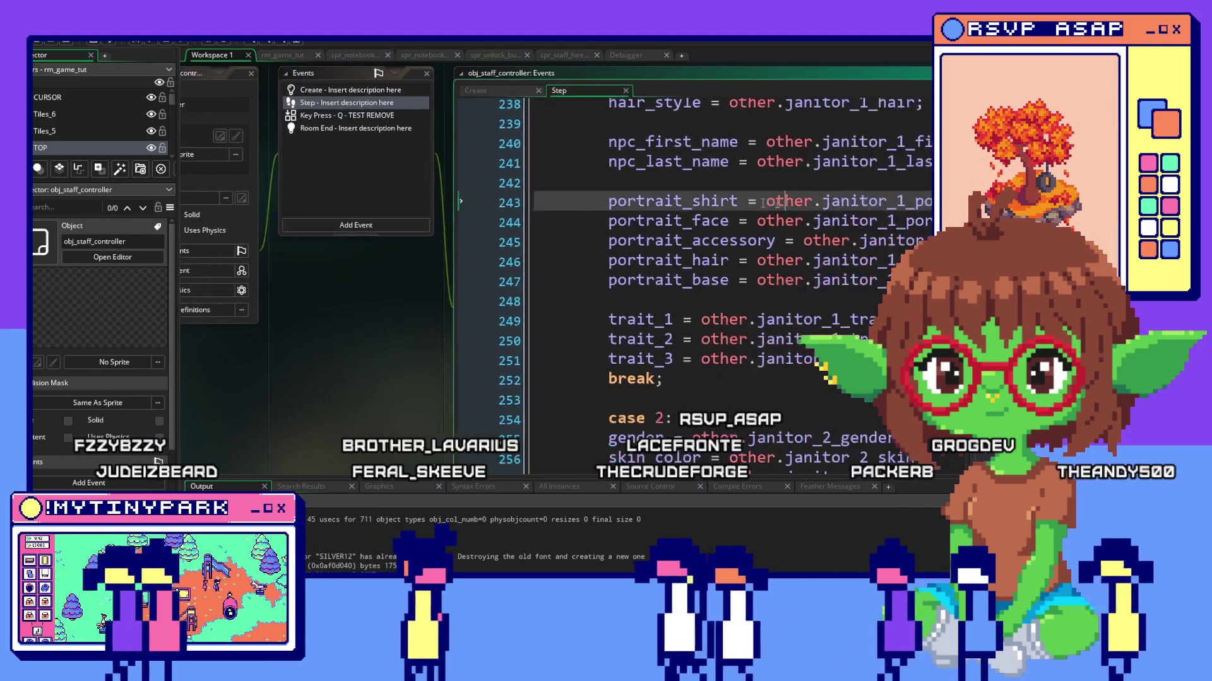
Review obj_staff_controller's hiring cases with enlarged code, then show obj_staff_hire's Draw GUI code.
key(F12)
scroll(630, 201, up, 5)
scroll(630, 202, up, 5)
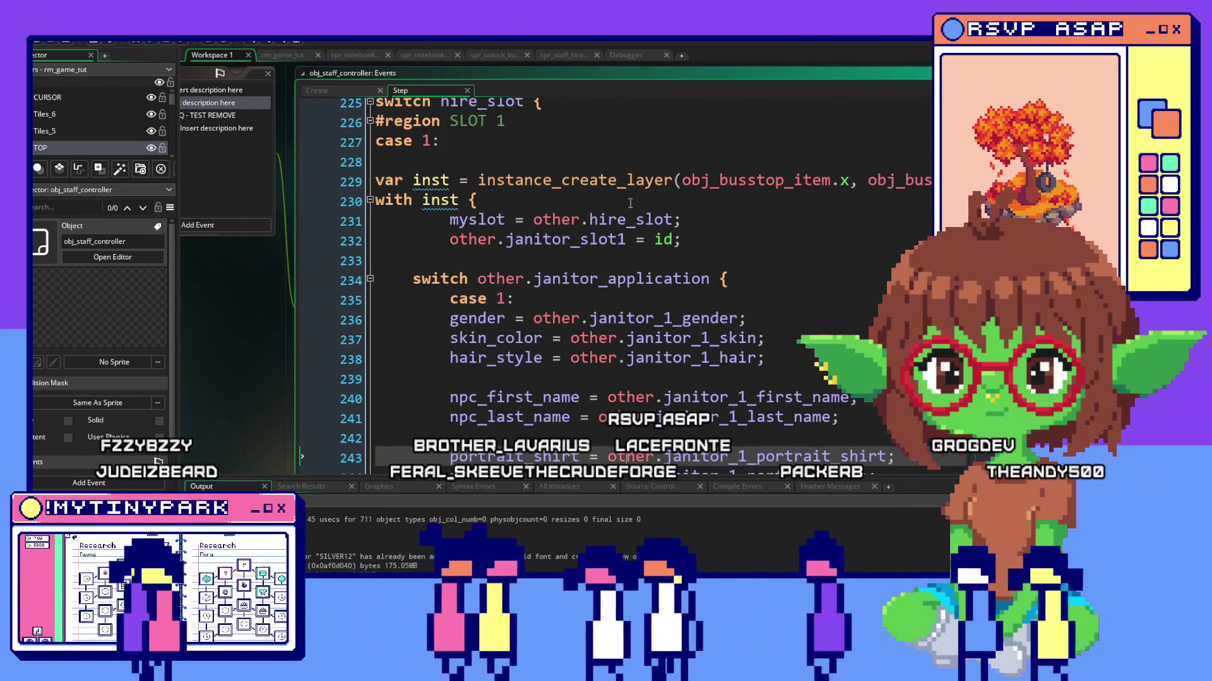
scroll(629, 201, up, 3)
scroll(630, 202, up, 3)
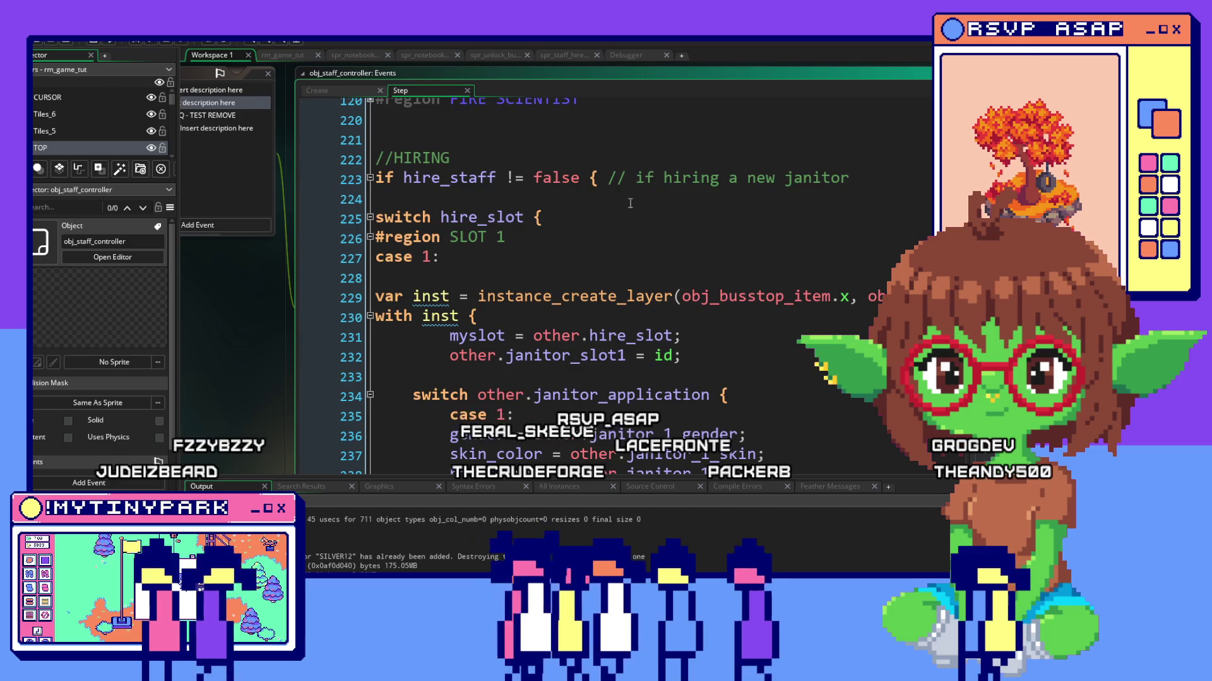
scroll(629, 201, up, 3)
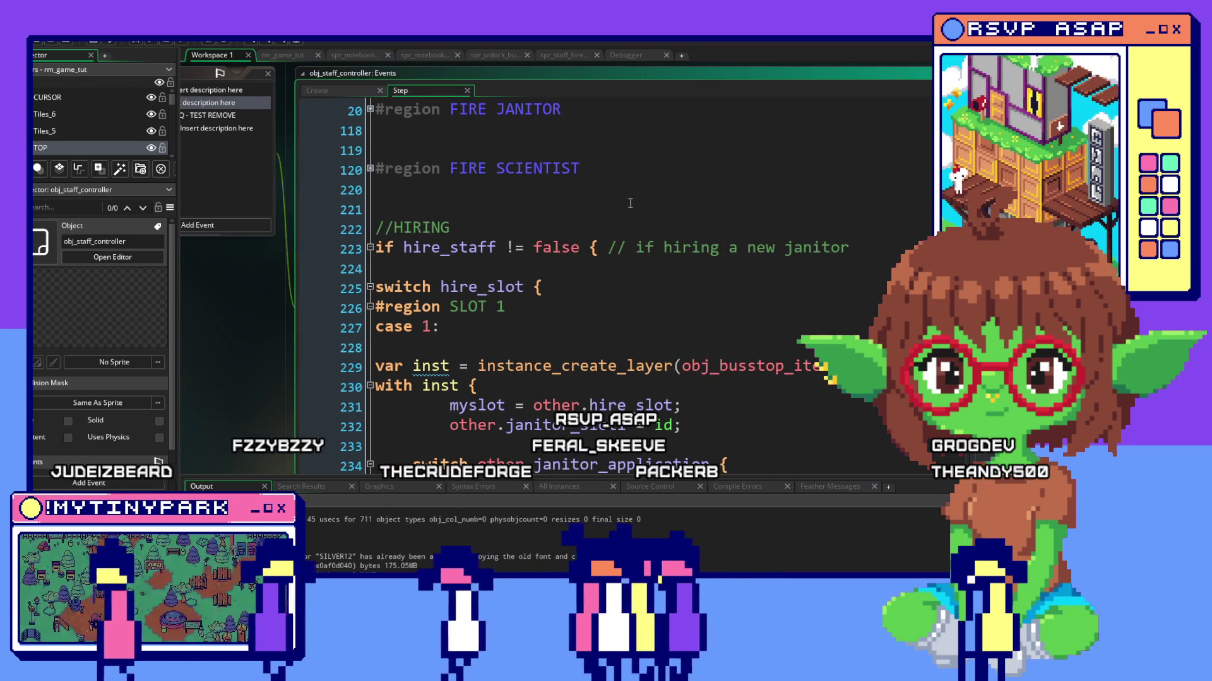
scroll(630, 202, down, 5)
scroll(630, 202, down, 3)
scroll(629, 202, down, 3)
scroll(629, 202, down, 2)
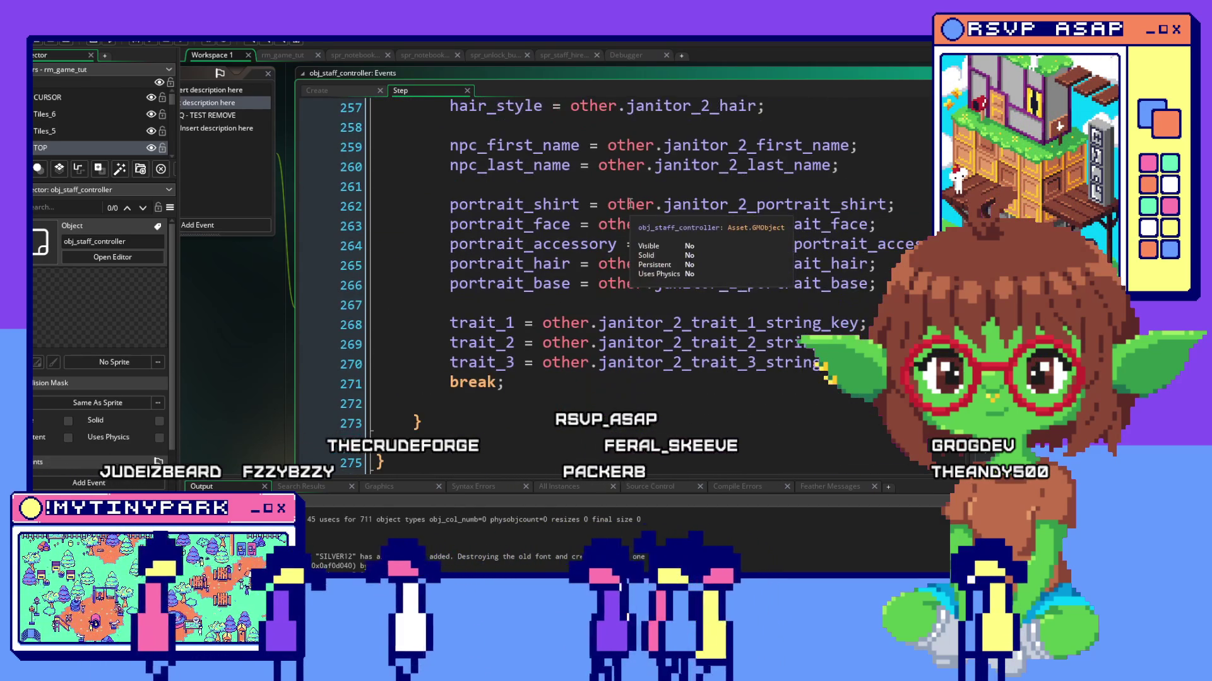
scroll(629, 202, down, 3)
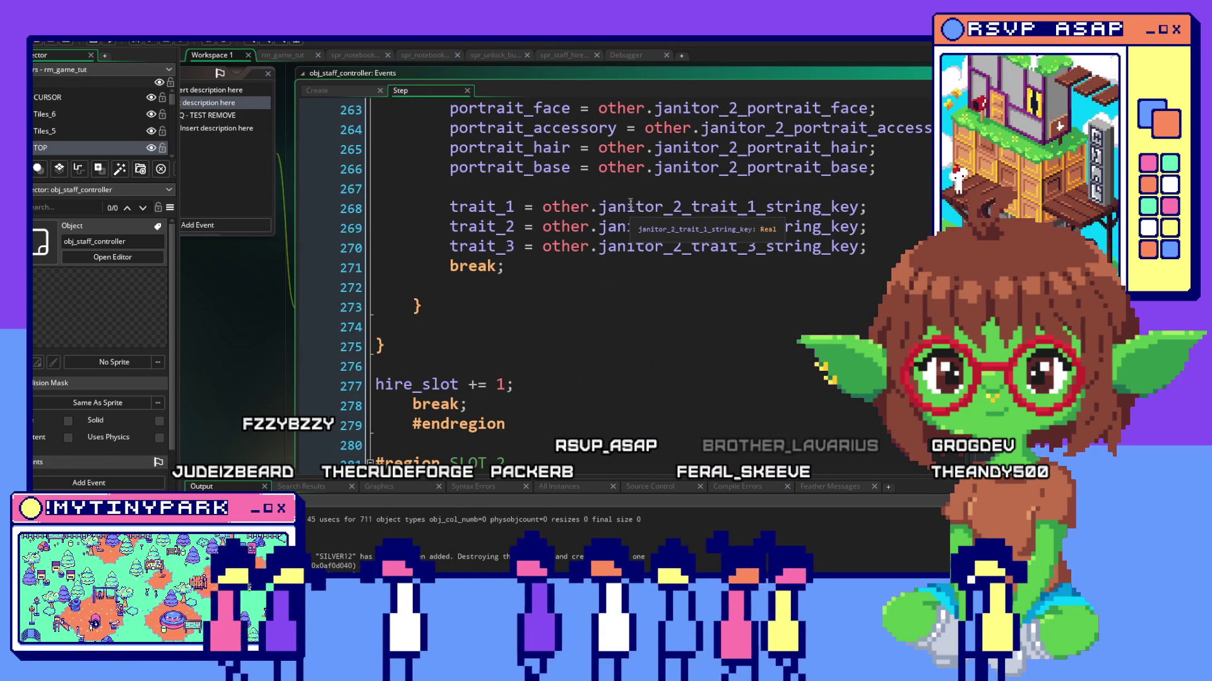
scroll(630, 202, down, 2)
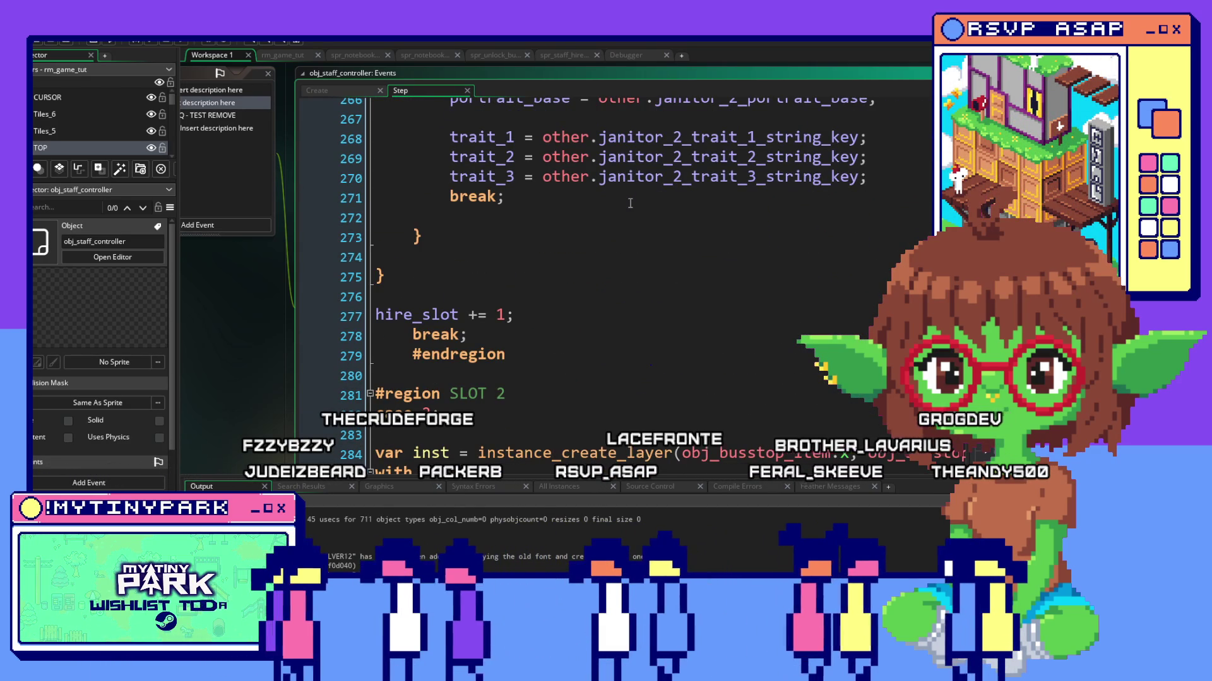
scroll(629, 201, down, 2)
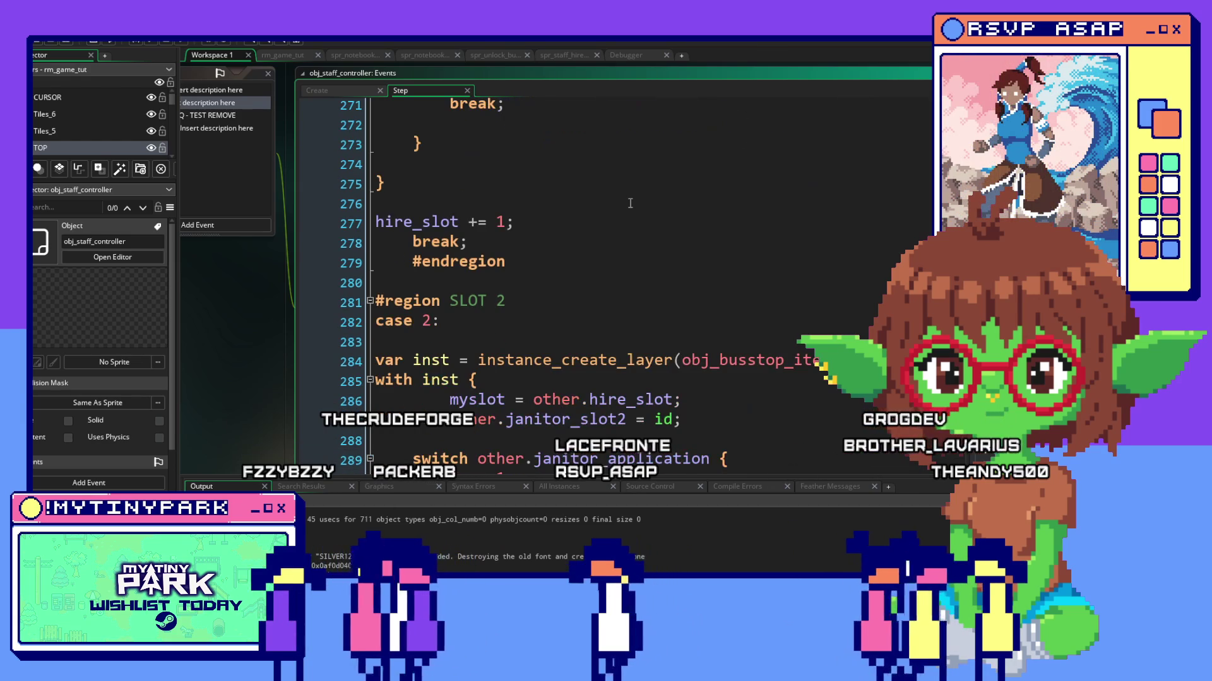
scroll(629, 201, down, 3)
scroll(629, 201, down, 2)
scroll(629, 201, down, 3)
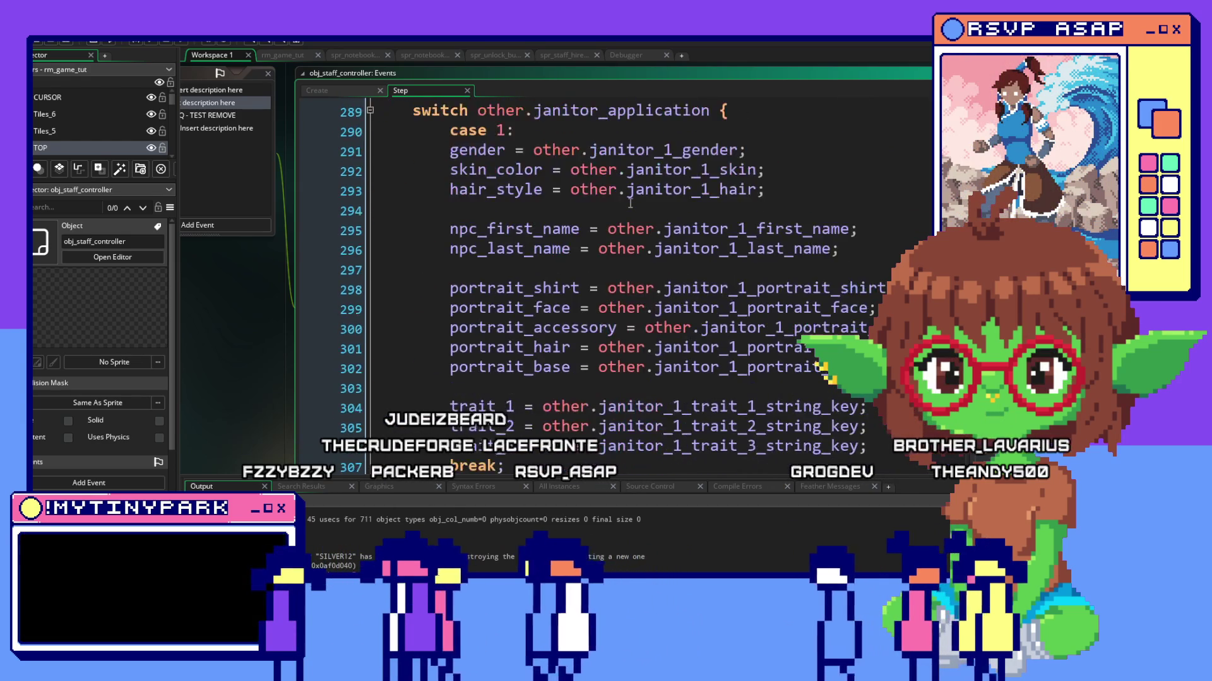
scroll(630, 202, down, 2)
scroll(630, 201, down, 3)
scroll(629, 202, down, 2)
scroll(630, 202, down, 2)
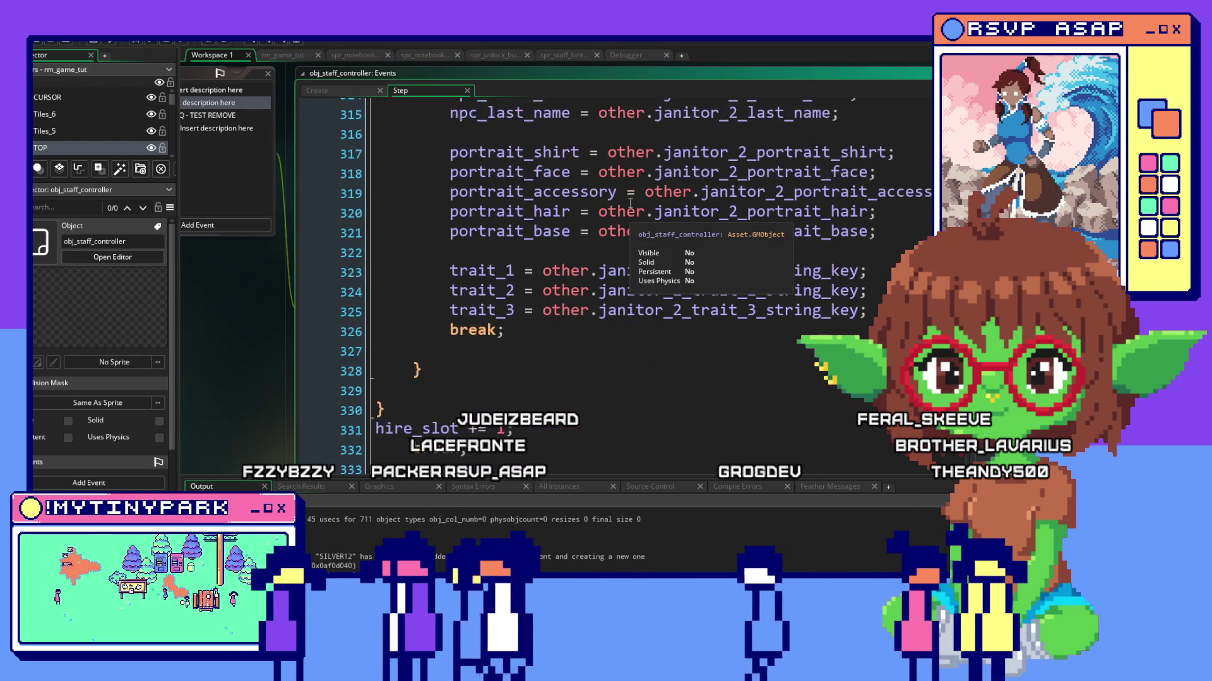
scroll(629, 202, down, 1)
scroll(630, 202, down, 1)
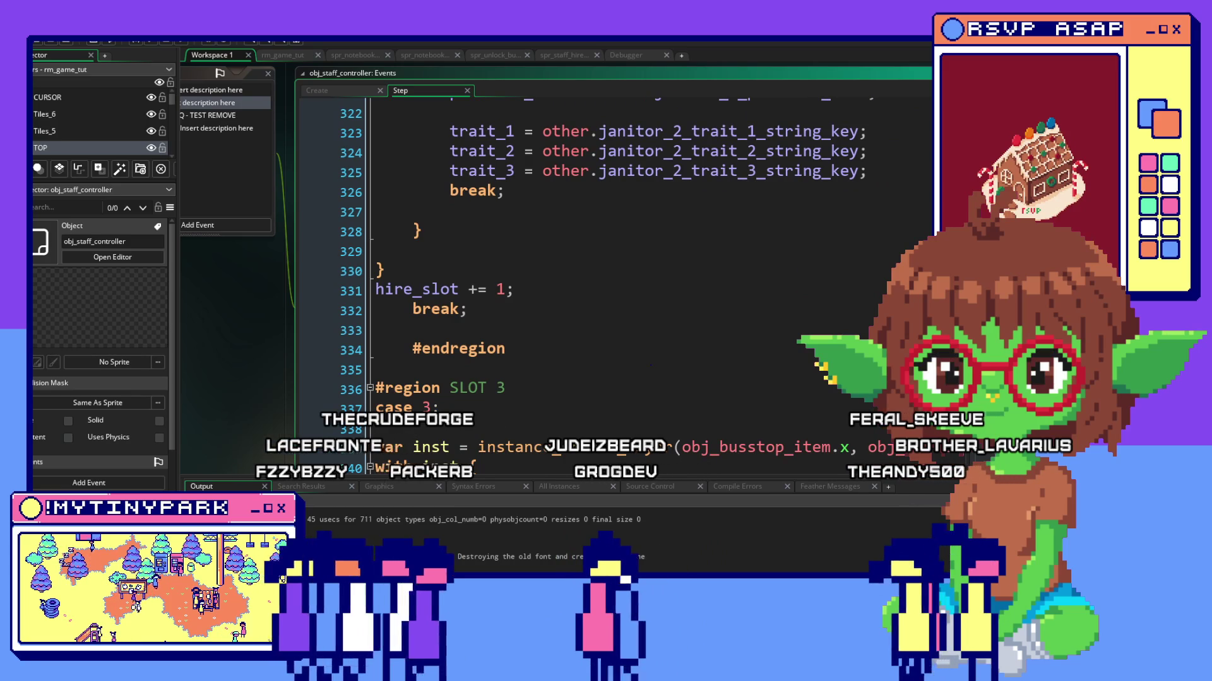
scroll(629, 202, down, 1)
scroll(629, 202, down, 2)
key(ctrl+plus)
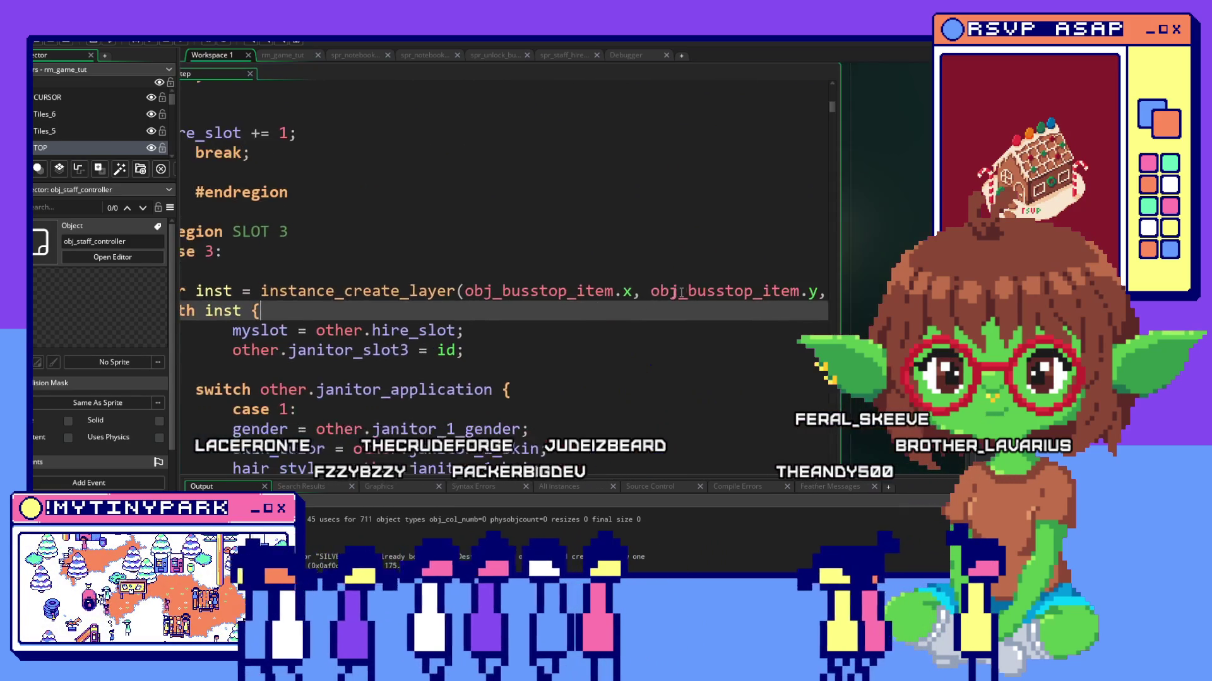
drag(831, 106, 831, 292)
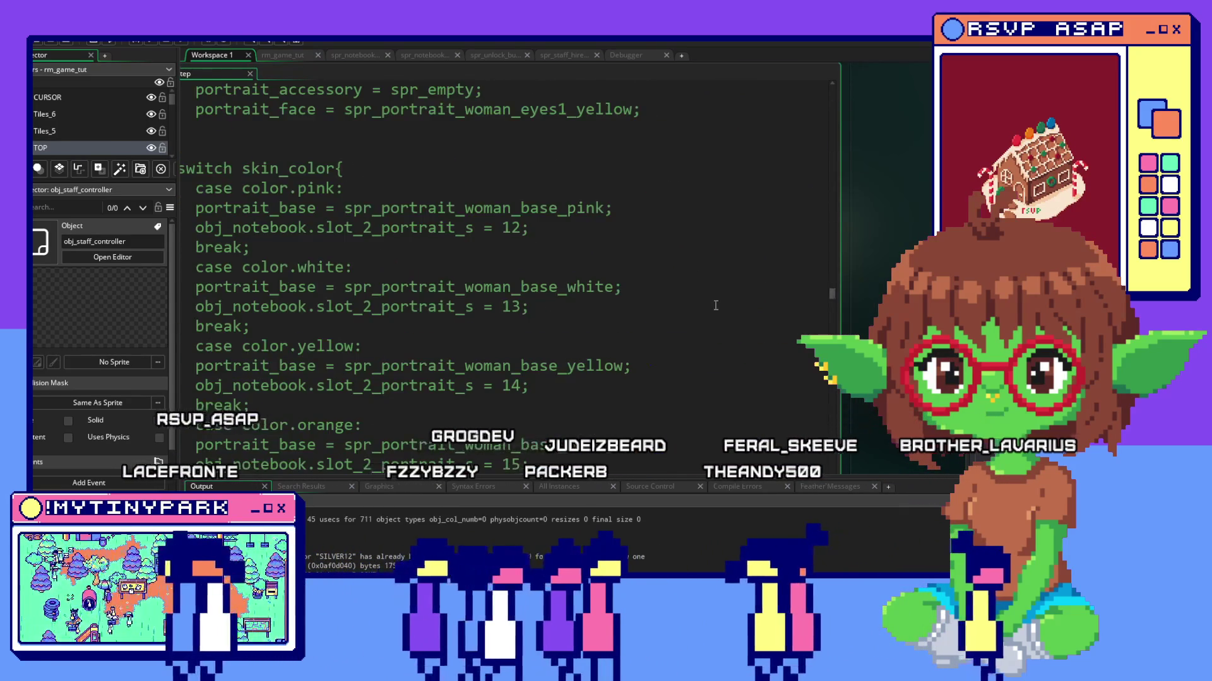
scroll(716, 304, up, 5)
scroll(716, 305, up, 5)
scroll(716, 305, up, 5)
drag(833, 283, 831, 233)
scroll(745, 291, down, 3)
scroll(745, 290, down, 4)
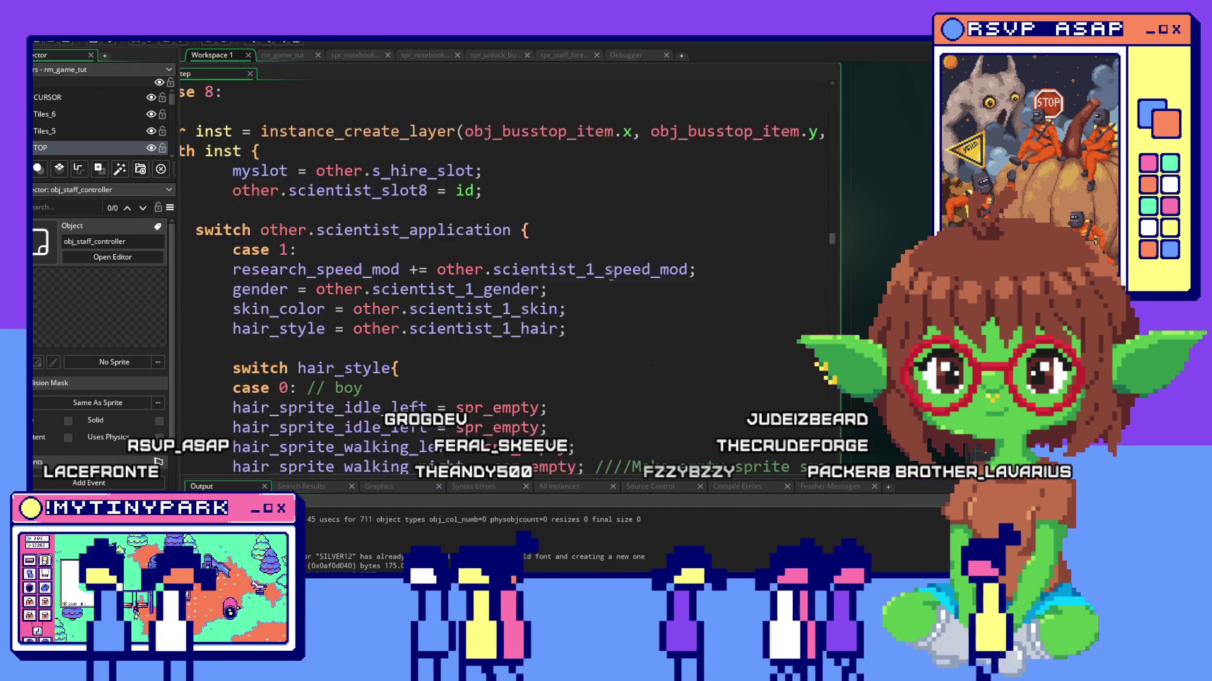
scroll(663, 284, down, 4)
scroll(625, 279, down, 3)
scroll(608, 273, down, 3)
scroll(609, 274, down, 3)
scroll(609, 274, down, 3)
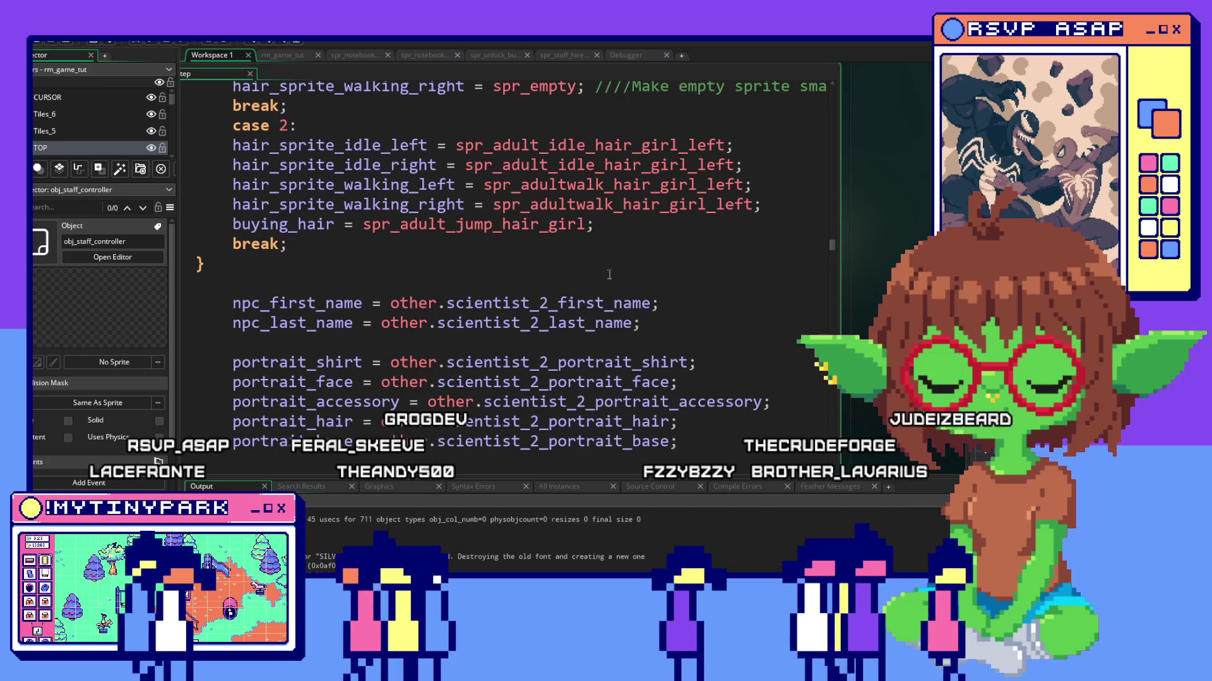
scroll(608, 274, down, 3)
scroll(609, 274, down, 3)
scroll(609, 274, down, 3)
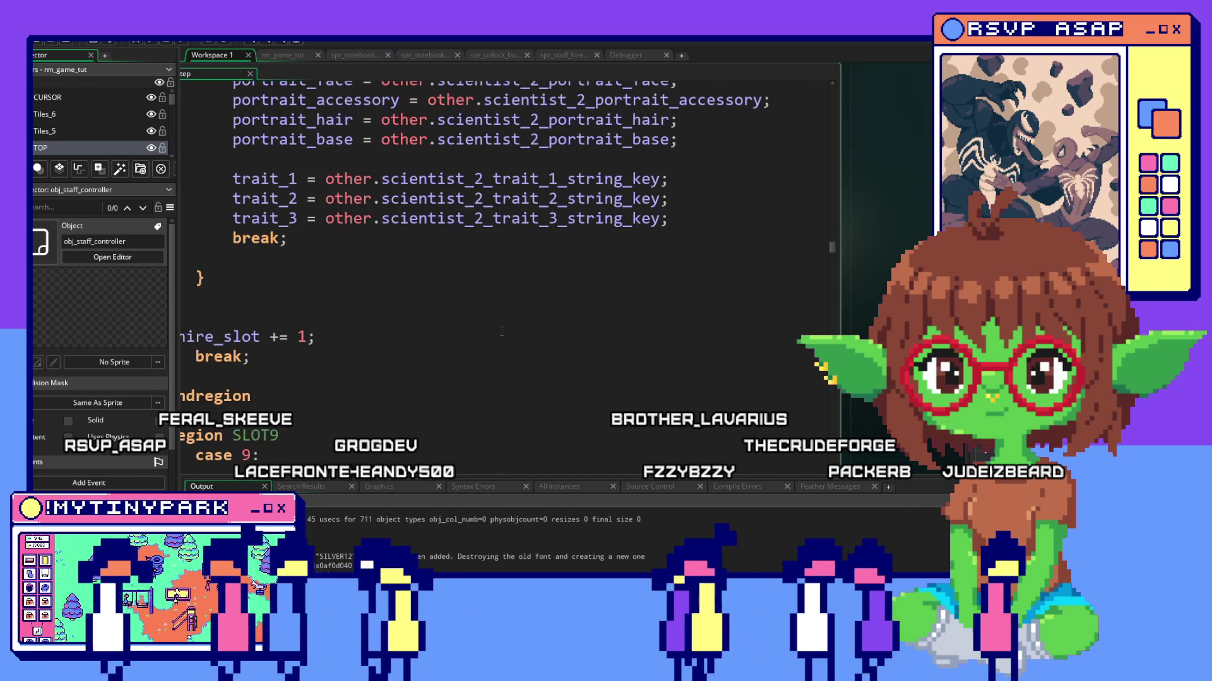
drag(249, 388, 313, 307)
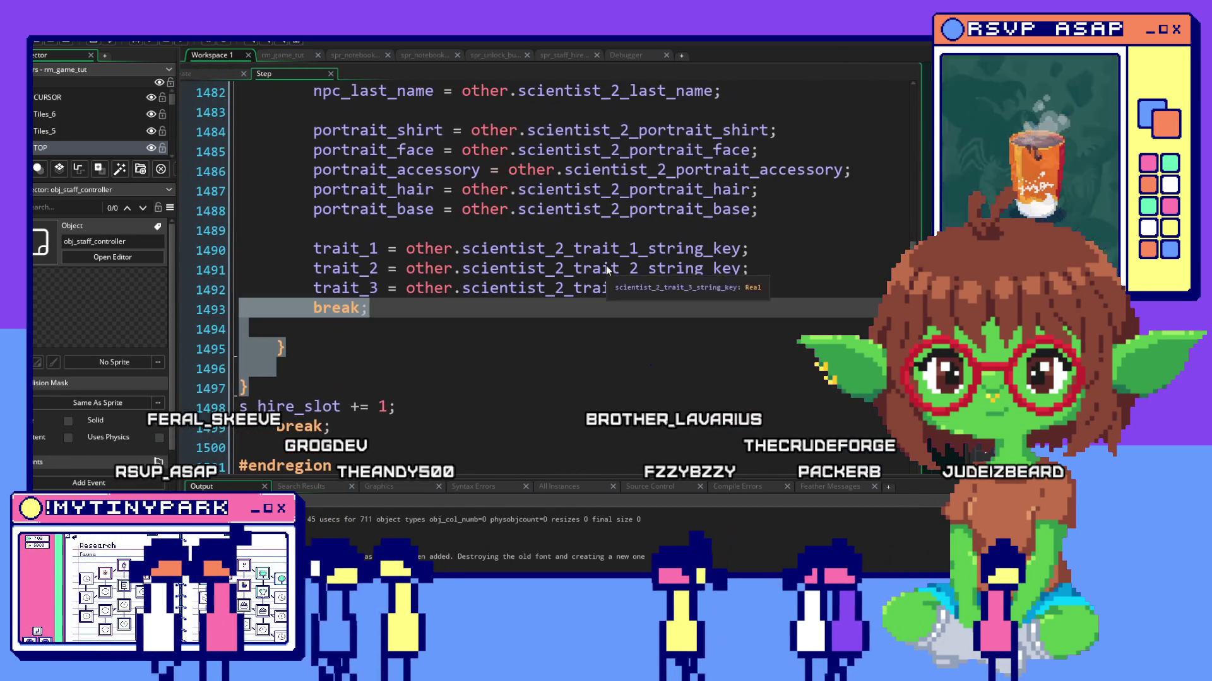
scroll(606, 266, up, 1)
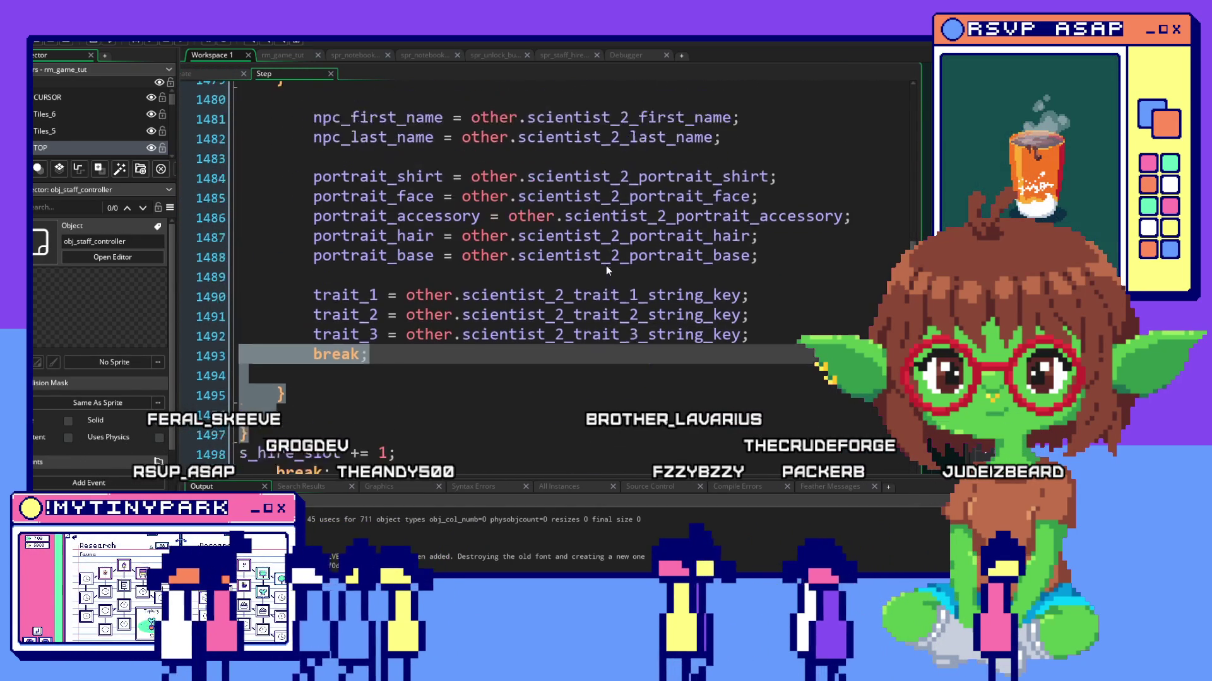
scroll(606, 266, up, 2)
click(607, 266)
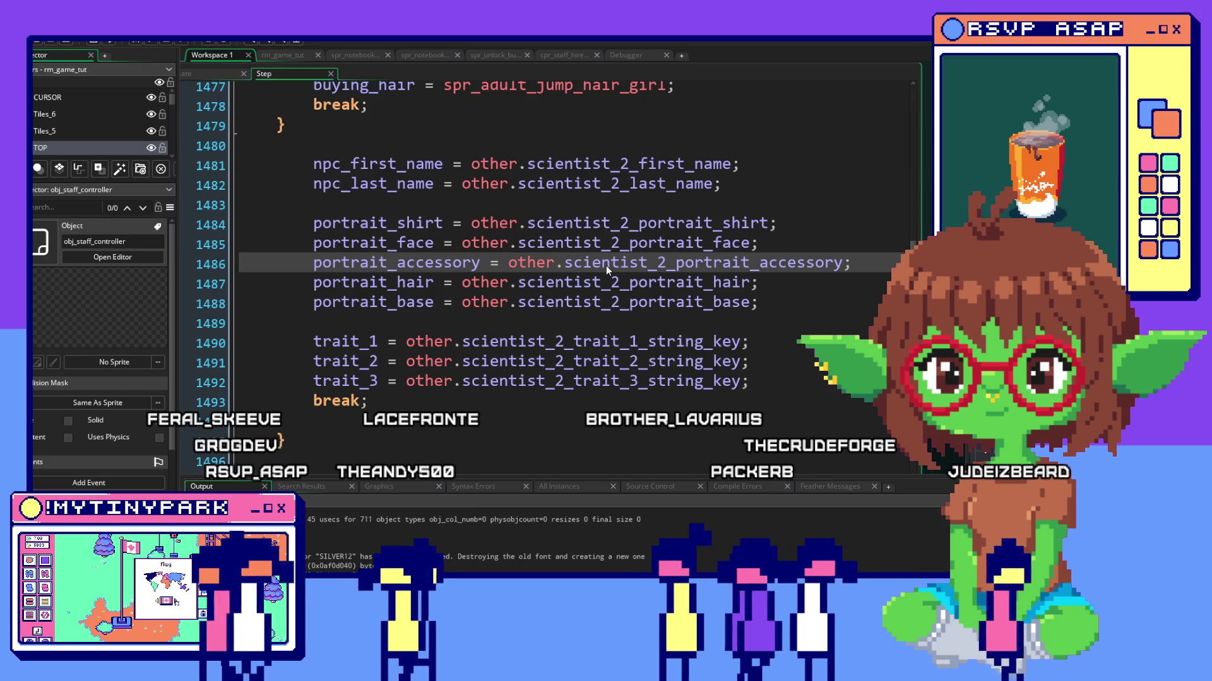
scroll(606, 267, up, 1)
scroll(606, 266, up, 1)
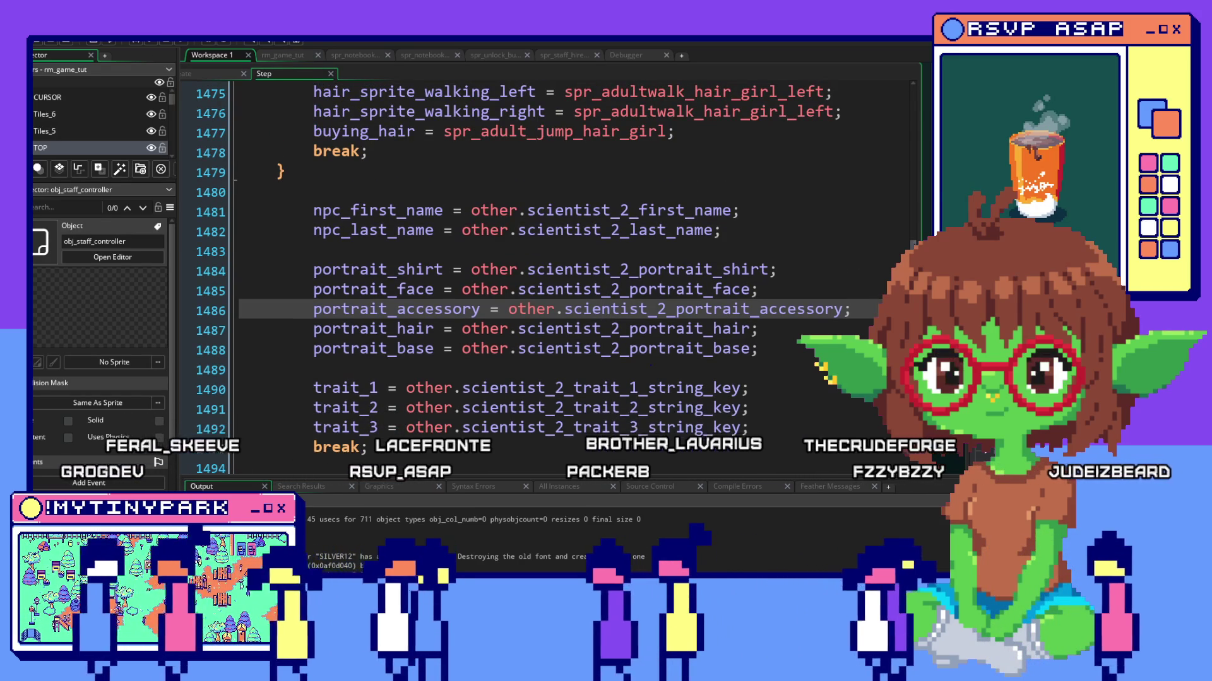
scroll(855, 255, up, 1)
scroll(855, 255, up, 3)
scroll(854, 254, up, 3)
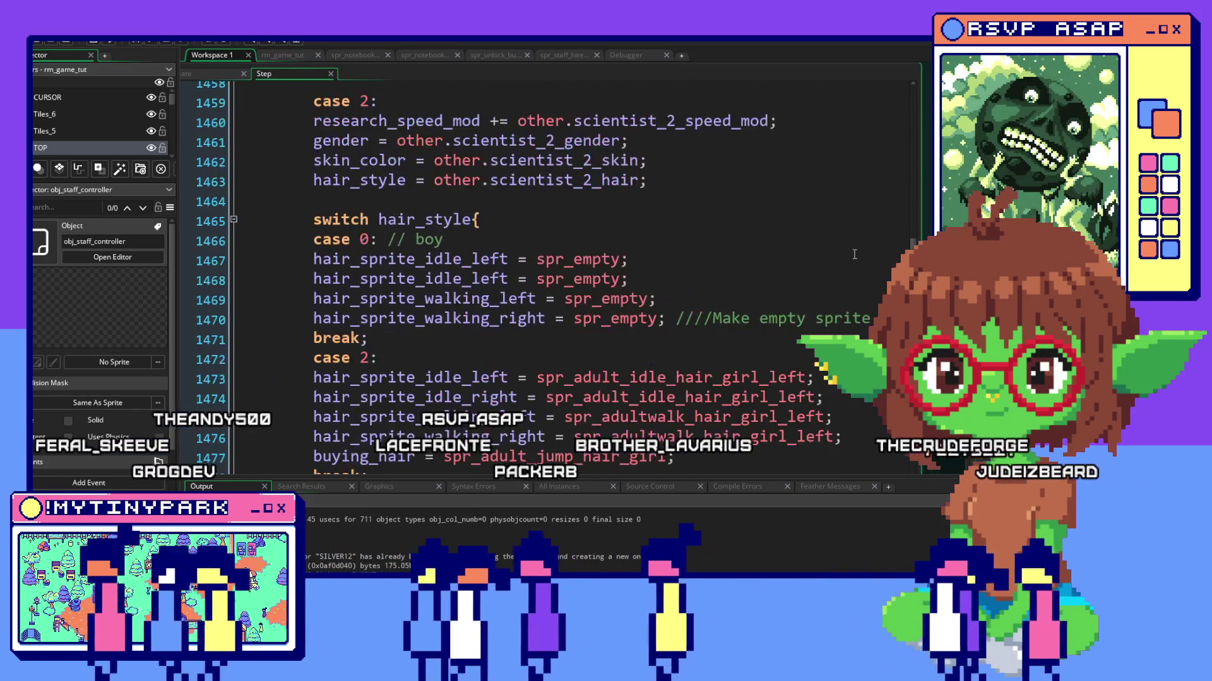
scroll(855, 255, up, 2)
scroll(855, 255, up, 2)
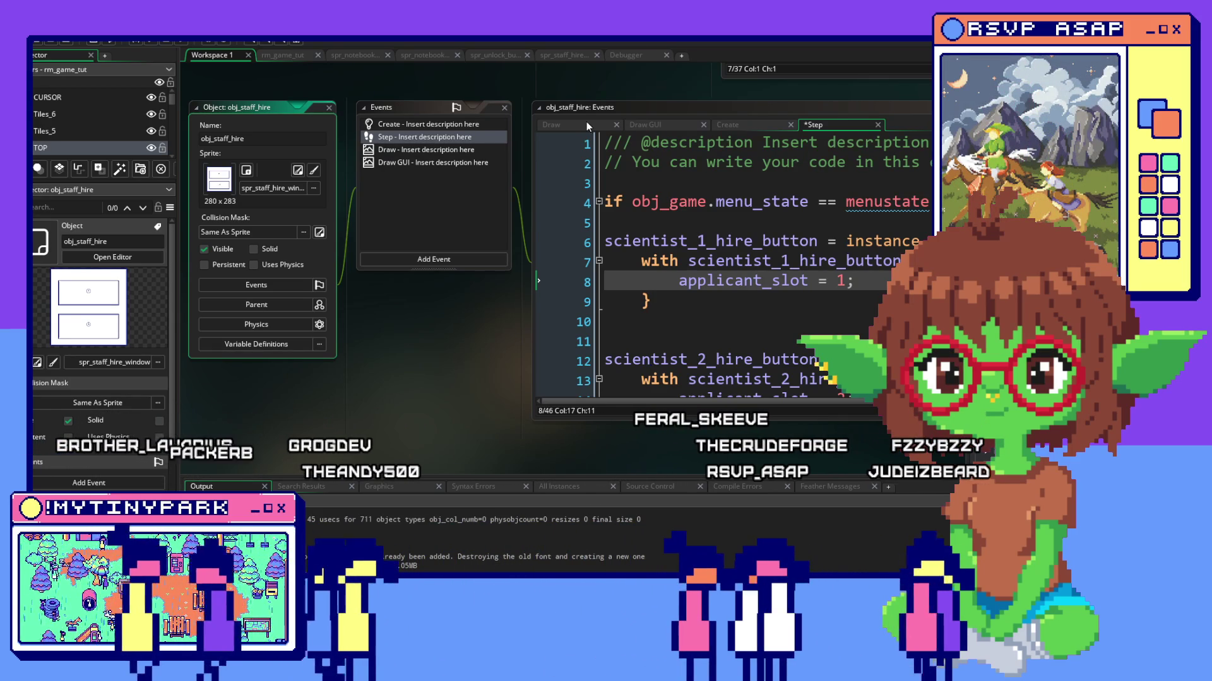
click(654, 123)
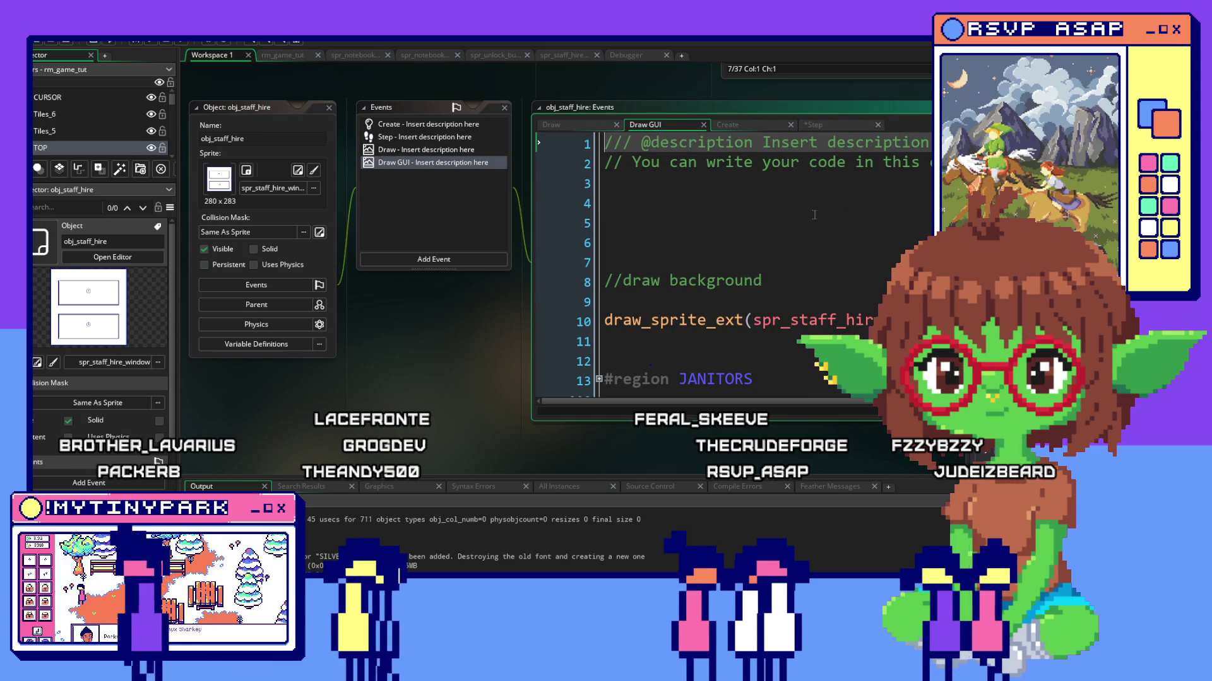
scroll(655, 212, down, 3)
scroll(654, 213, down, 2)
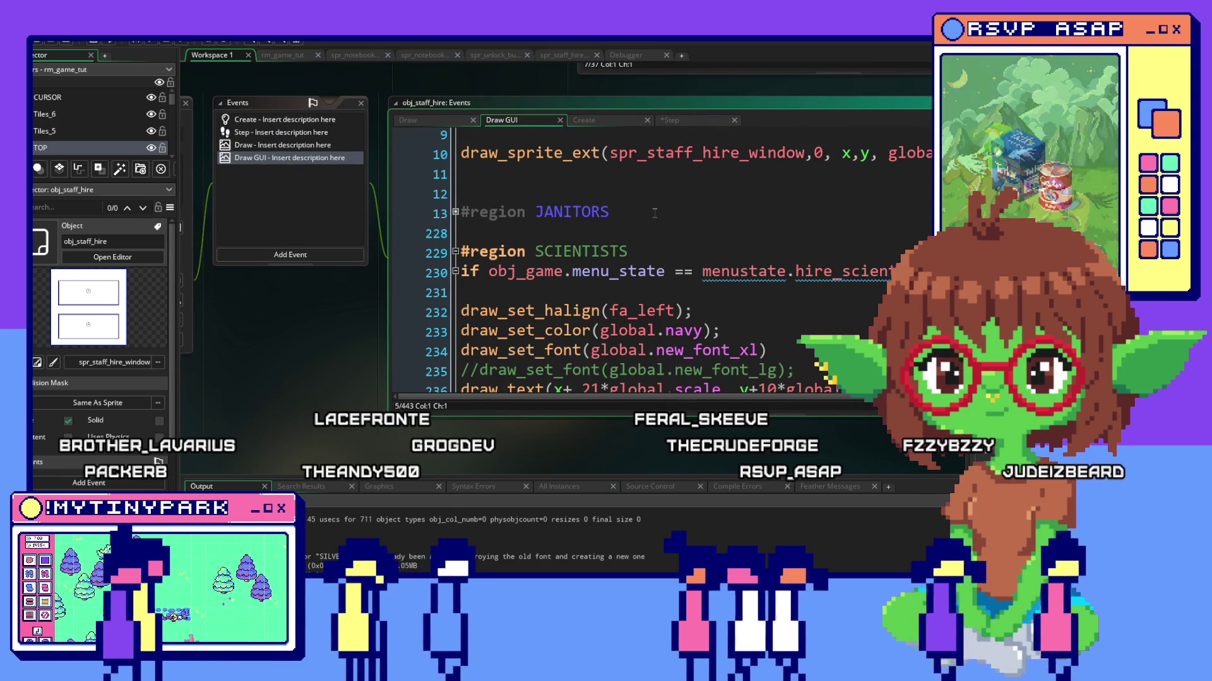
scroll(654, 212, down, 2)
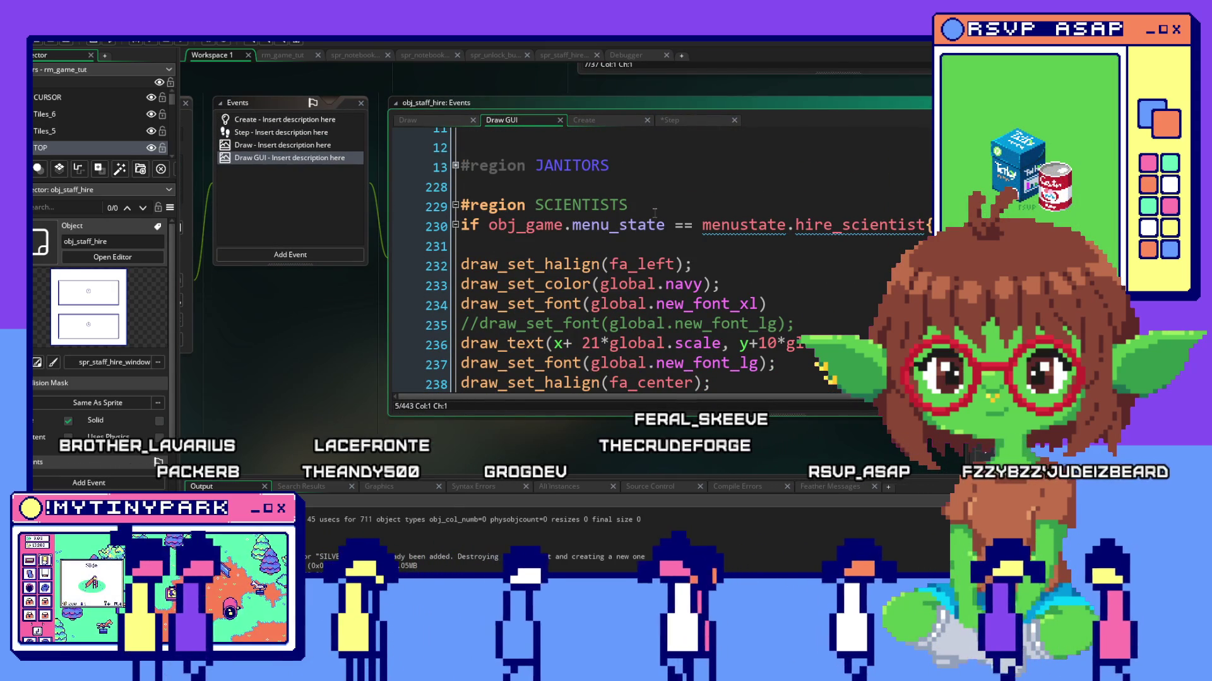
scroll(655, 213, down, 2)
scroll(654, 212, down, 2)
scroll(654, 213, down, 3)
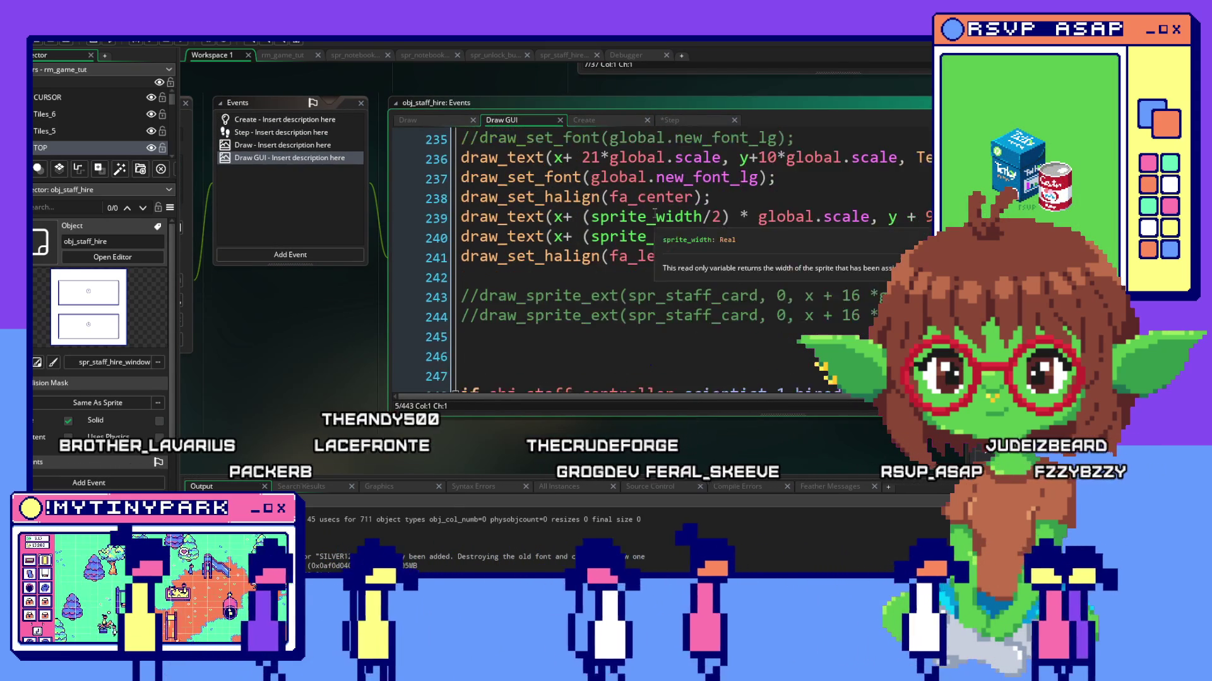
scroll(654, 214, down, 2)
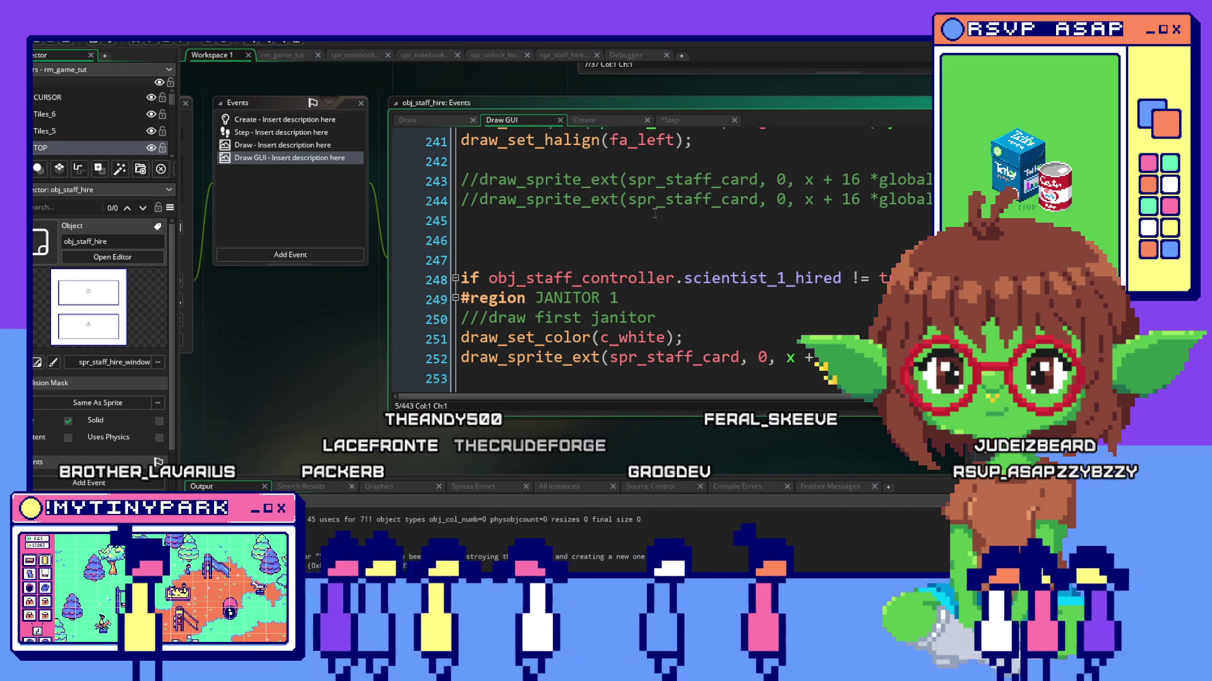
Select the scientist_1_hired condition on line 248 of the Draw GUI code.
click(716, 279)
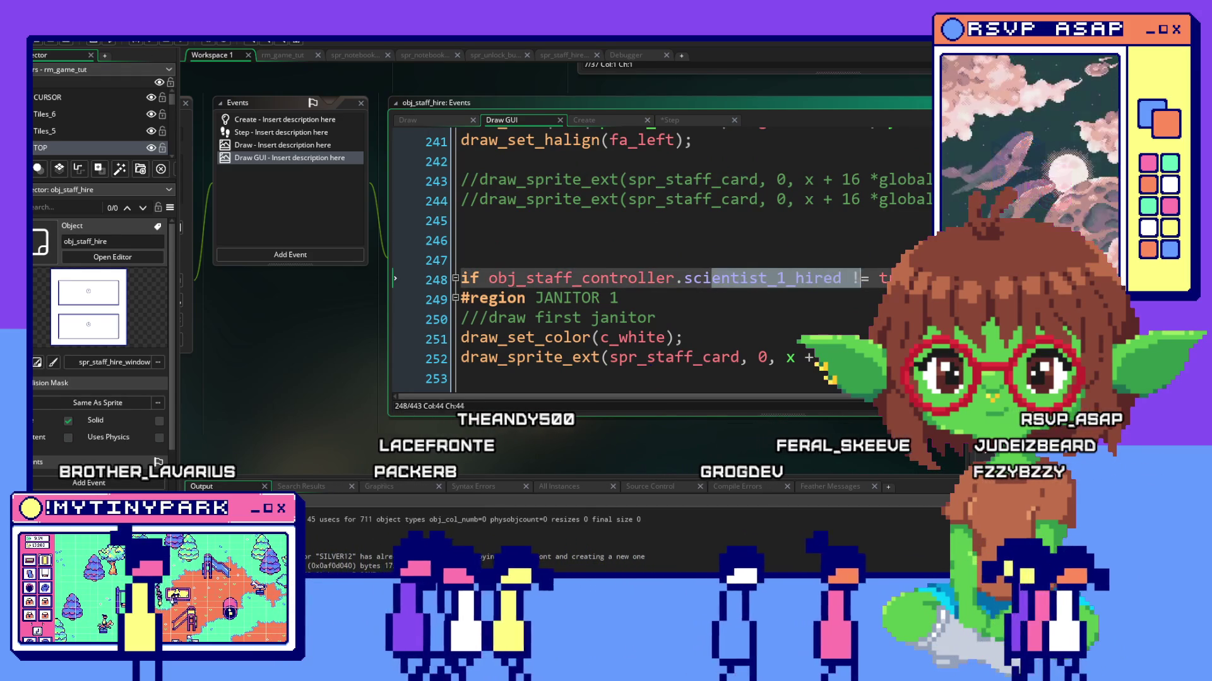
click(662, 318)
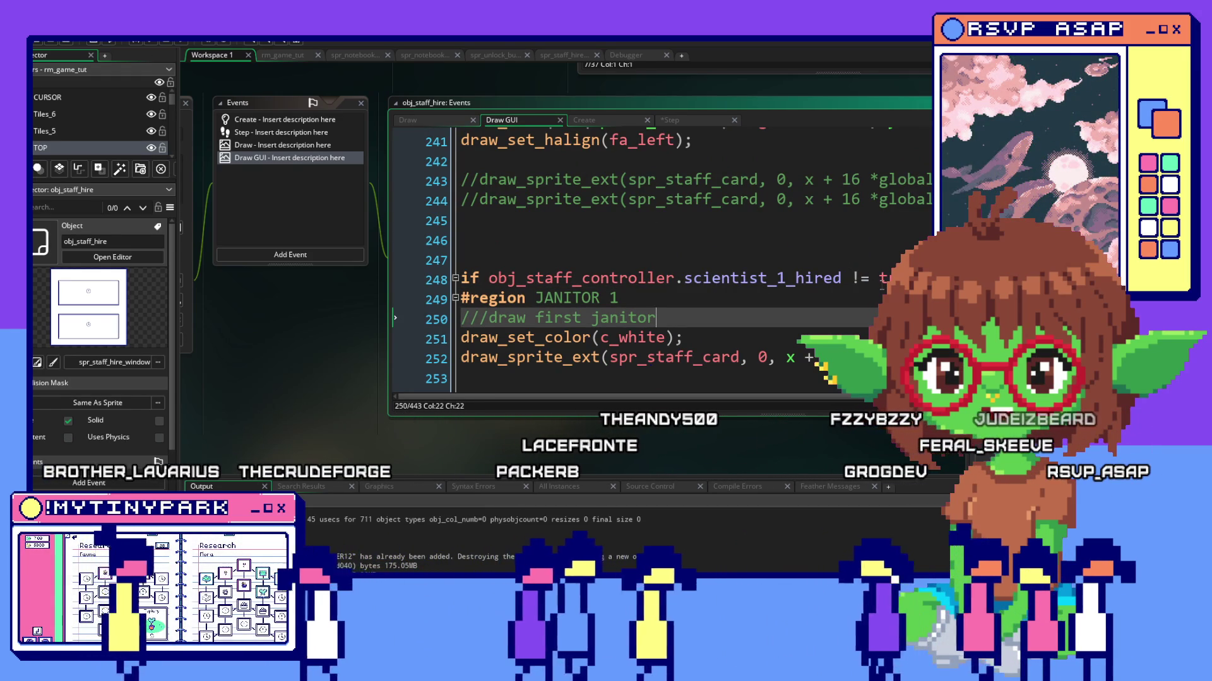
drag(890, 279, 489, 279)
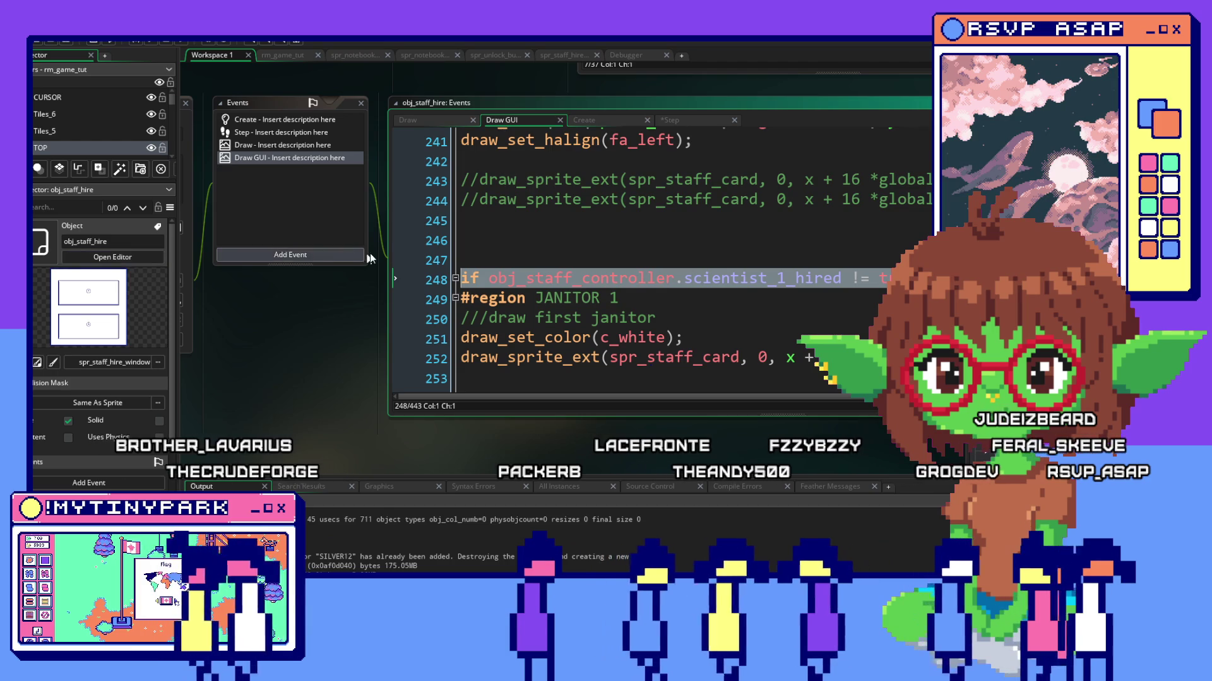
click(527, 241)
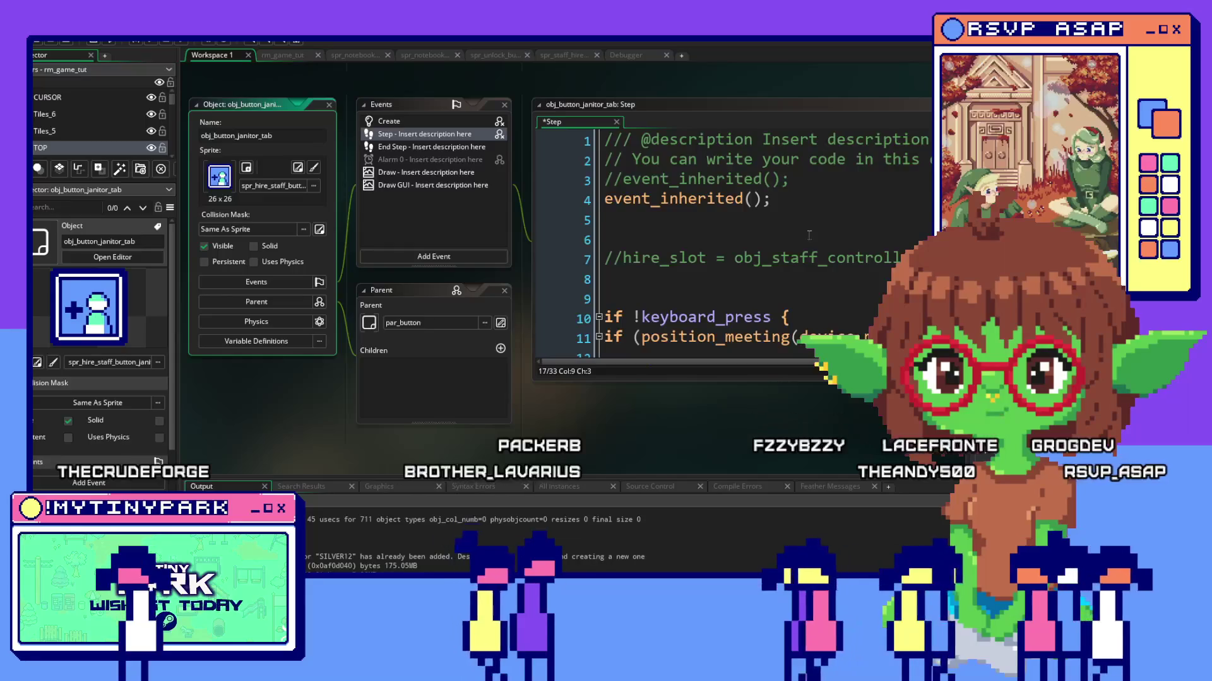
Return from the janitor tab's Step code to obj_staff_hire's Create event code.
click(809, 234)
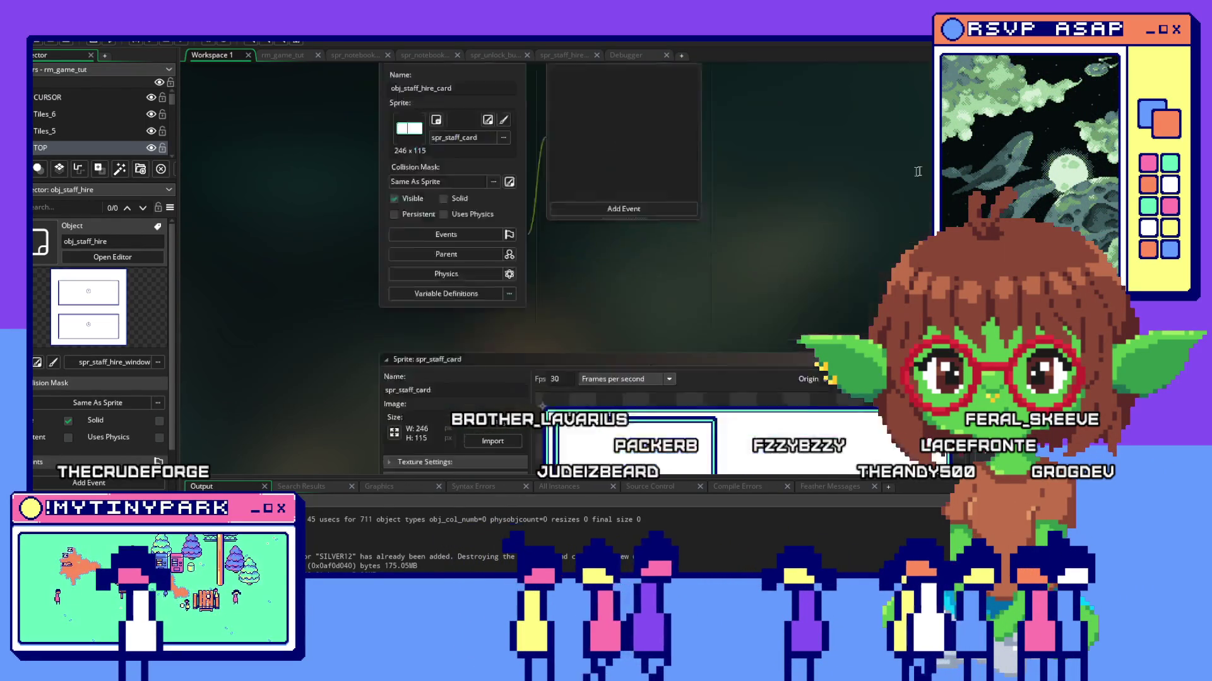
scroll(720, 236, up, 5)
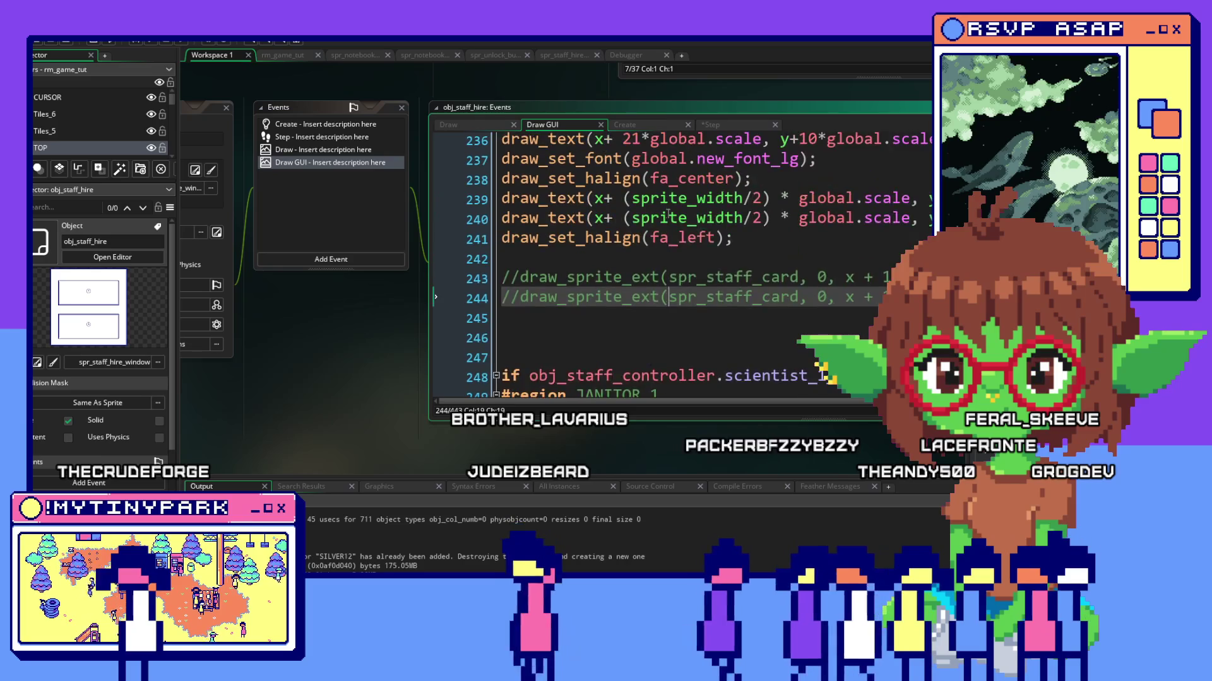
scroll(700, 256, down, 6)
scroll(681, 275, up, 5)
scroll(681, 274, up, 3)
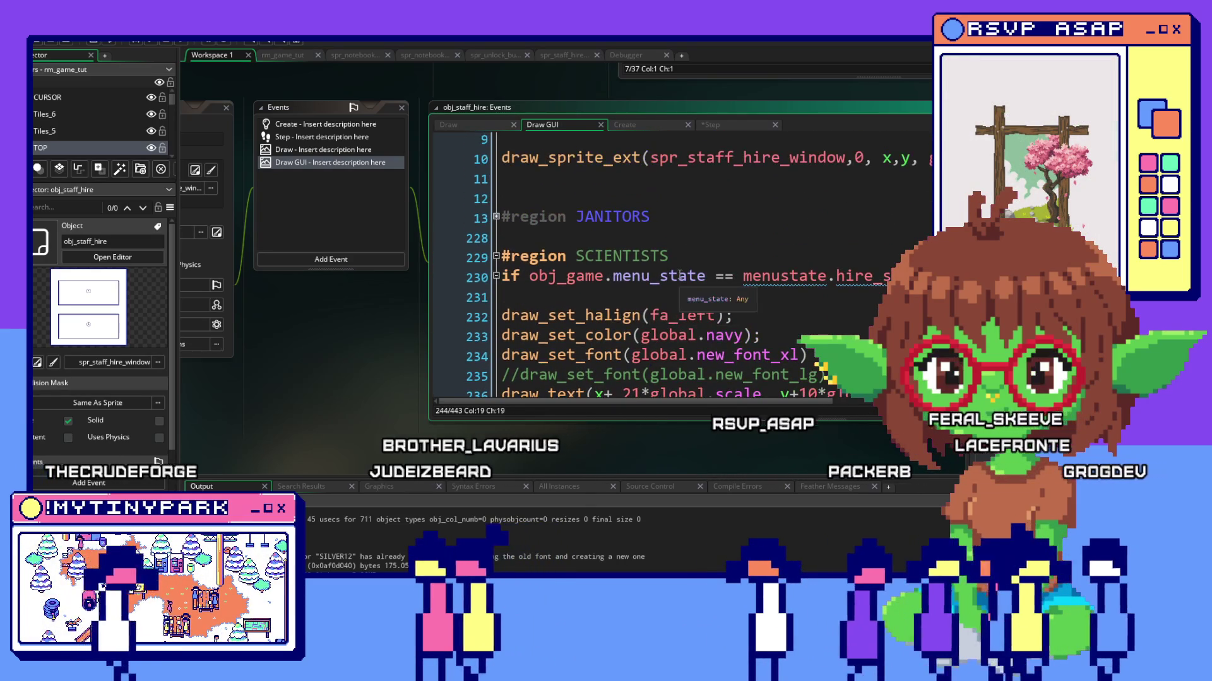
click(624, 123)
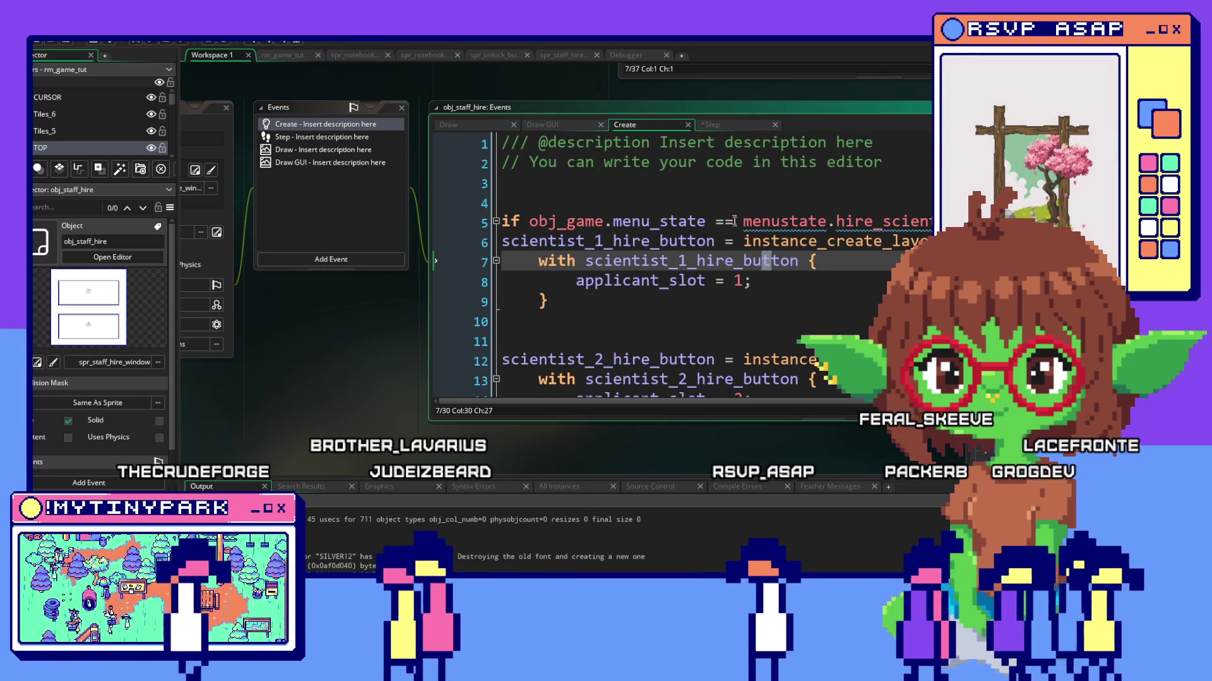
Paste 'if obj_staff_controller.scientist_1_hired != true {' on line 5 and close the first button's block.
click(706, 126)
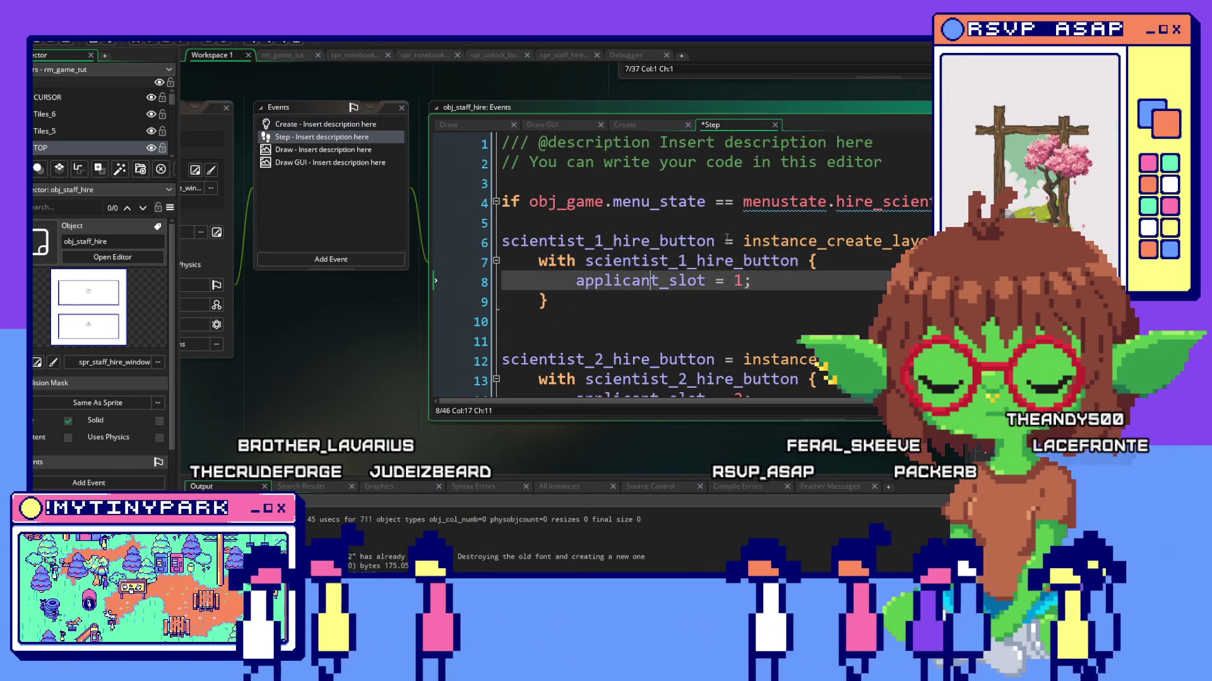
click(497, 227)
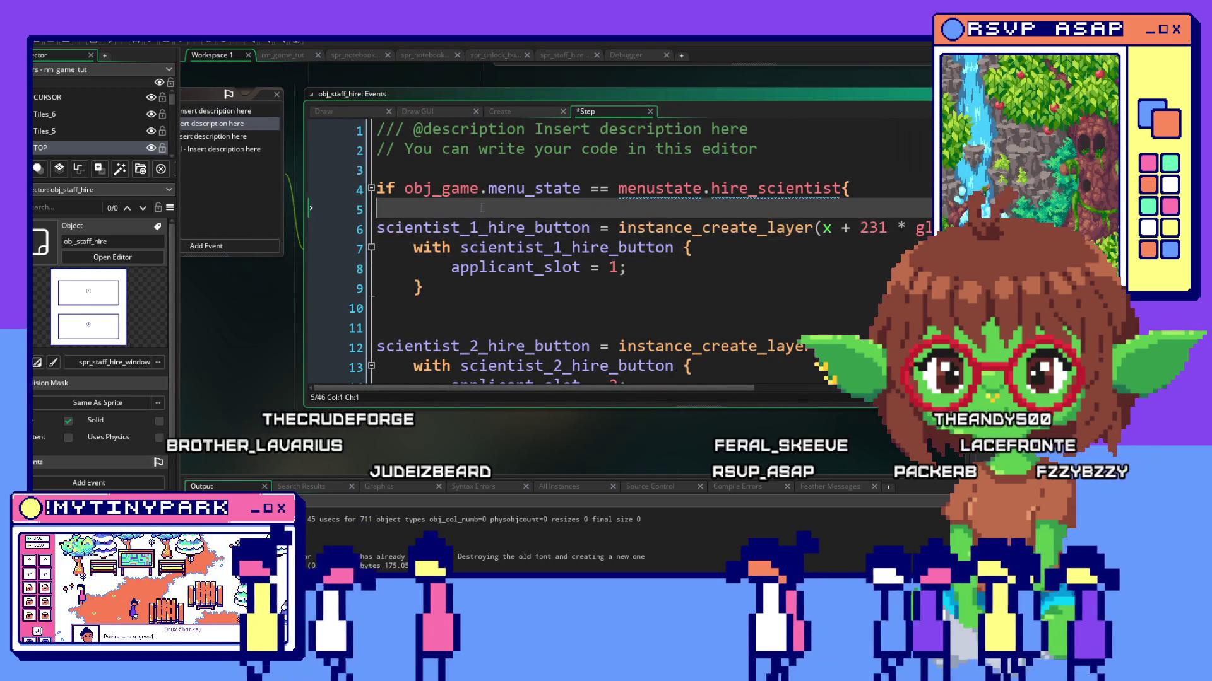
click(482, 209)
text(if obj_staff_controller.scientist_1_hired != true {)
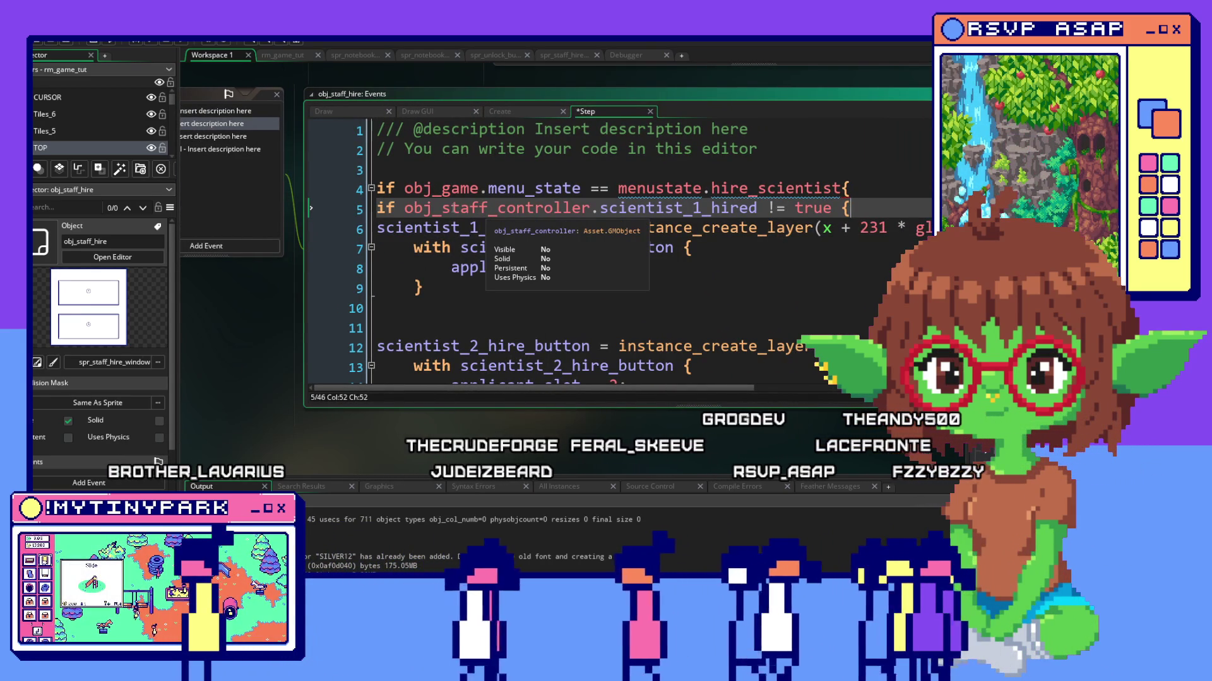
click(471, 289)
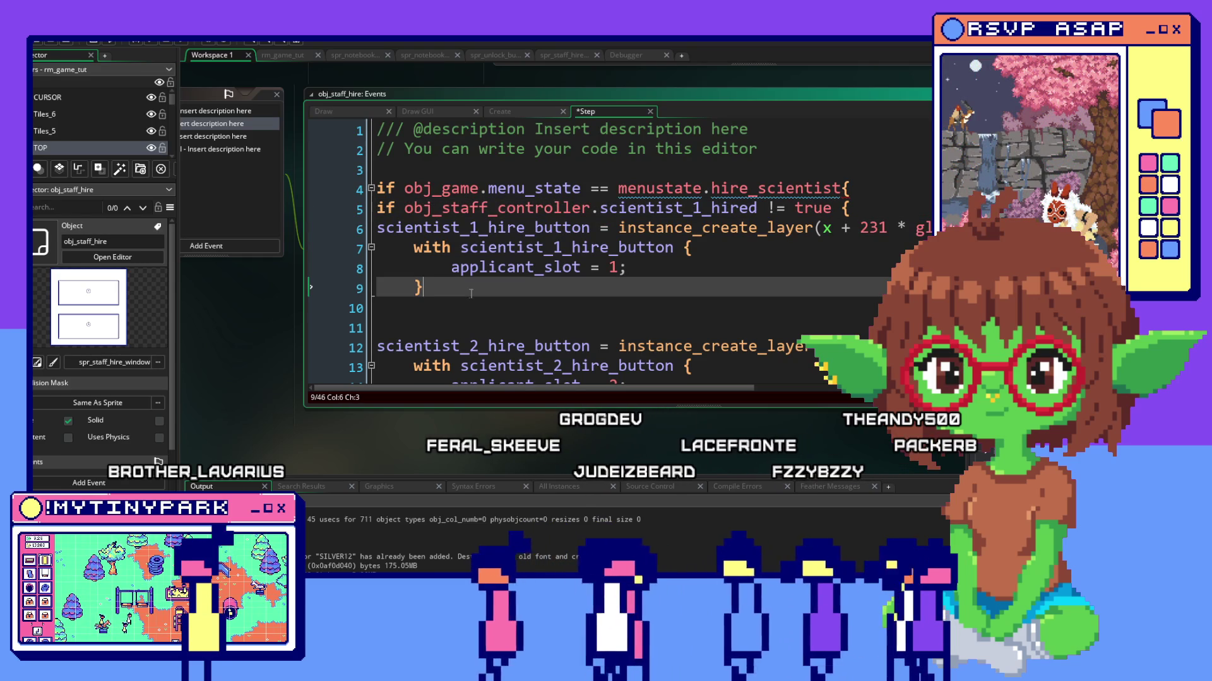
key(Return)
text(})
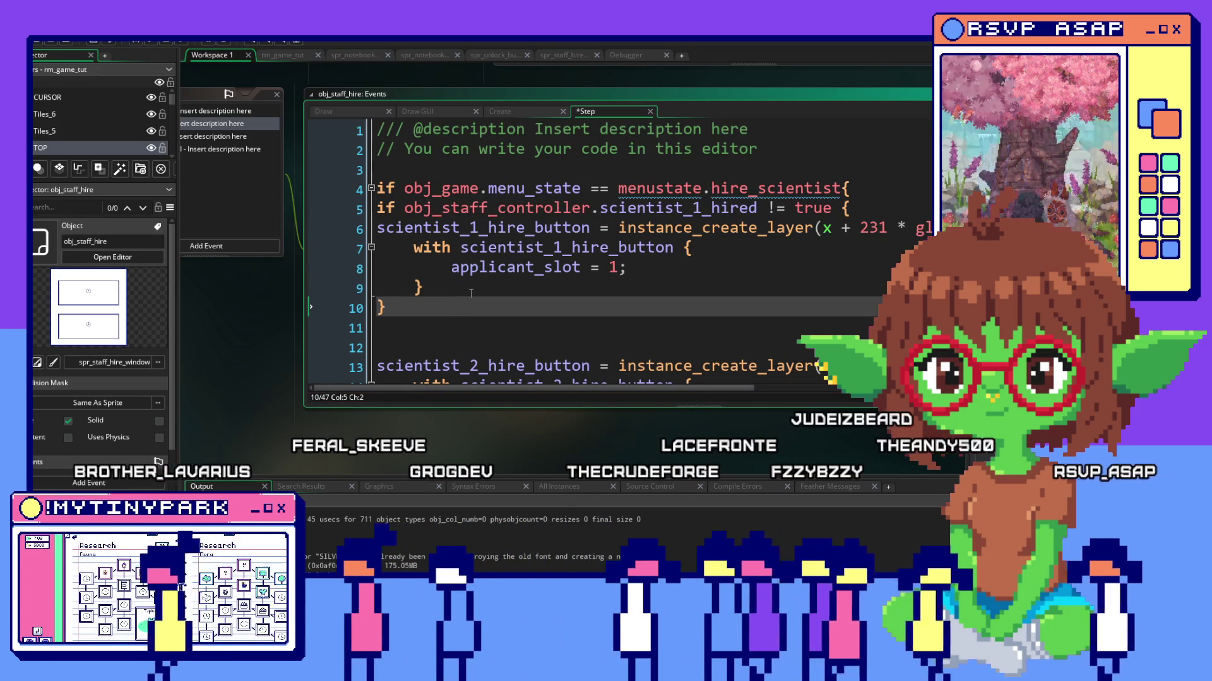
scroll(473, 261, down, 1)
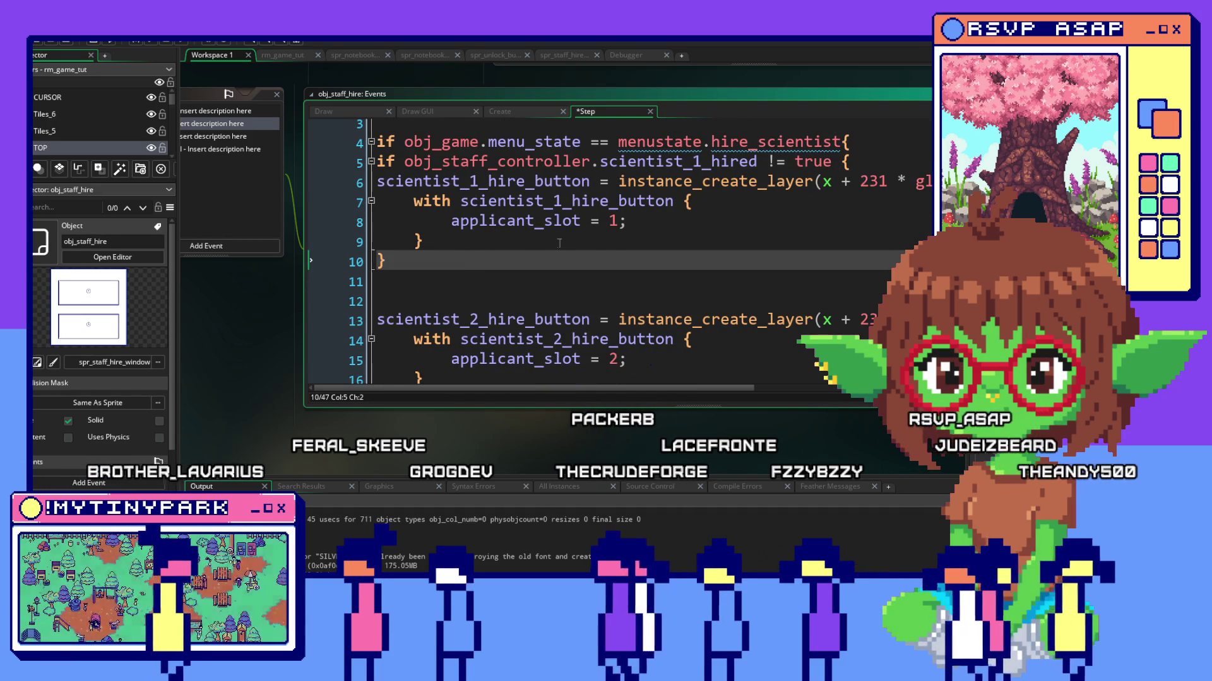
scroll(558, 243, down, 1)
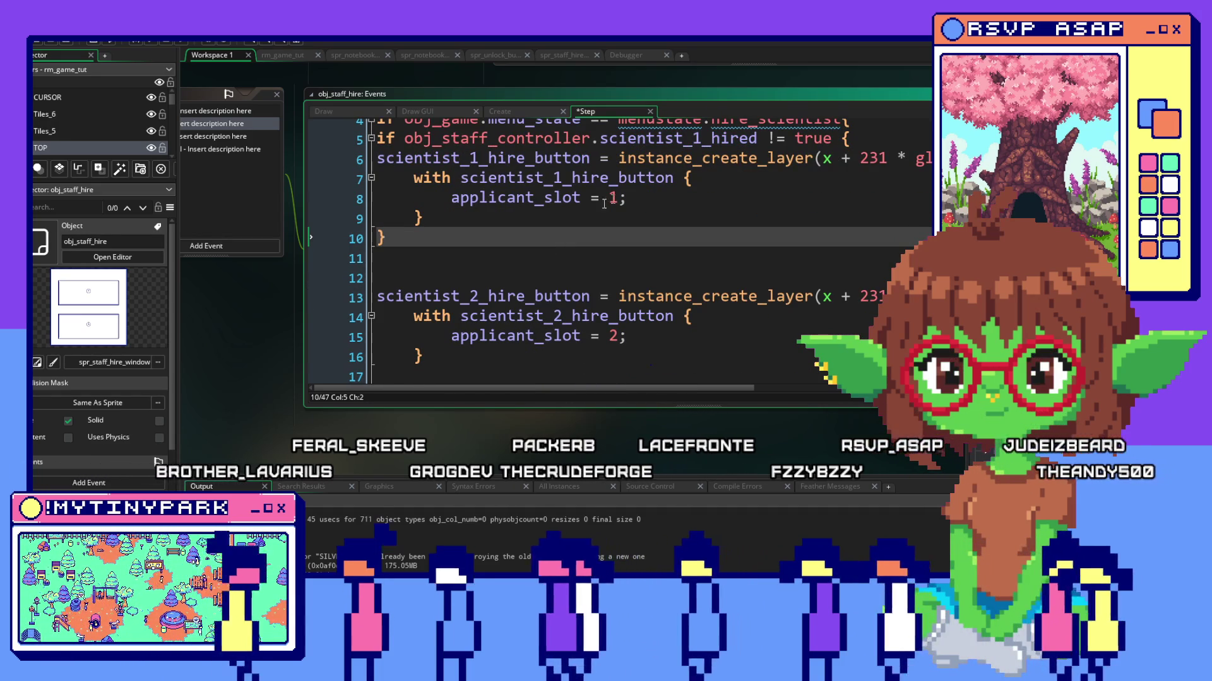
Copy the scientist_1_hired check line above the second button's creation.
mouse_move(558, 137)
mouse_down()
mouse_move(852, 137)
mouse_move(380, 139)
mouse_up()
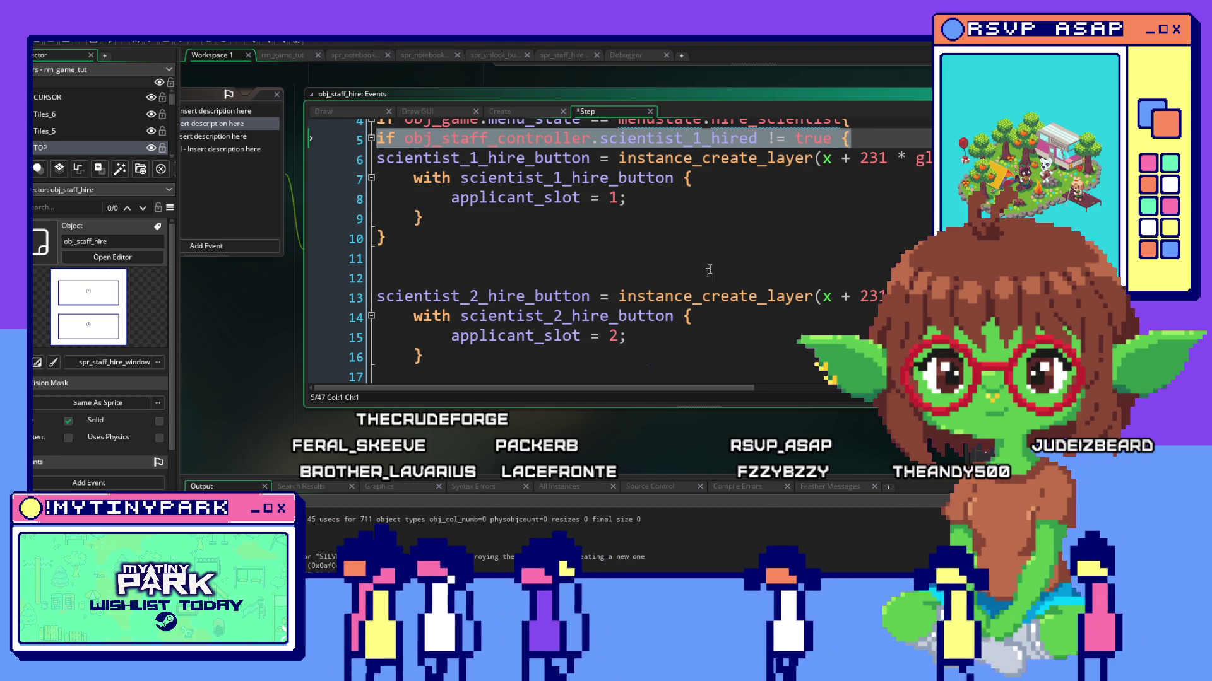
click(518, 276)
text(if obj_staff_controller.scientist_1_hired != true {)
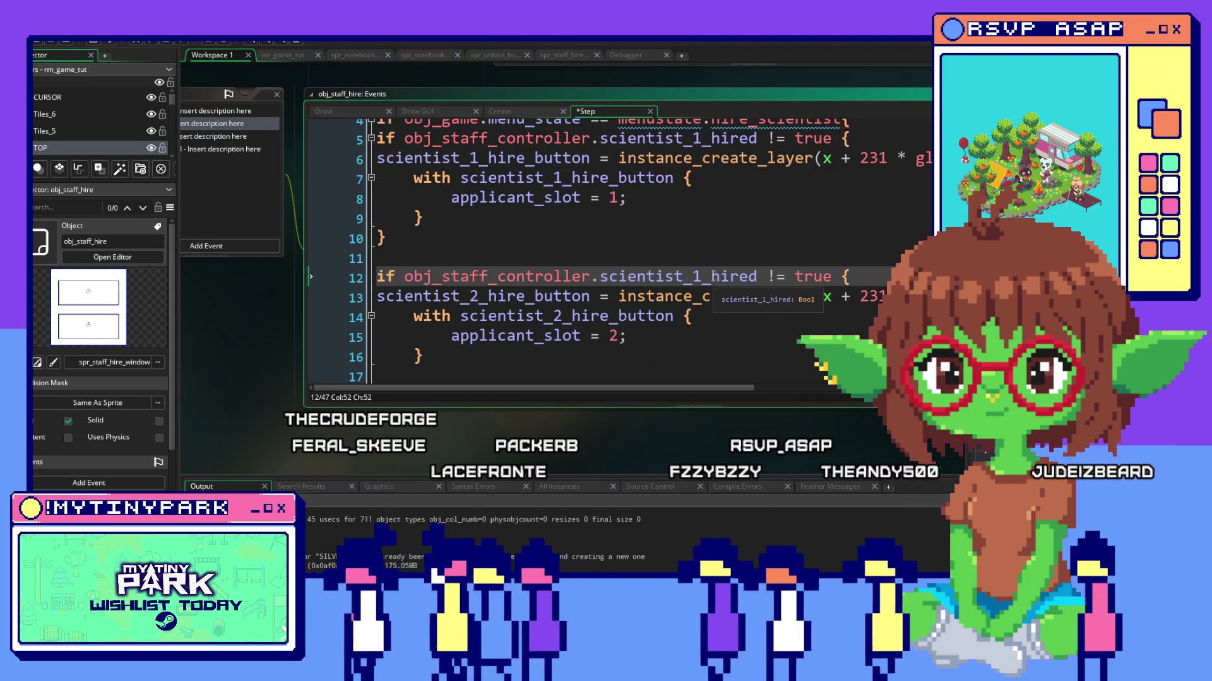
Change the copied check to scientist_2_hired, close its block with a brace, and bring up file commands.
double_click(698, 277)
text(2)
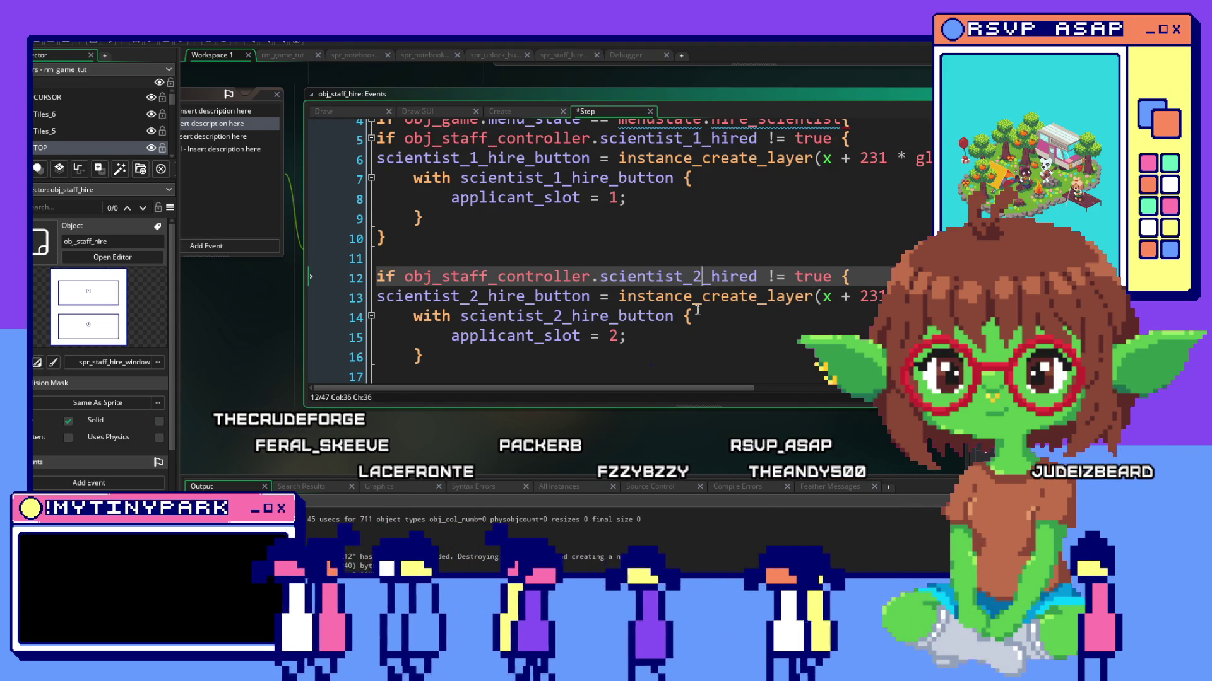
click(440, 357)
scroll(439, 349, down, 3)
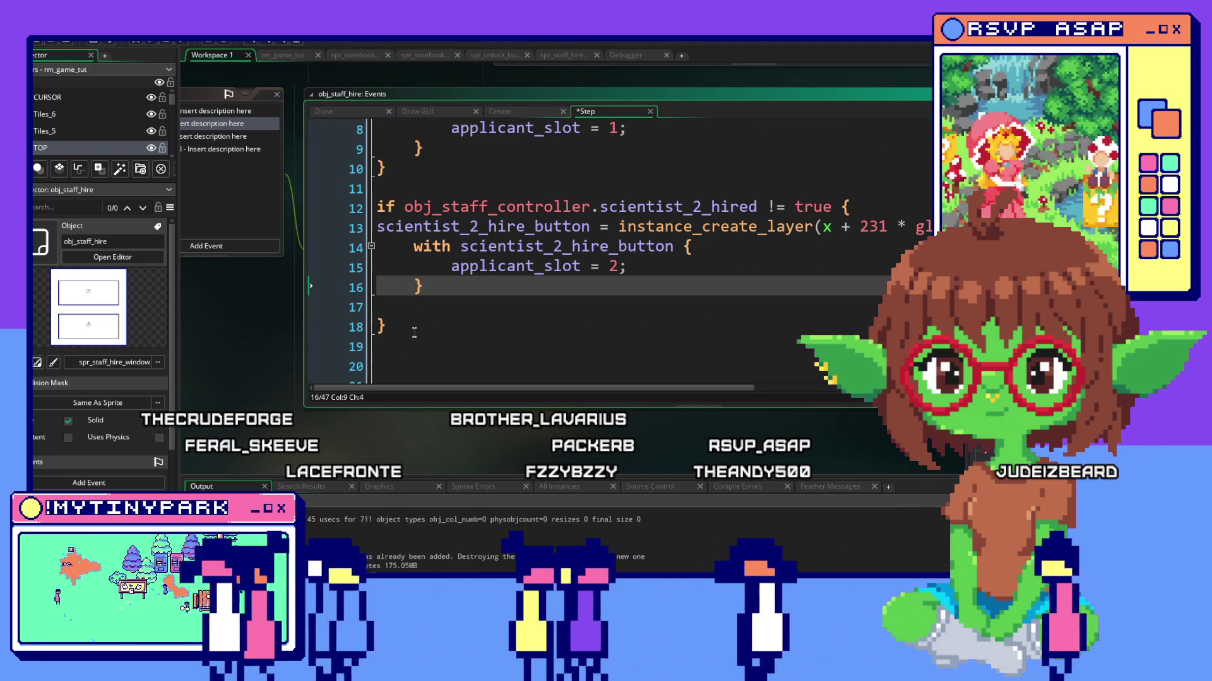
scroll(440, 349, up, 2)
scroll(439, 348, down, 1)
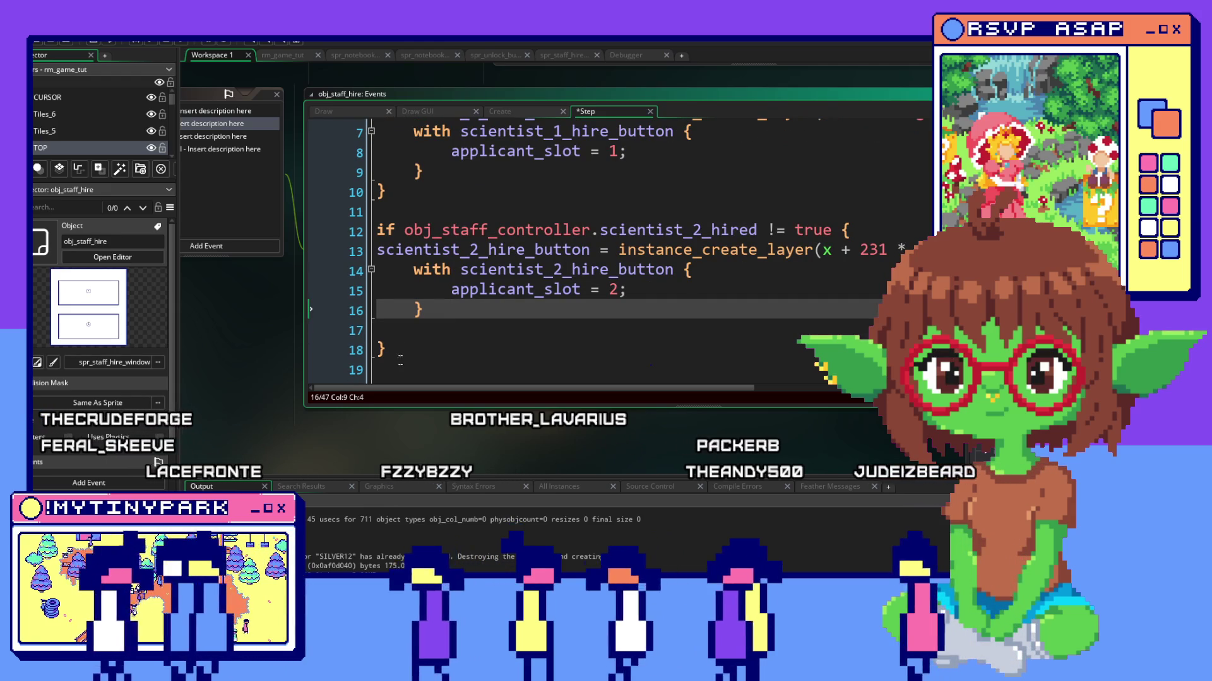
key(Down)
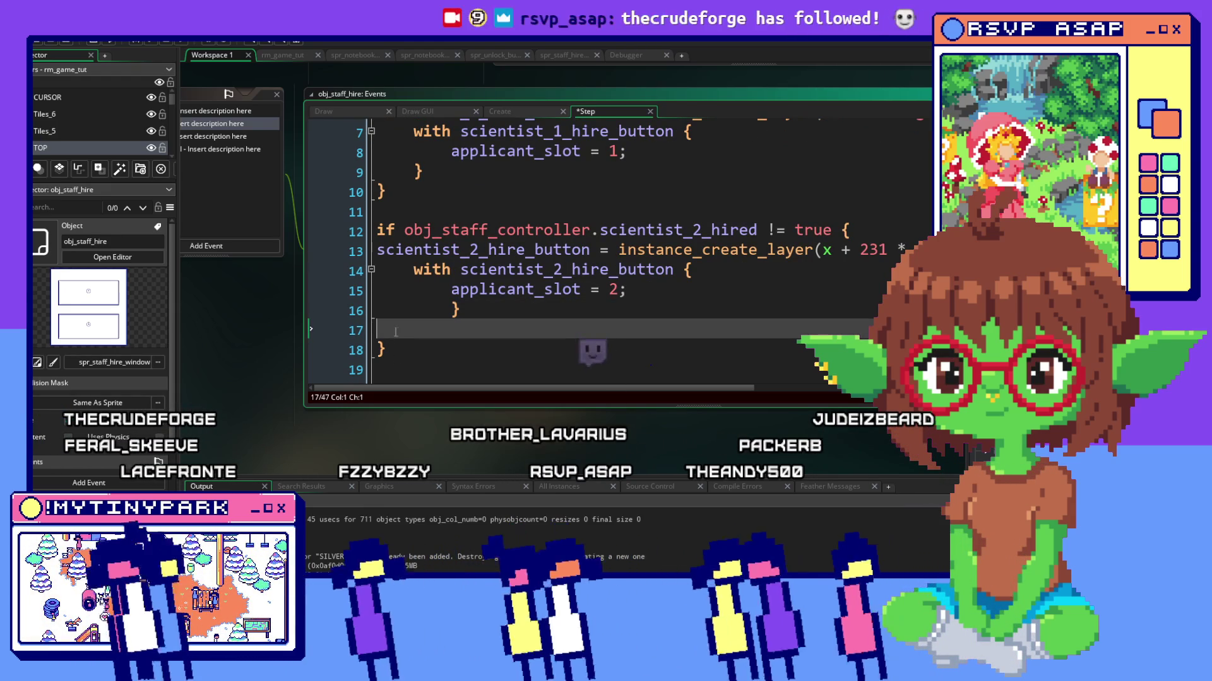
text(})
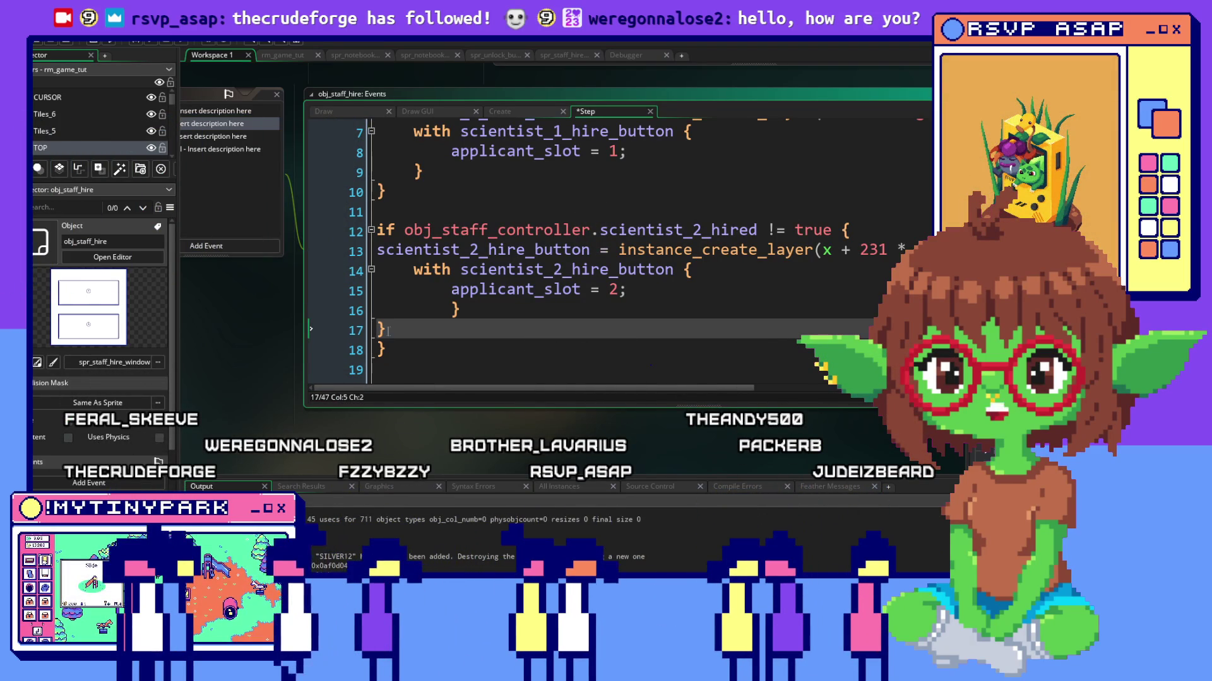
scroll(623, 296, down, 2)
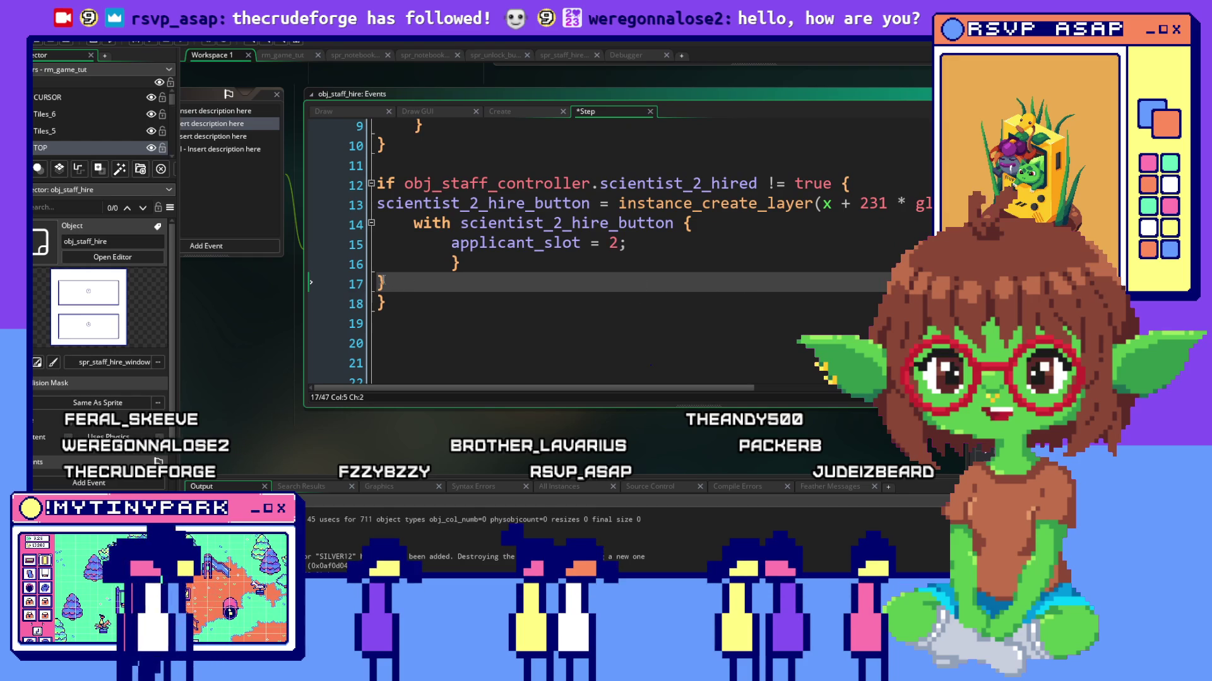
key(Up)
key(Up)
key(Up)
scroll(623, 284, up, 2)
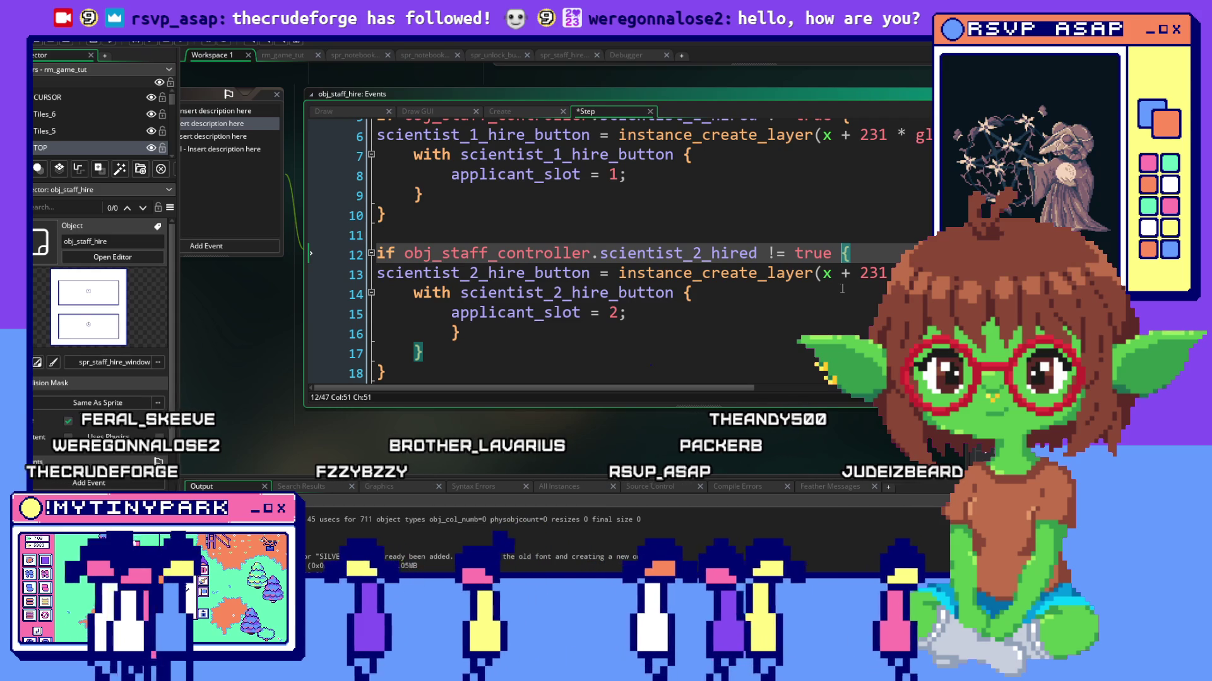
scroll(842, 288, up, 2)
scroll(842, 288, down, 2)
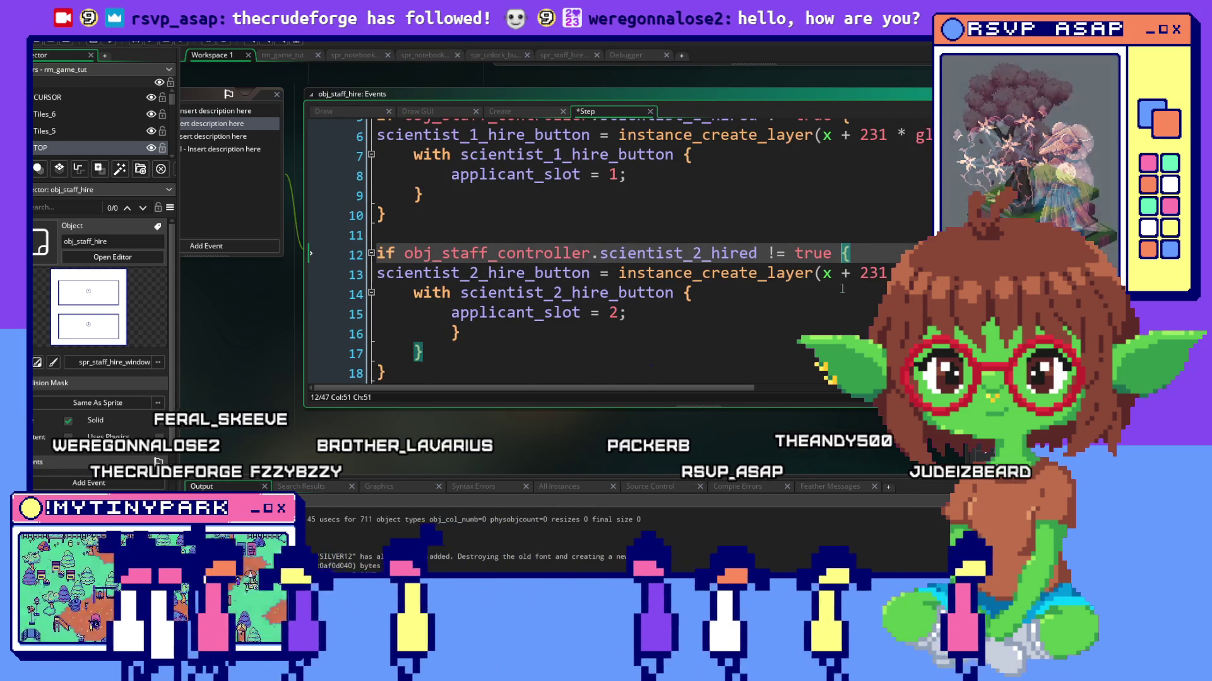
scroll(841, 287, up, 5)
scroll(842, 288, down, 5)
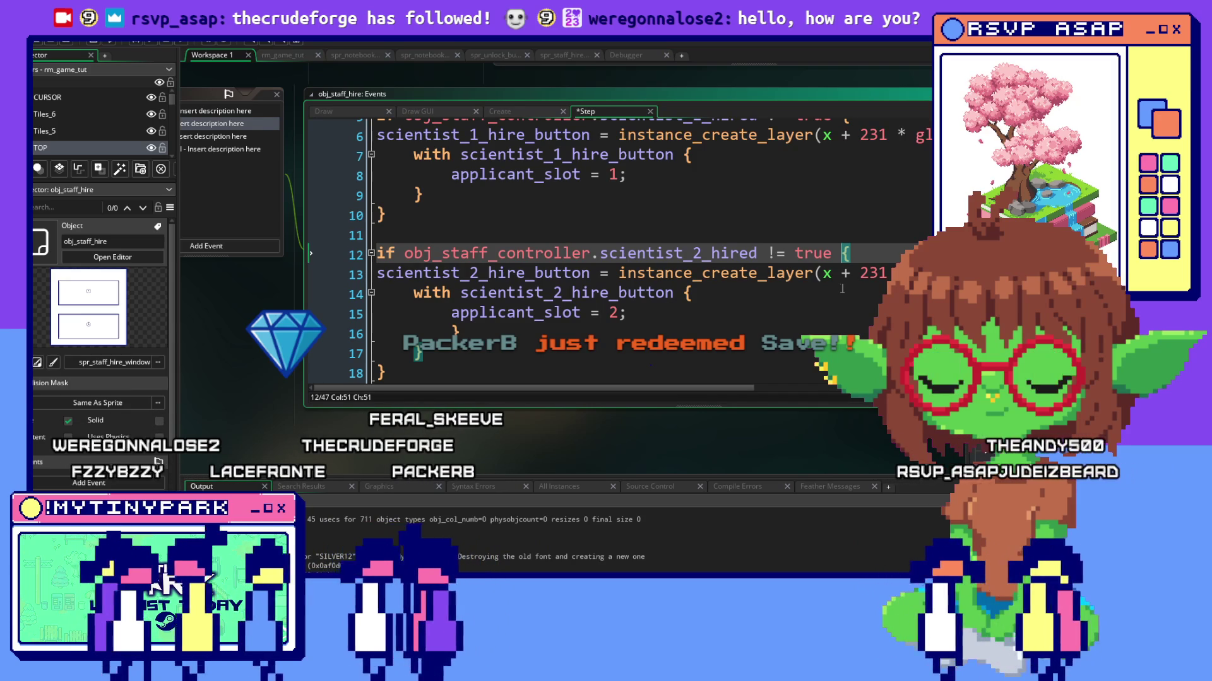
key(alt+f)
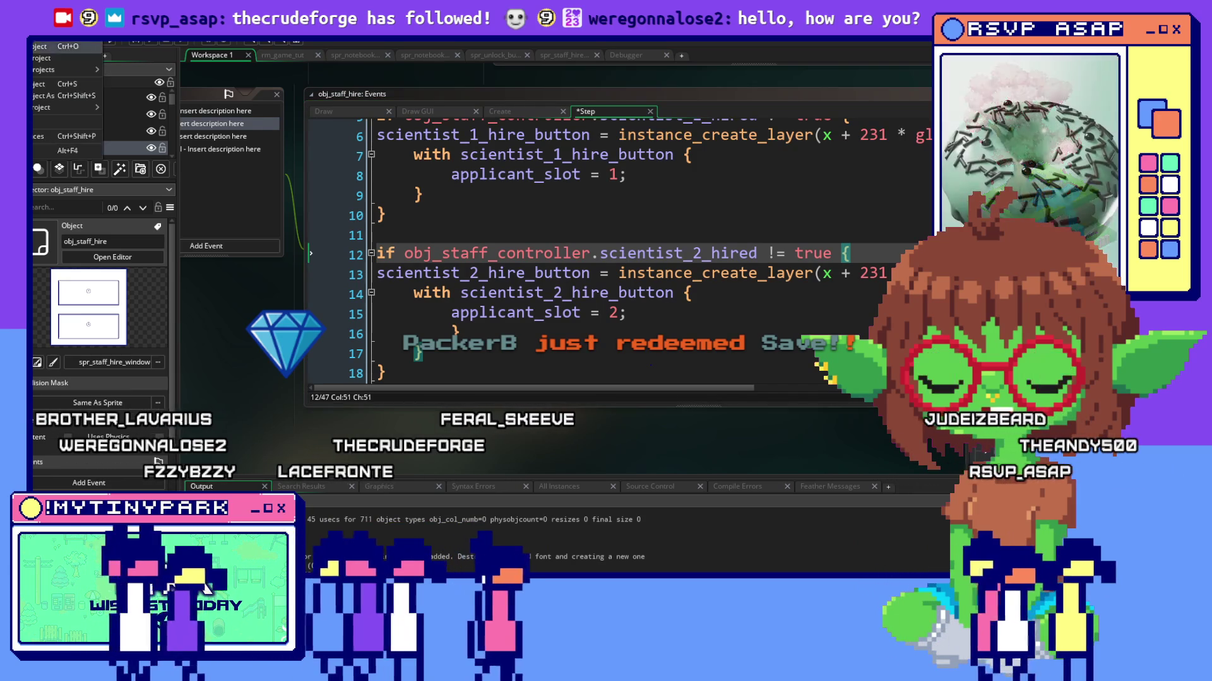
Dismiss the file commands and review the scientist_2_hire_button block on lines 14–16.
key(Escape)
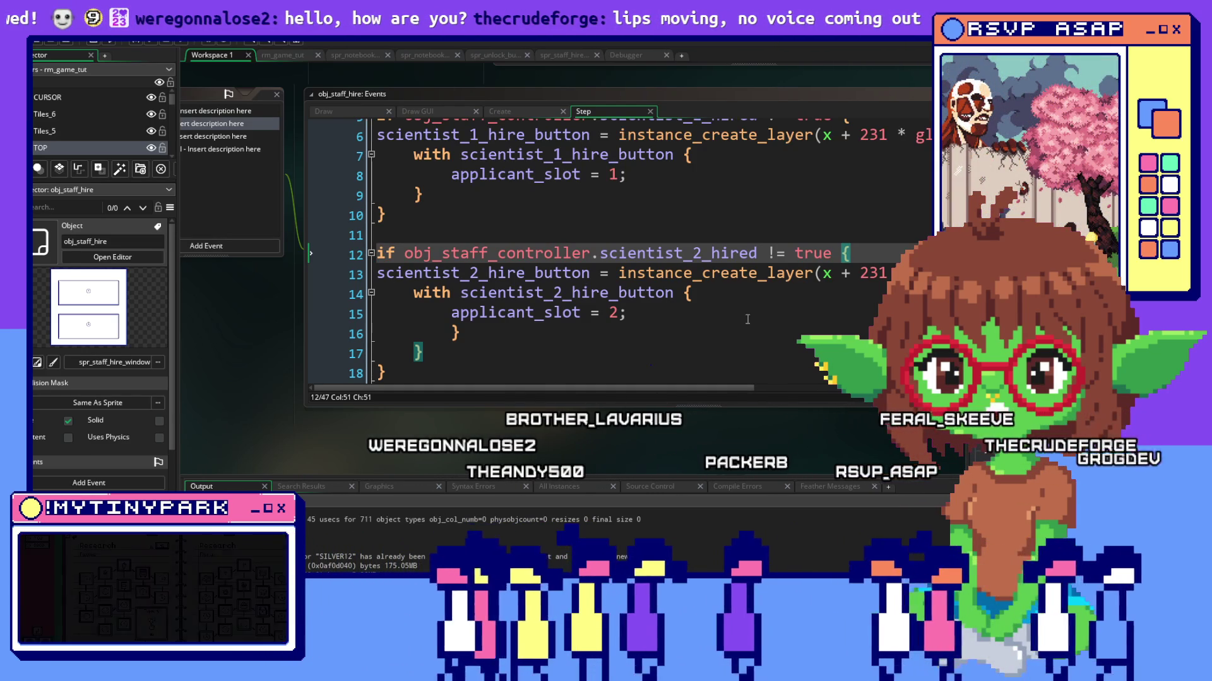
click(747, 315)
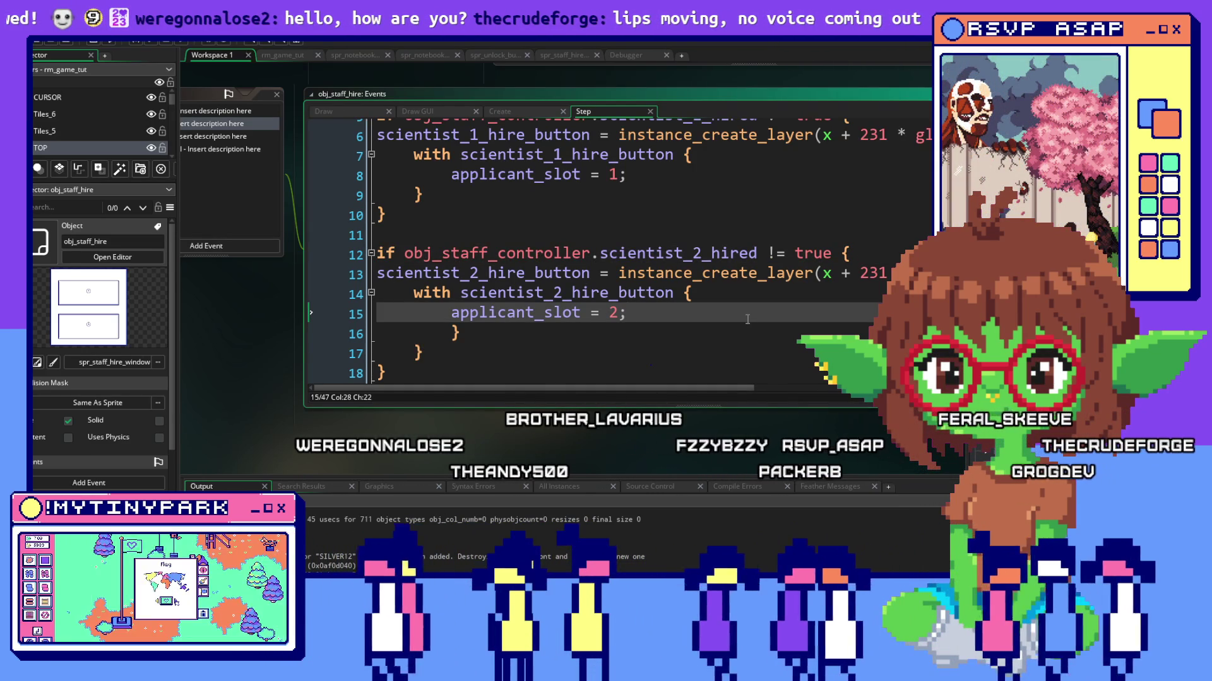
click(747, 332)
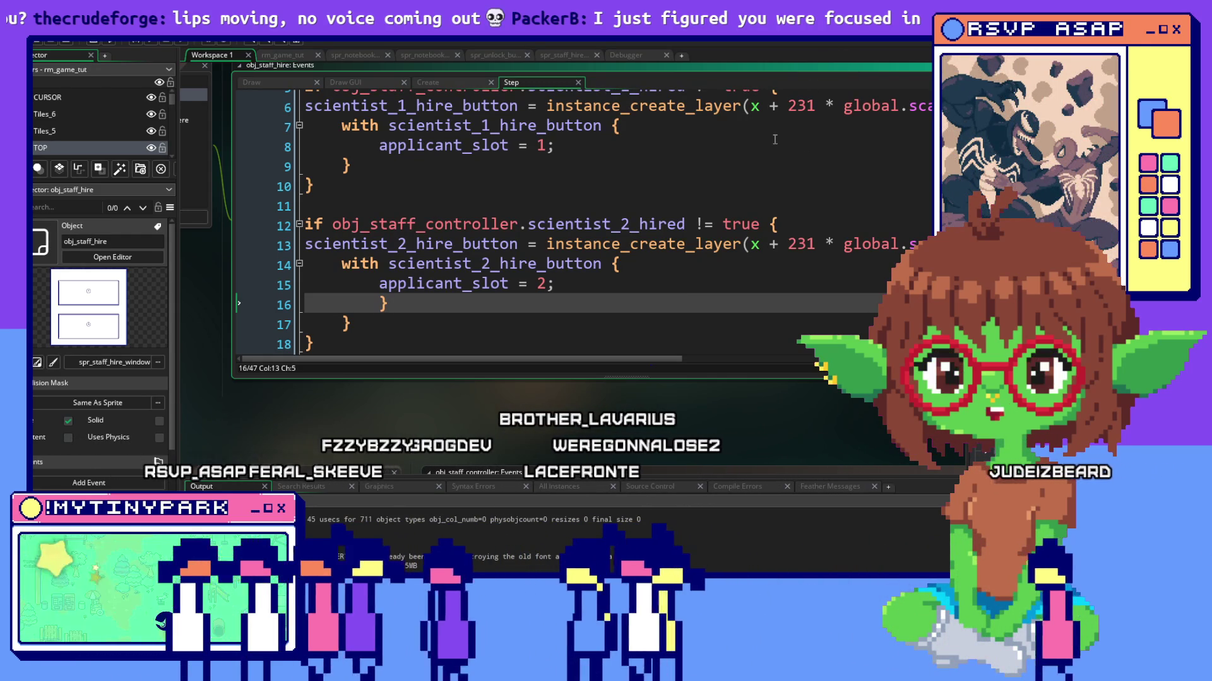
click(604, 264)
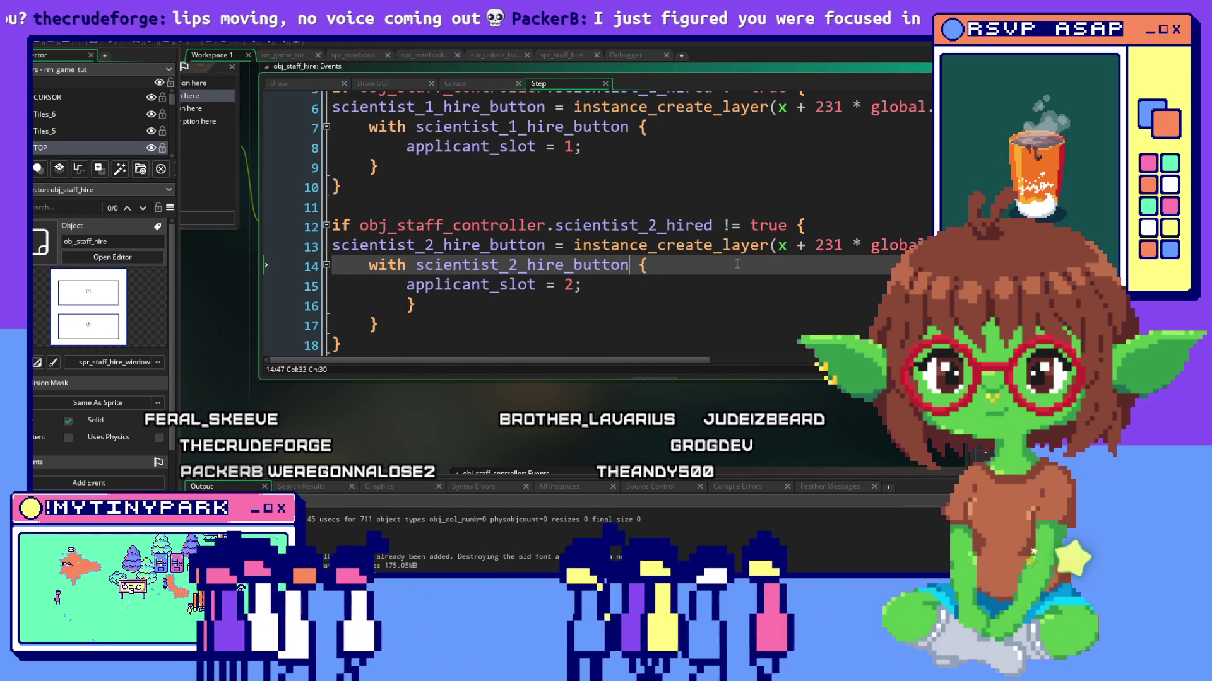
scroll(736, 265, down, 3)
scroll(737, 266, down, 3)
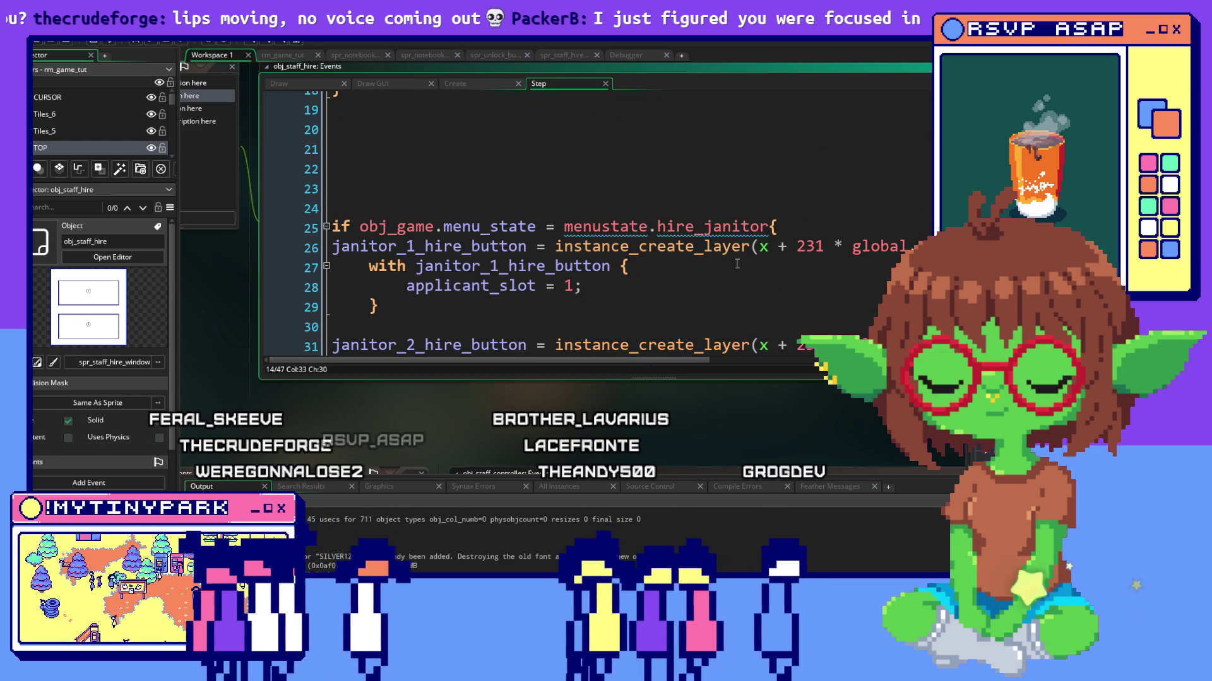
Wrap janitor button 1 creation in an 'if janitor_1_hired != true' check and close the block.
click(776, 228)
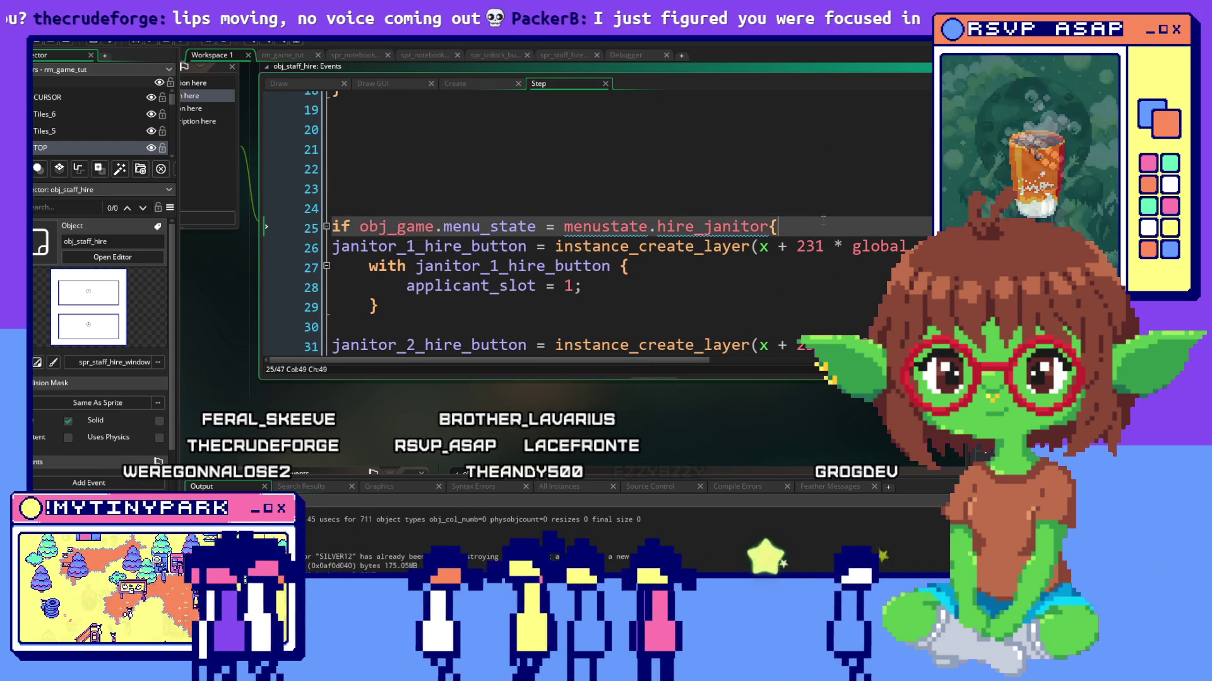
key(Return)
text(if obj_staff_controller.scientist_1_hired != true {)
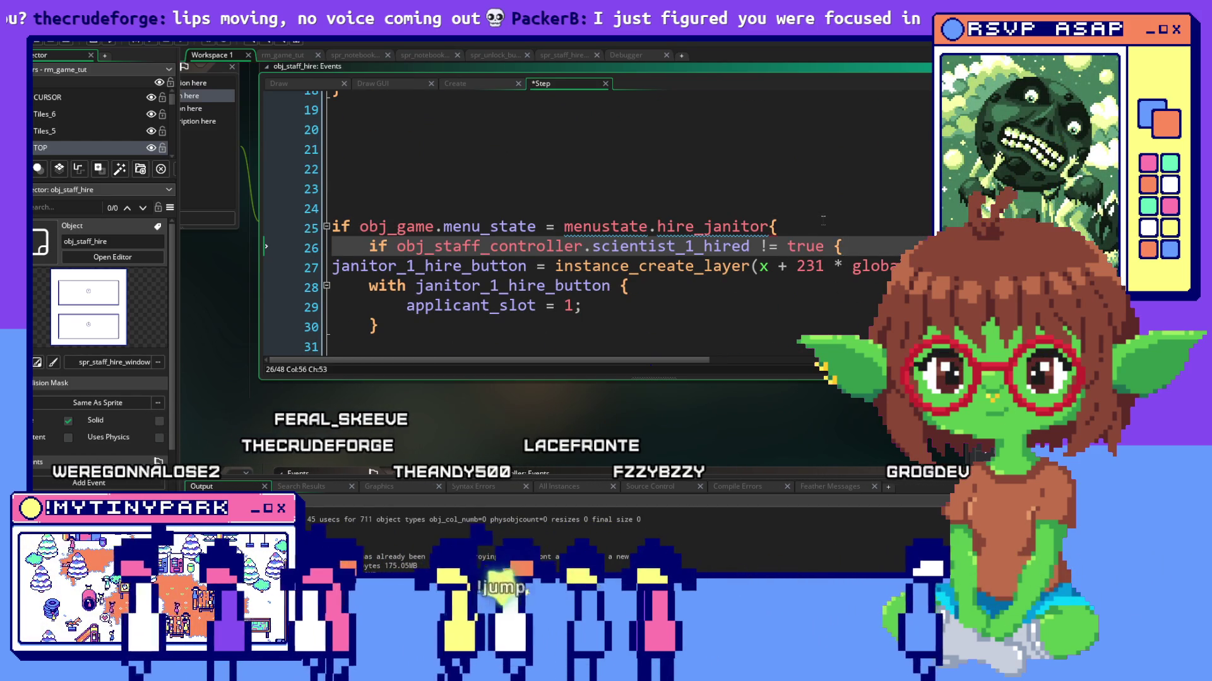
drag(652, 253, 593, 248)
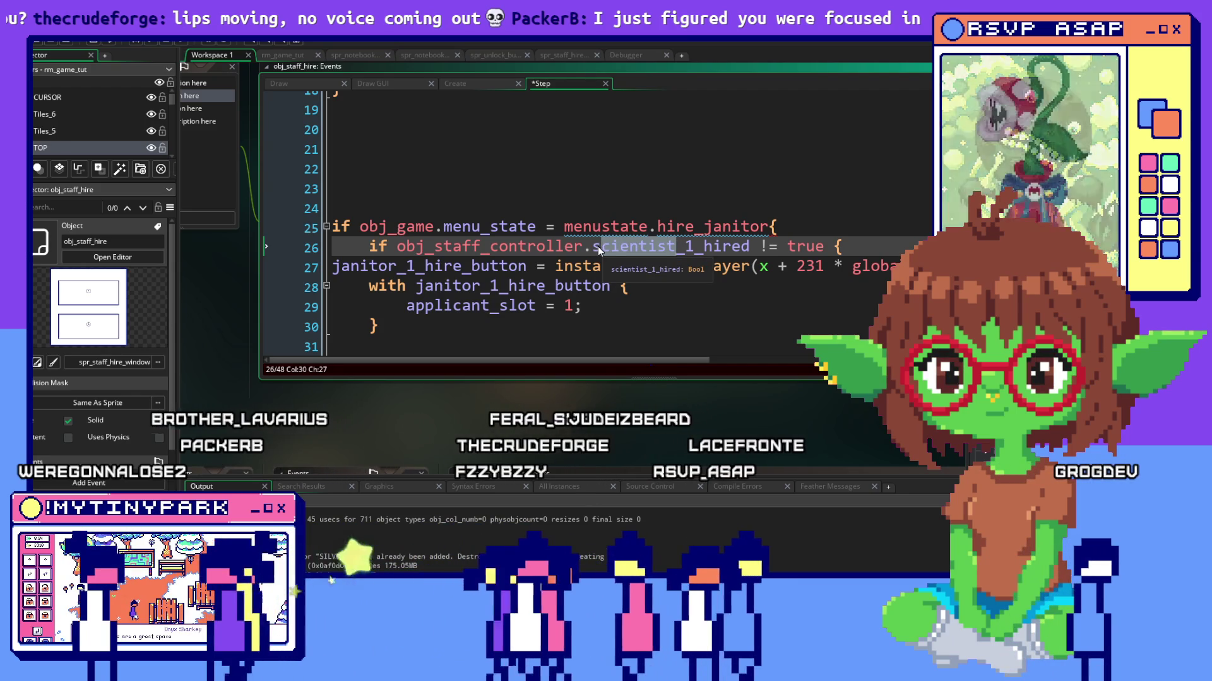
key(BackSpace)
text(janitor)
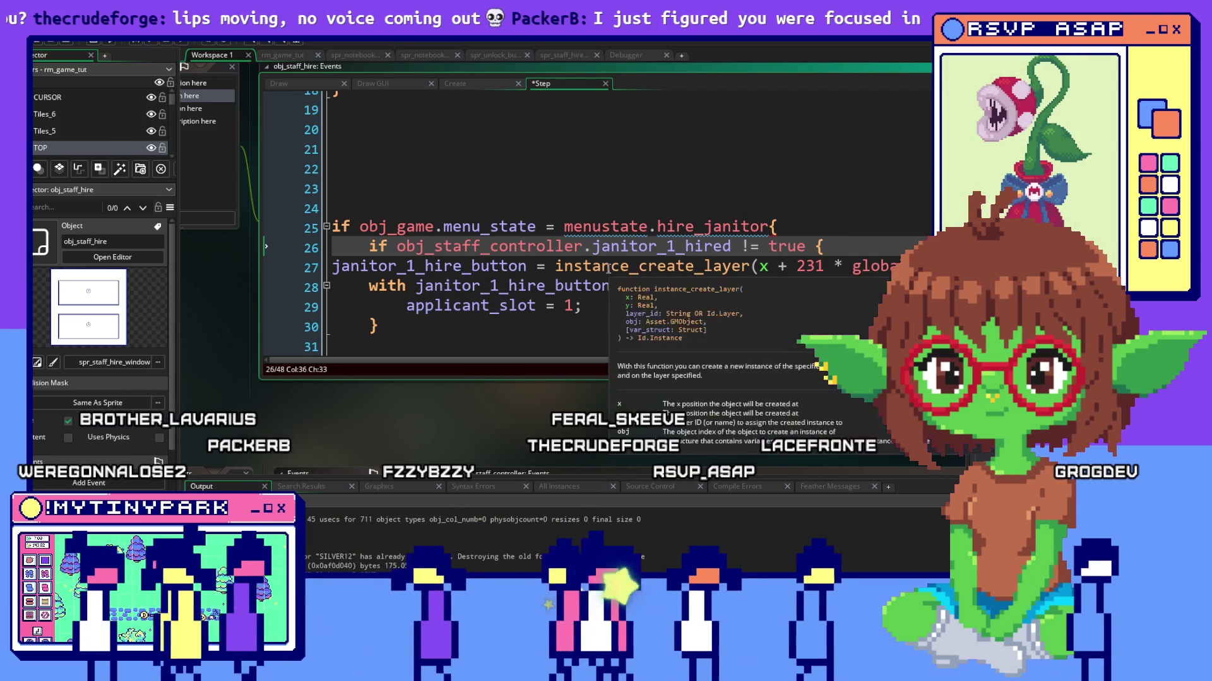
scroll(524, 260, down, 2)
click(374, 251)
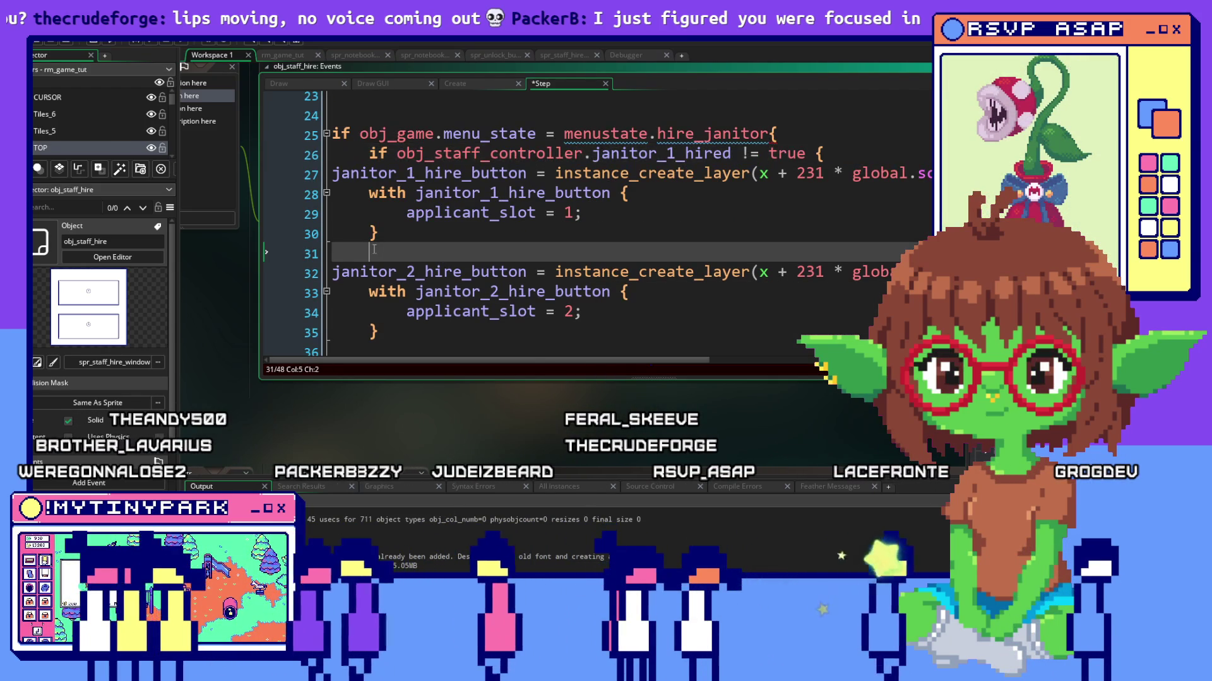
key(Tab)
text(})
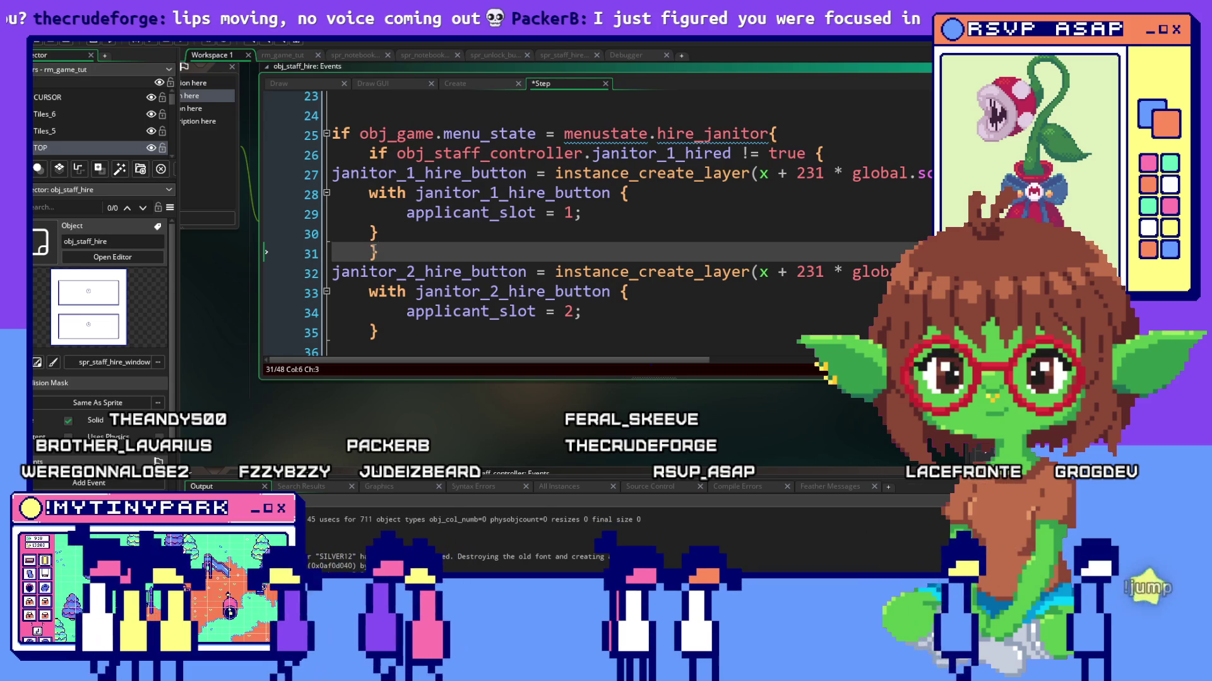
Paste the hired check above janitor button 2, change it to slot 2 and select 'scientist' to rename.
click(498, 270)
scroll(496, 270, down, 2)
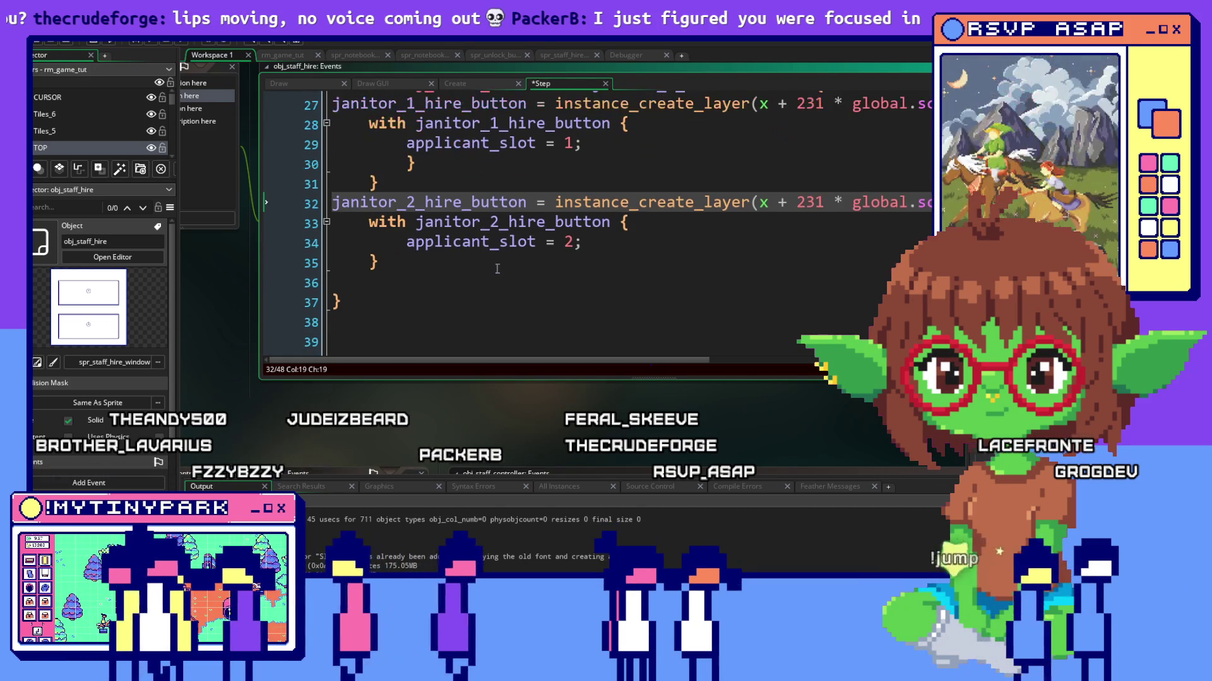
click(490, 183)
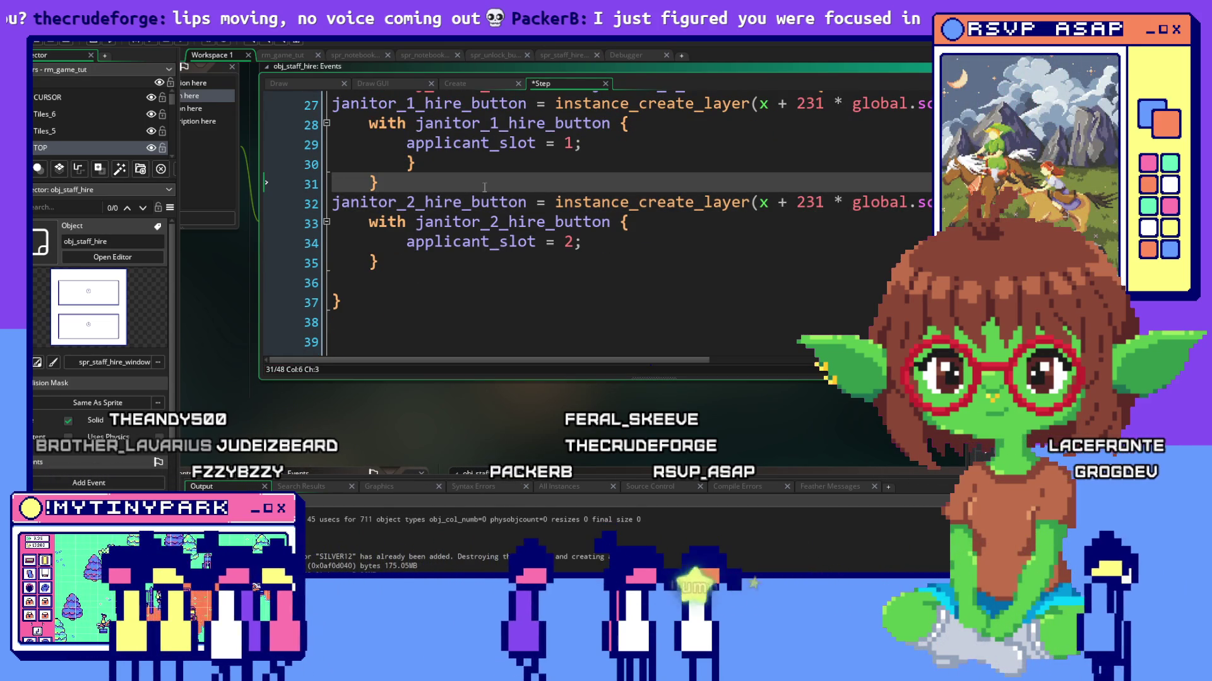
key(Return)
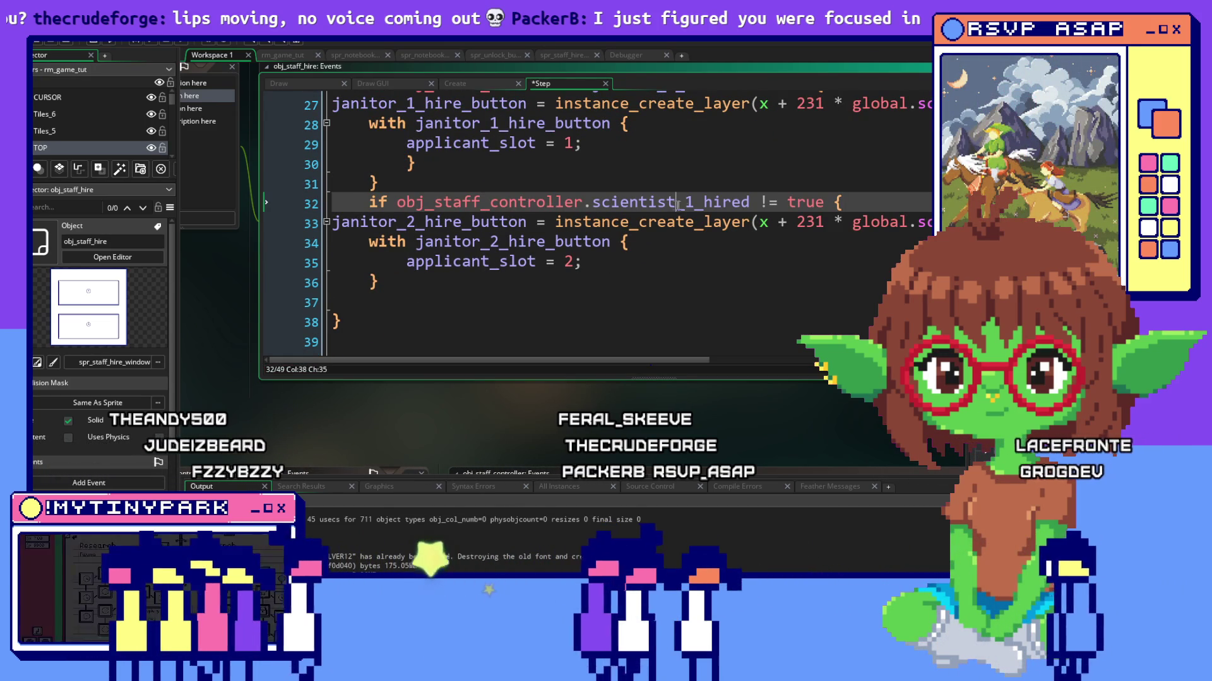
key(BackSpace)
text(2)
click(580, 261)
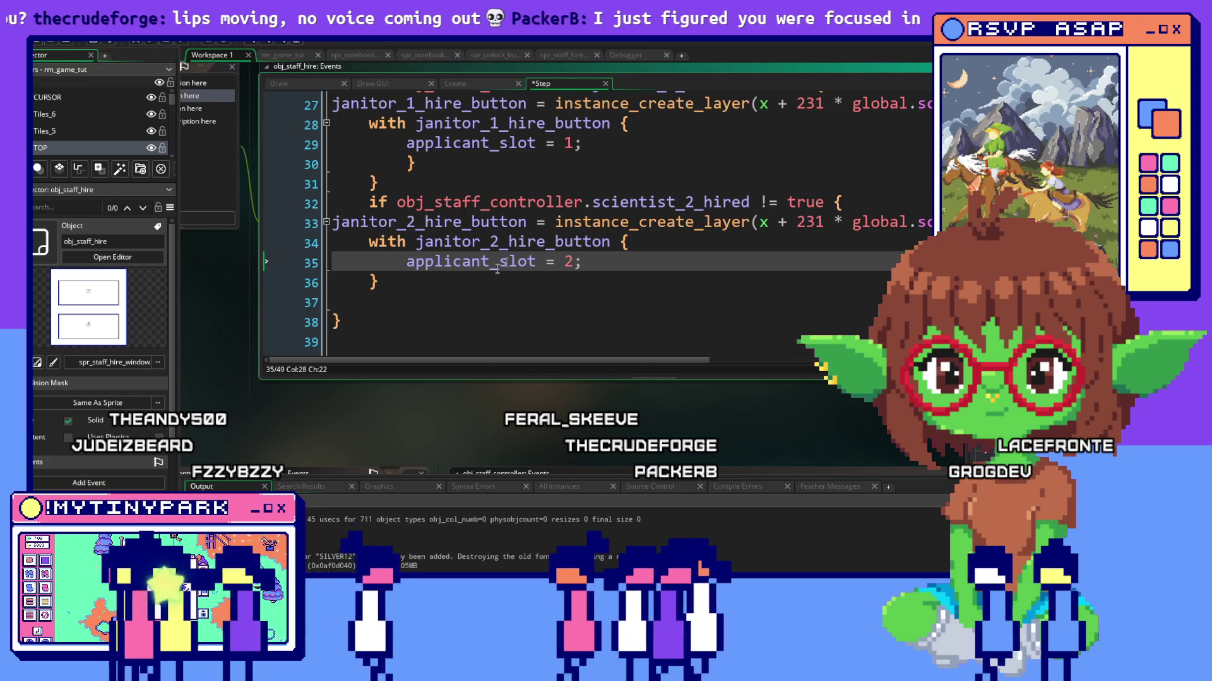
double_click(604, 204)
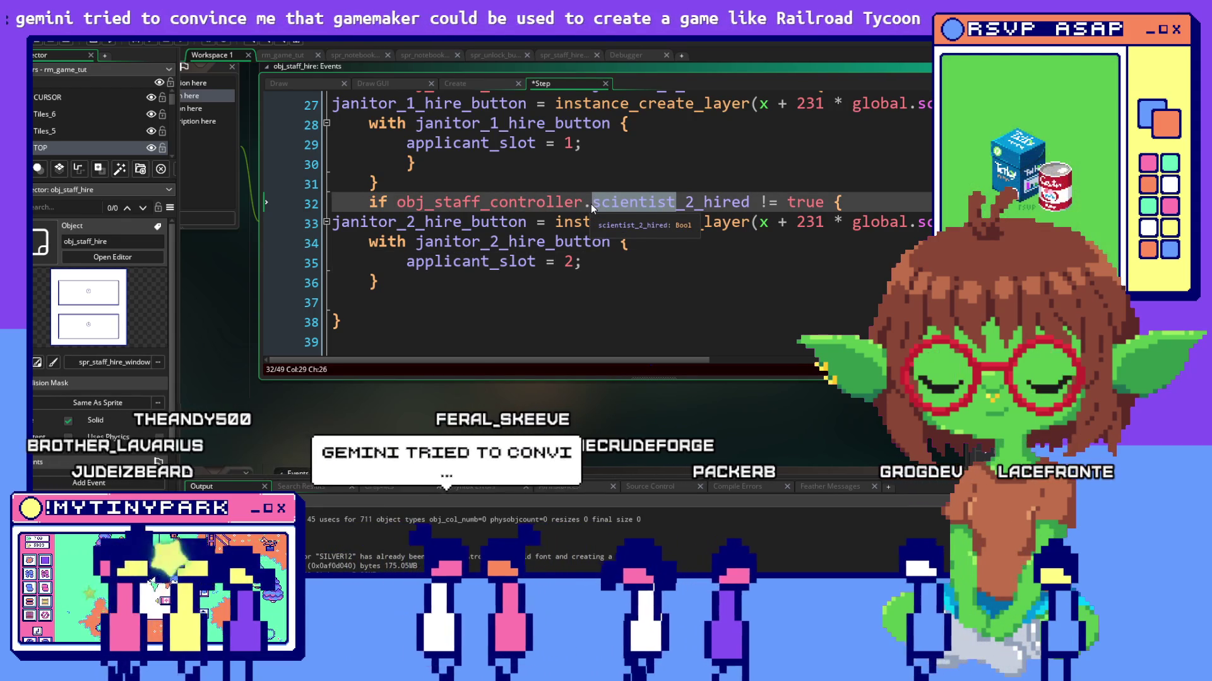
text(janitor)
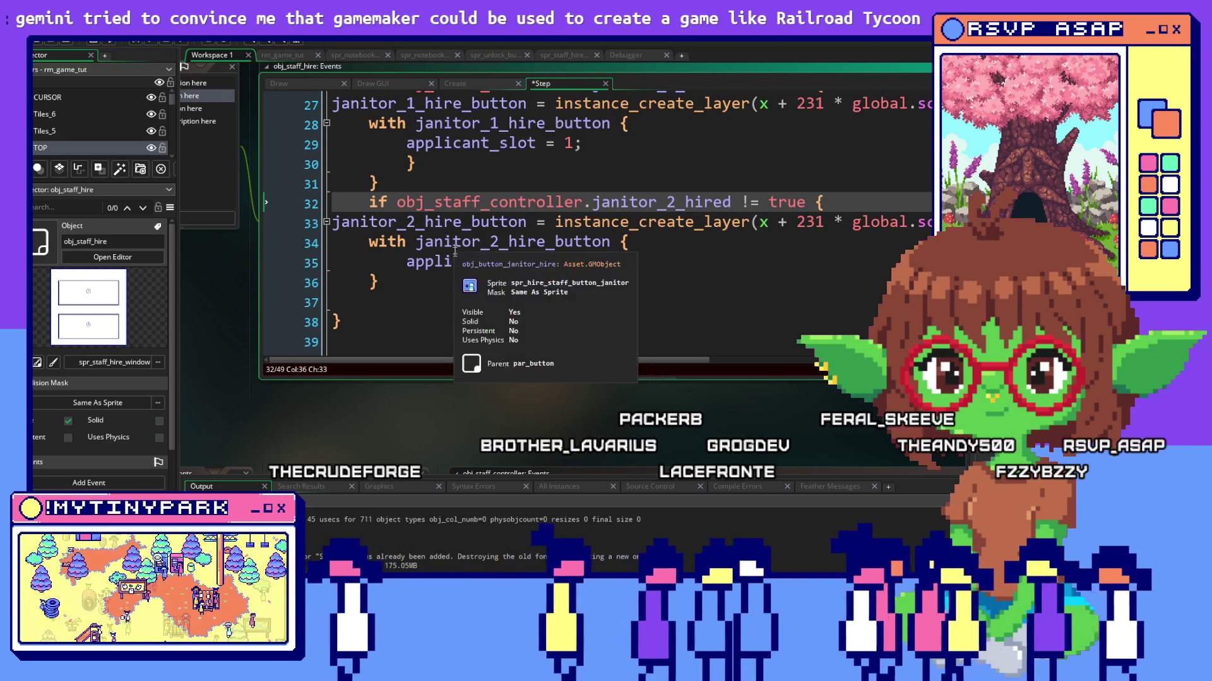
Close the janitor_2_hired block with a brace and remove the leftover empty line.
click(399, 341)
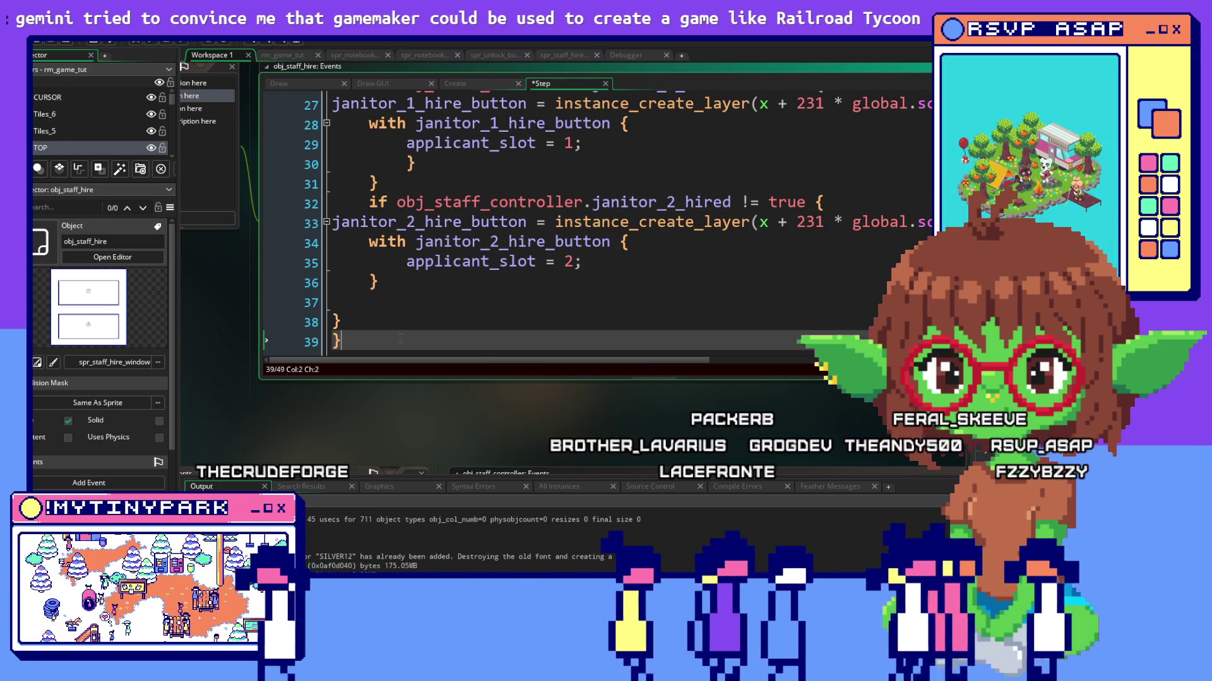
click(344, 303)
click(408, 281)
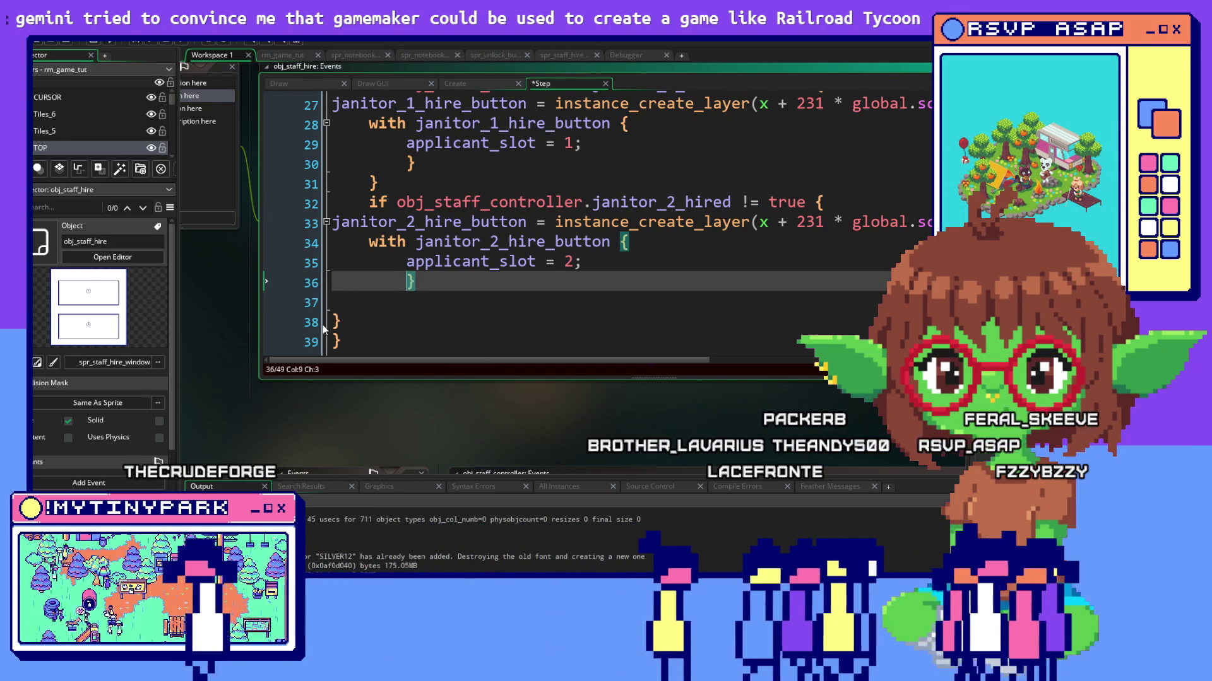
key(Down)
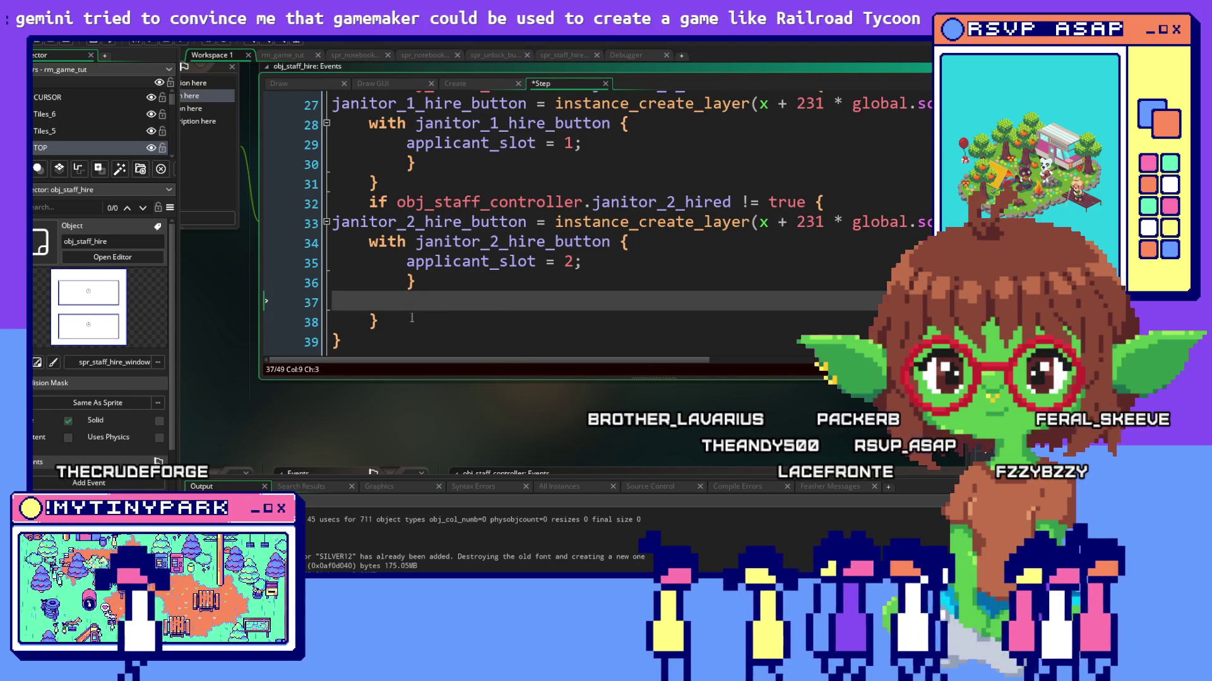
key(BackSpace)
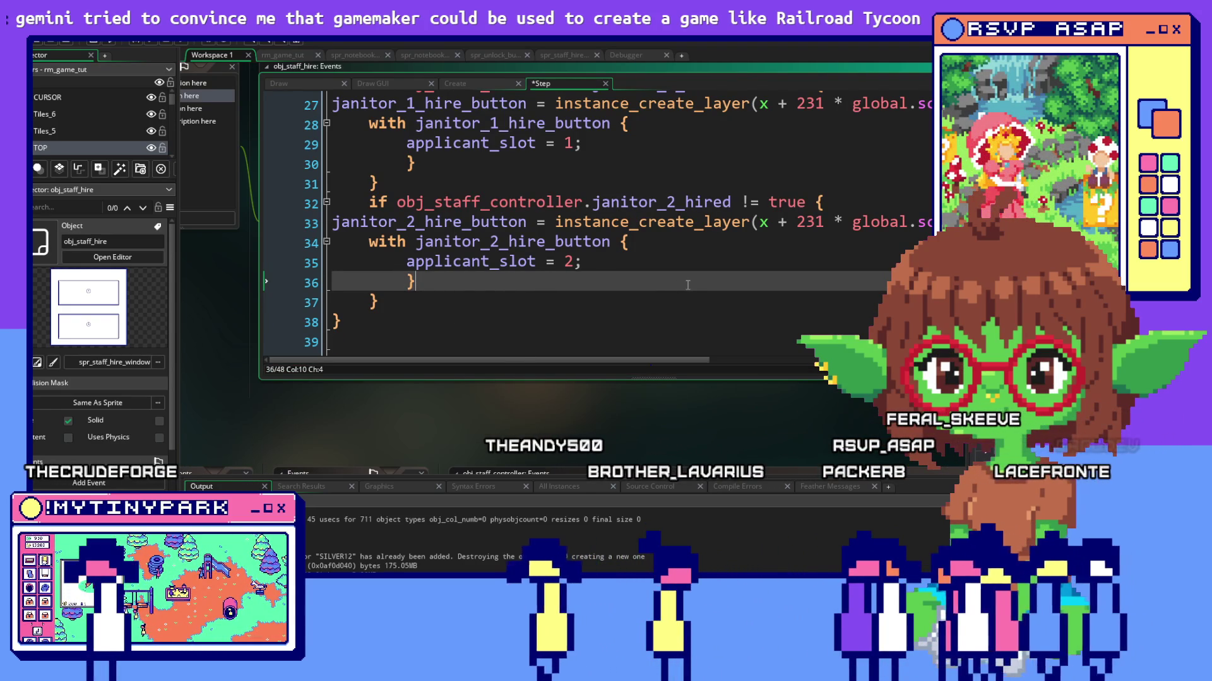
scroll(680, 289, up, 3)
scroll(680, 288, up, 3)
scroll(680, 289, up, 2)
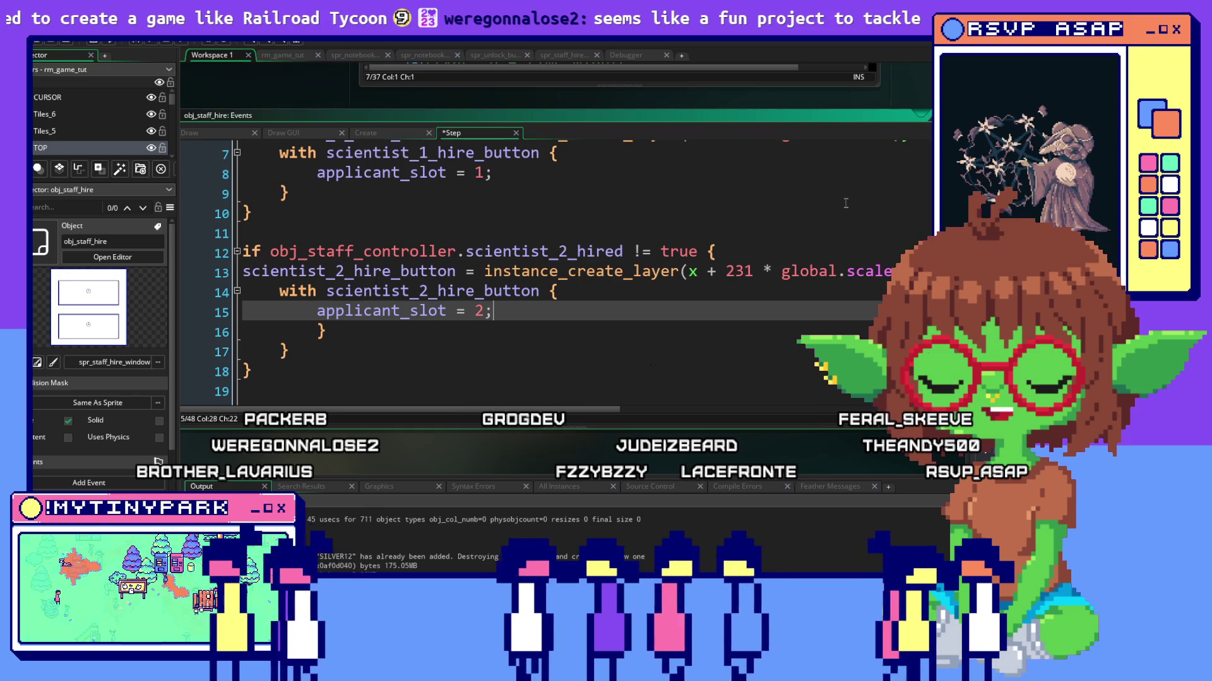
scroll(845, 203, up, 2)
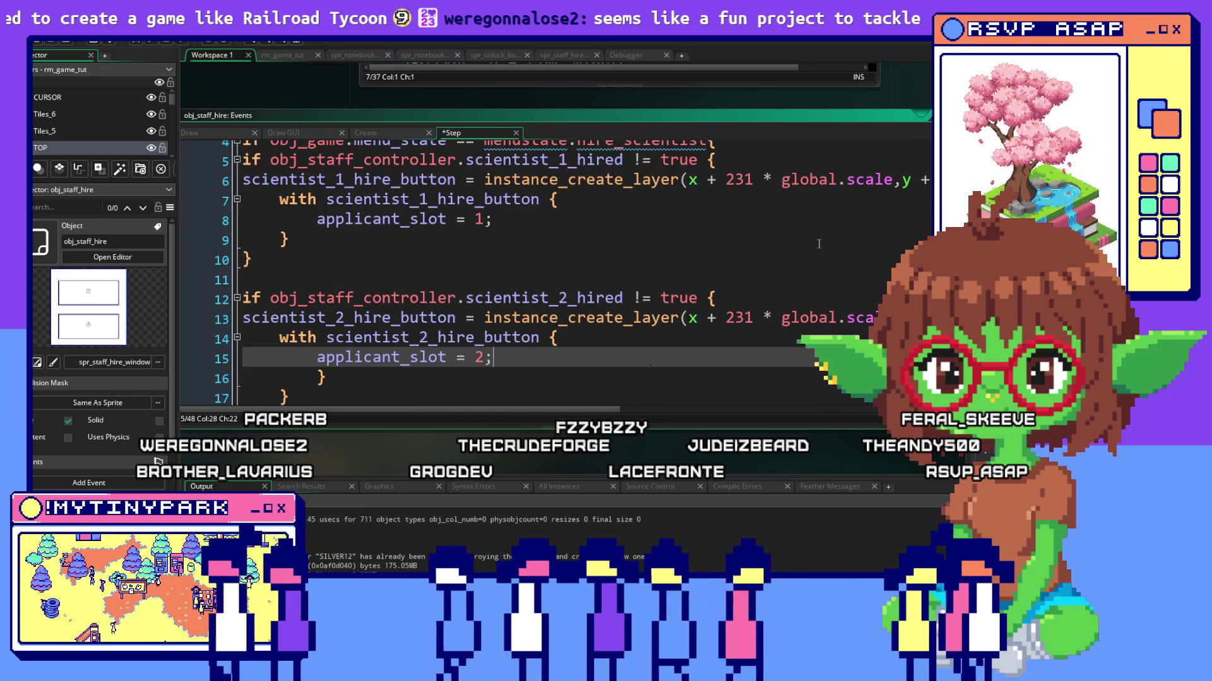
scroll(819, 244, down, 3)
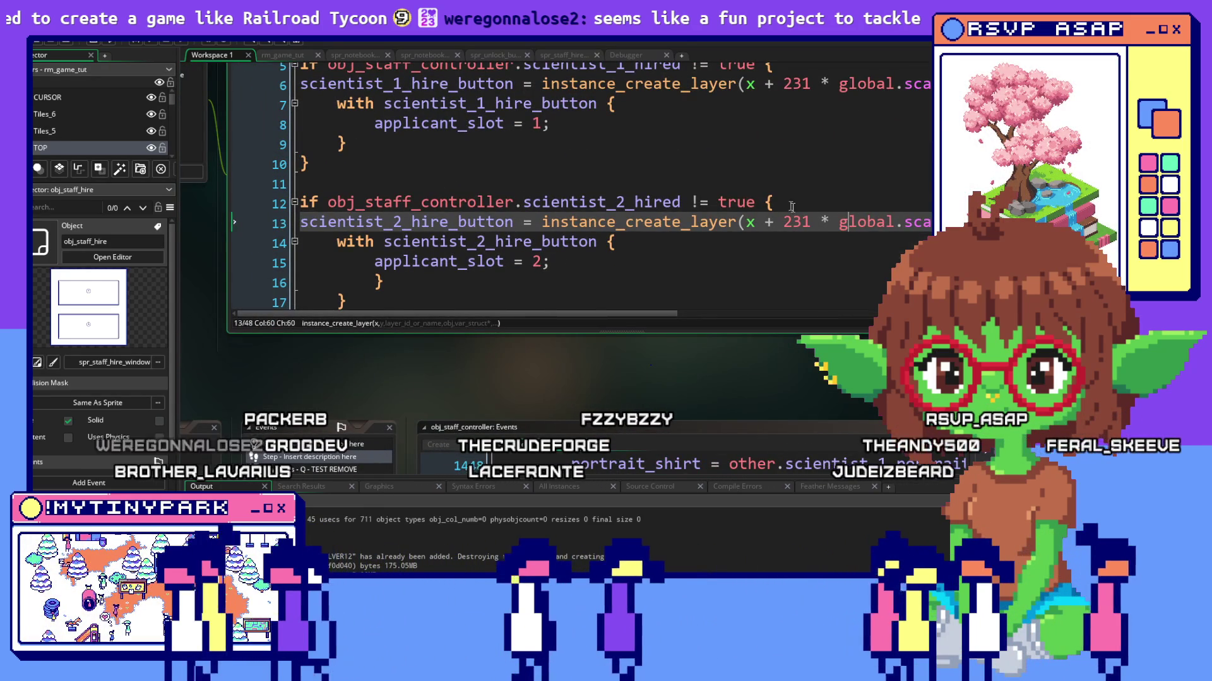
Switch from obj_staff_hire's Step event to its Create event code.
click(845, 202)
scroll(845, 203, up, 3)
scroll(858, 213, down, 3)
click(542, 193)
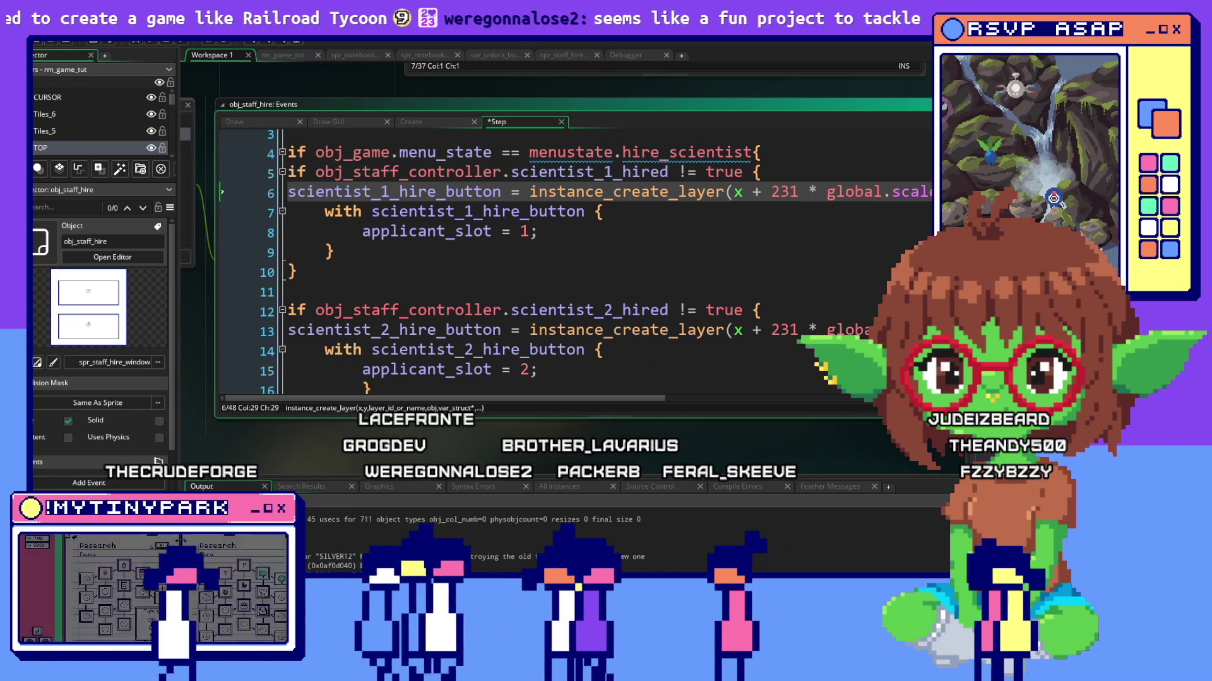
click(410, 121)
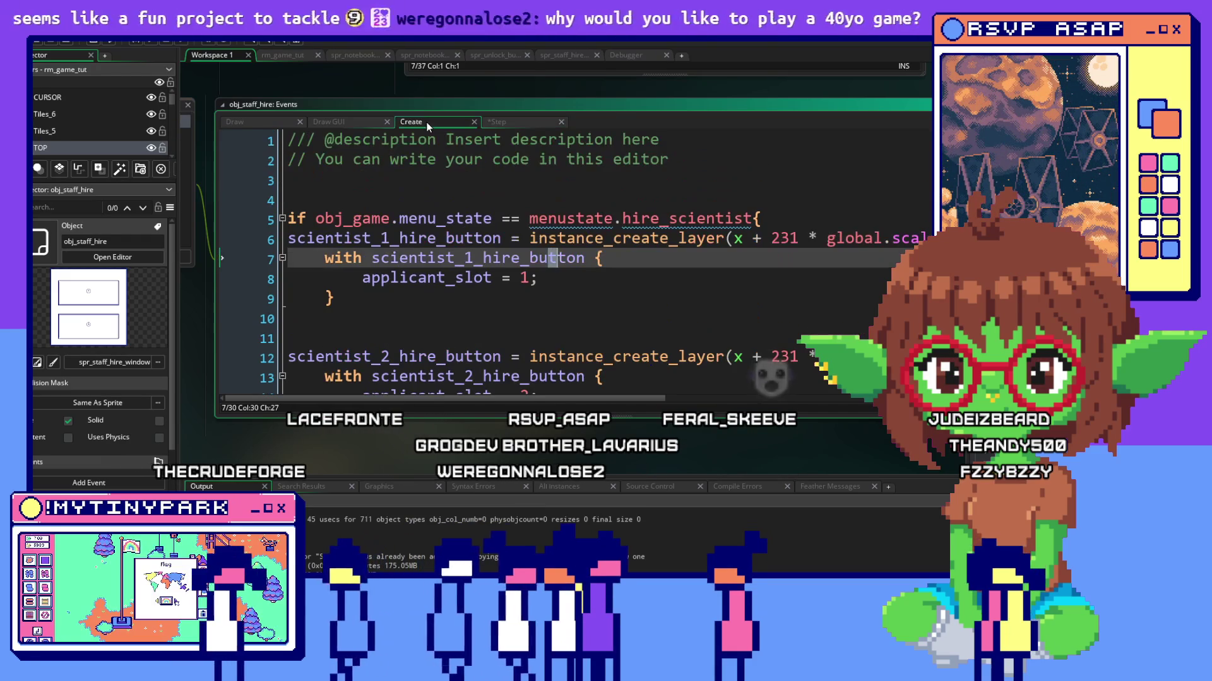
Insert blank lines above the hire_scientist check and move the caret to line 4.
click(547, 196)
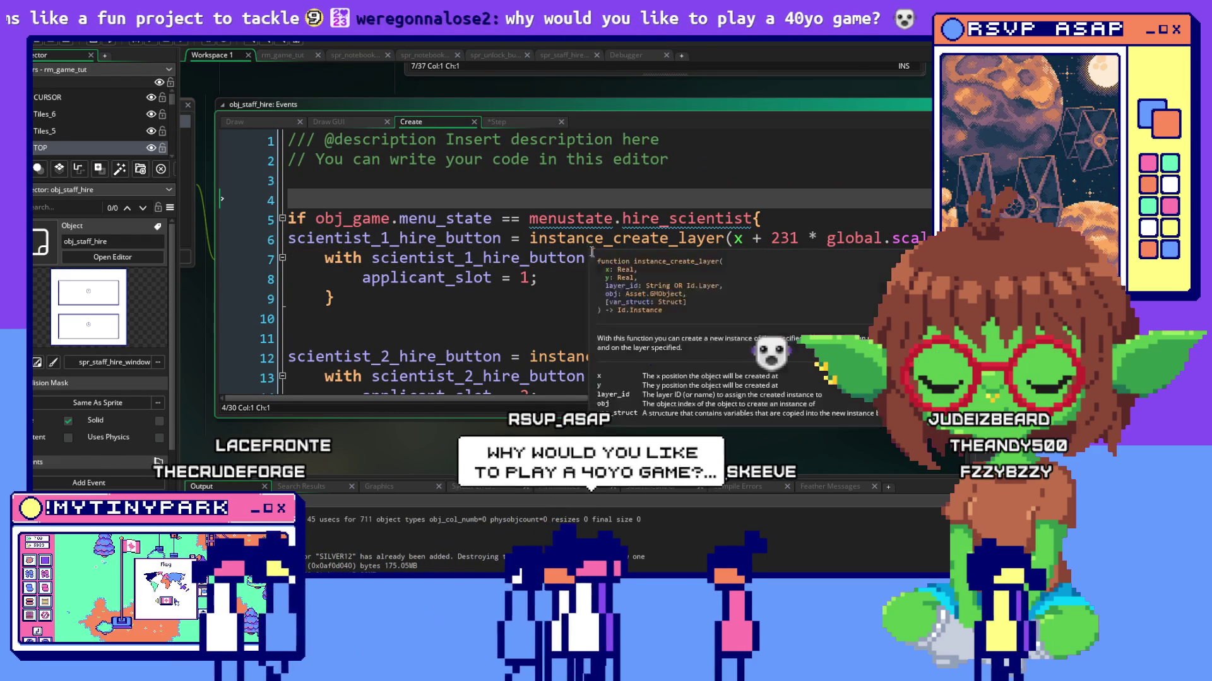
scroll(599, 256, down, 1)
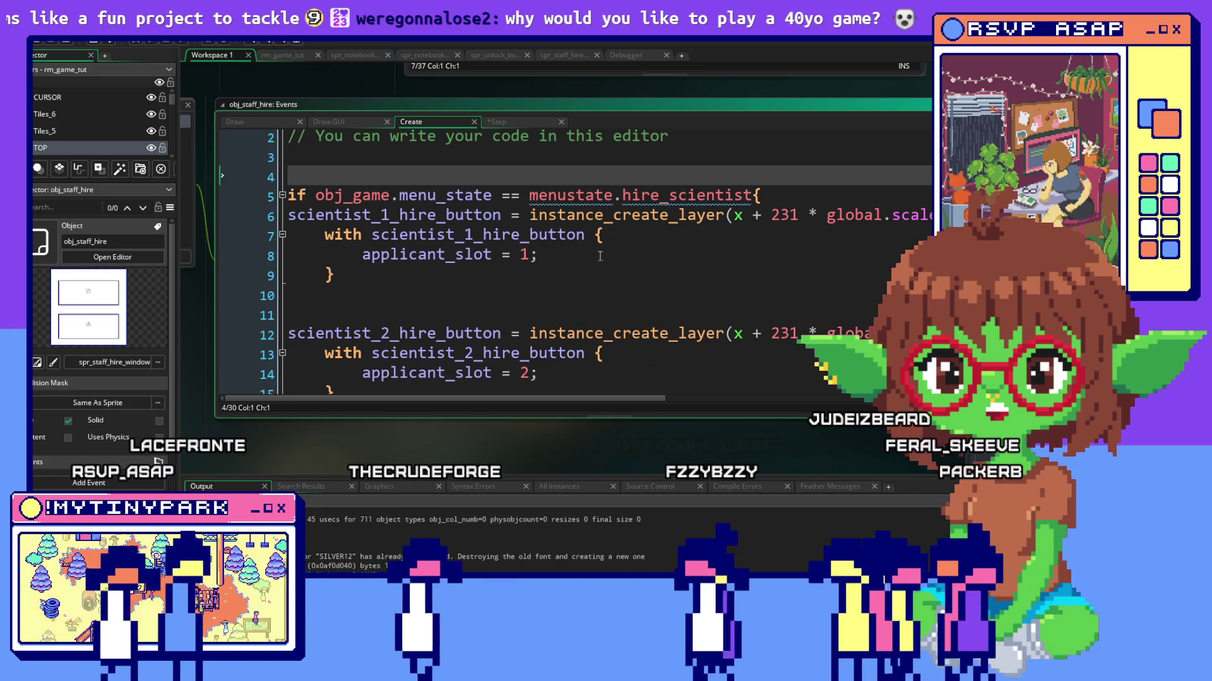
key(Return)
key(Return)
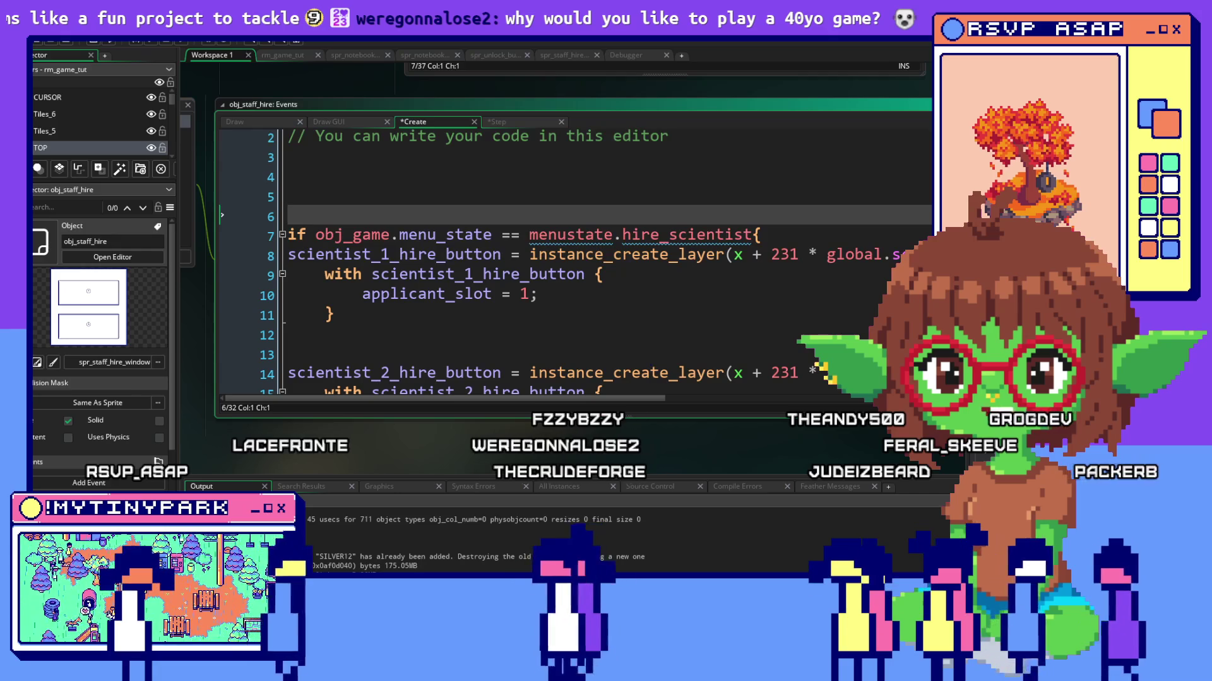
click(366, 194)
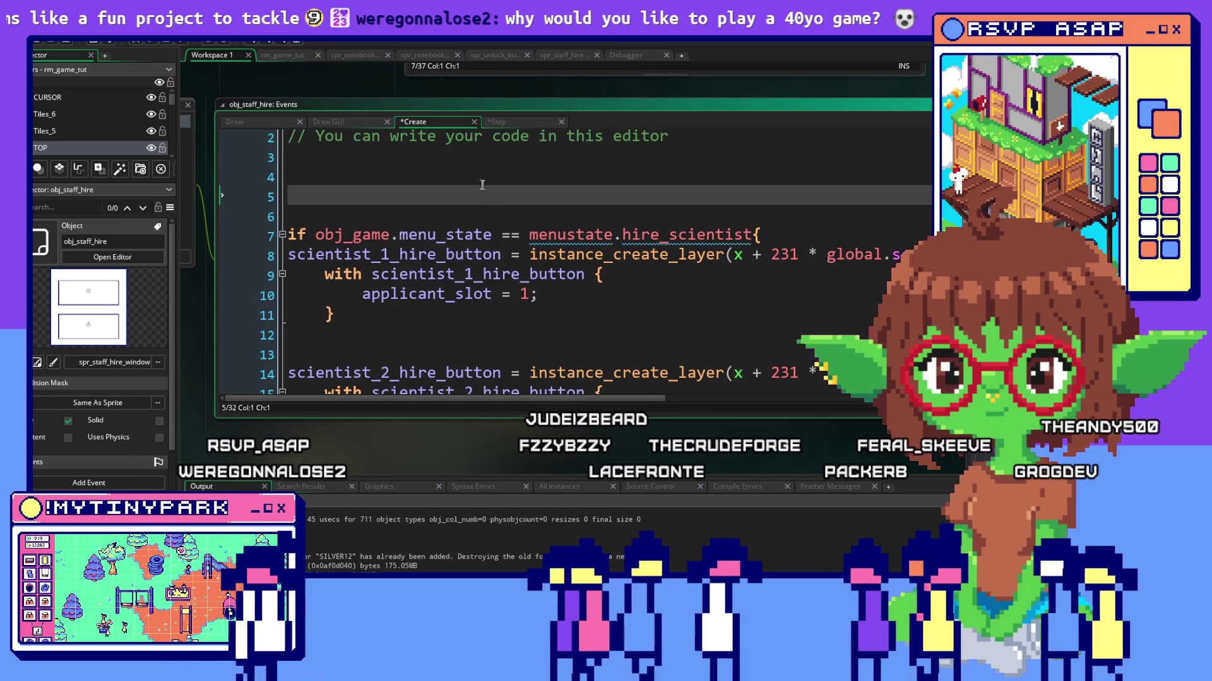
key(Up)
key(Down)
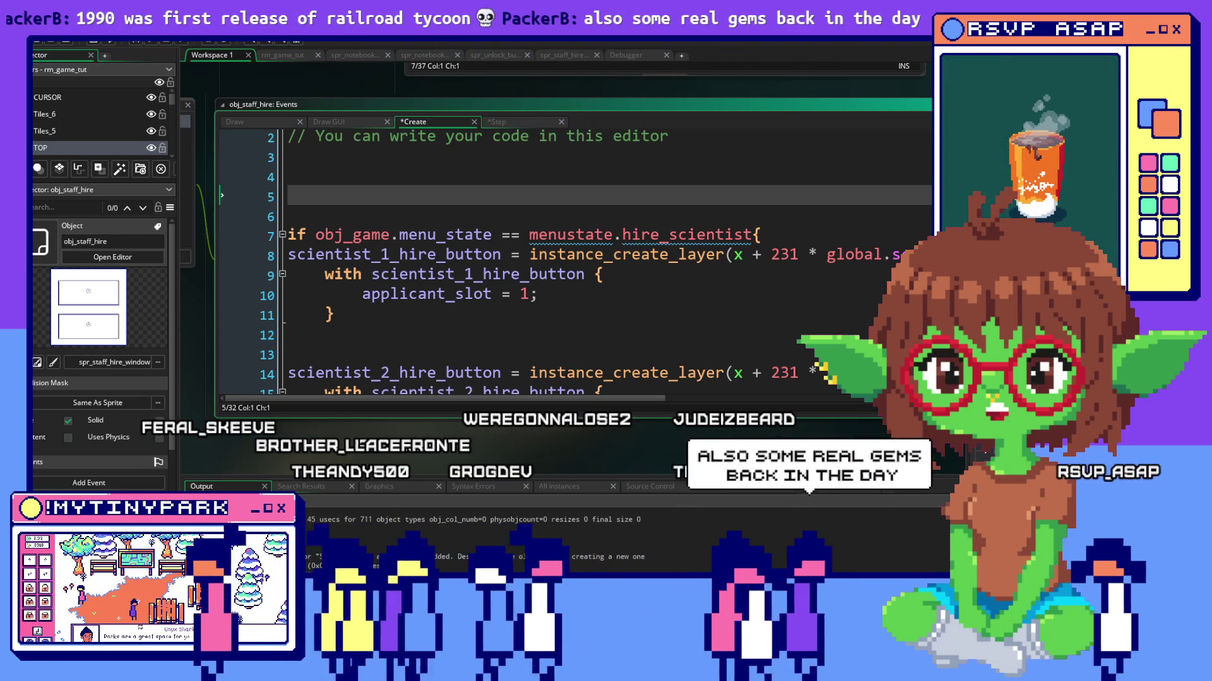
click(652, 296)
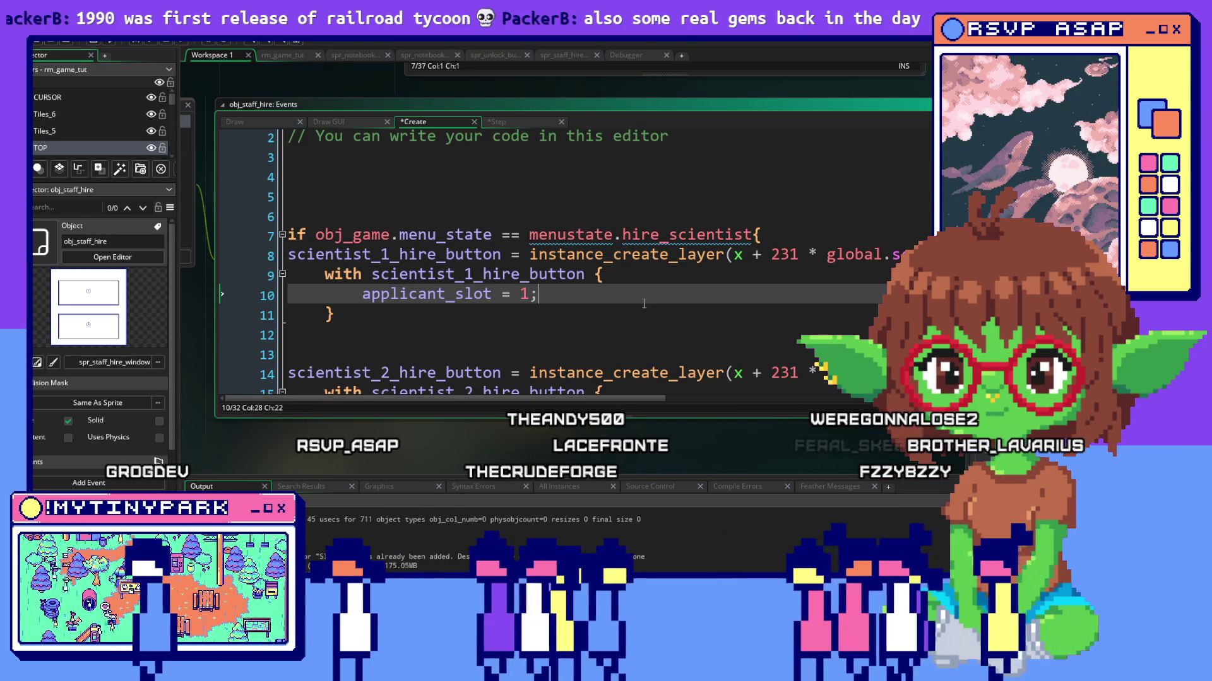
scroll(645, 304, down, 3)
scroll(536, 215, up, 3)
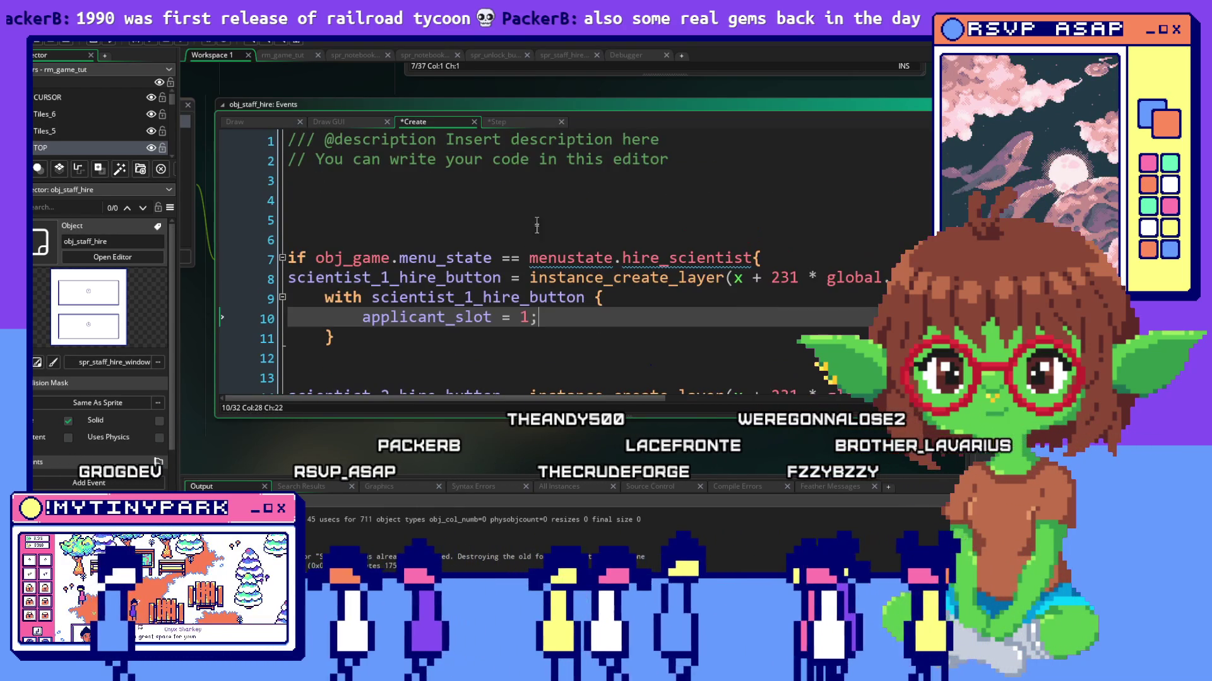
Clear the unfinished 'if !instance' condition from line 4.
click(536, 204)
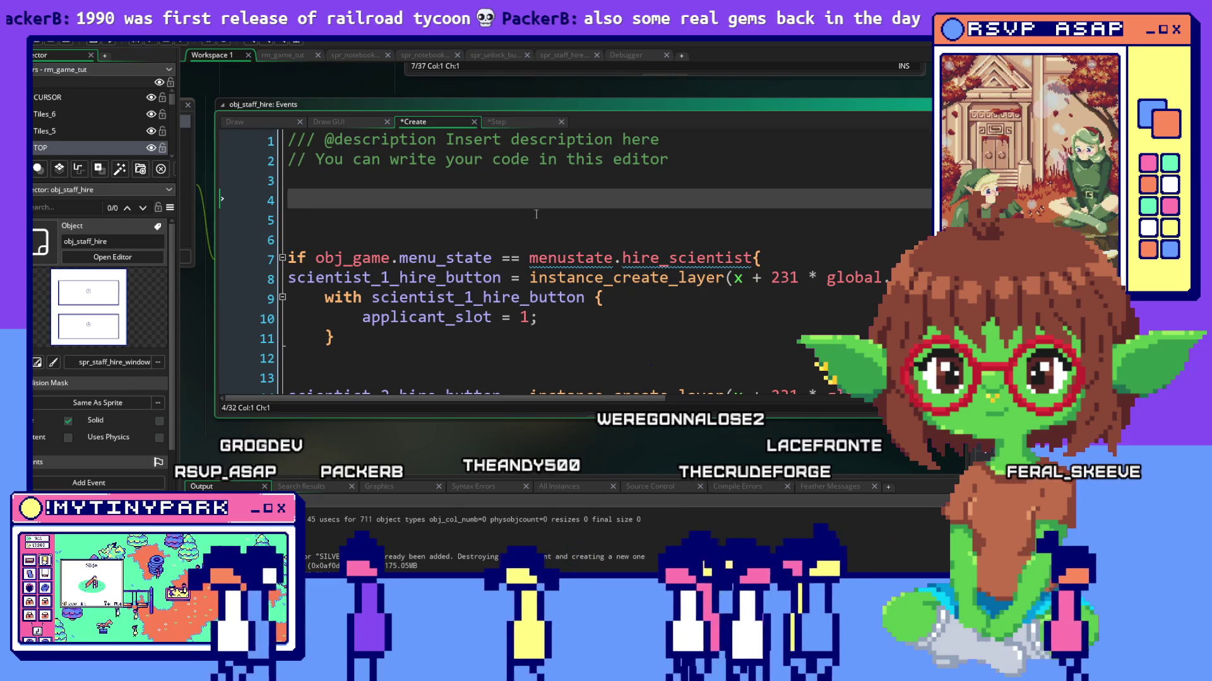
text(if )
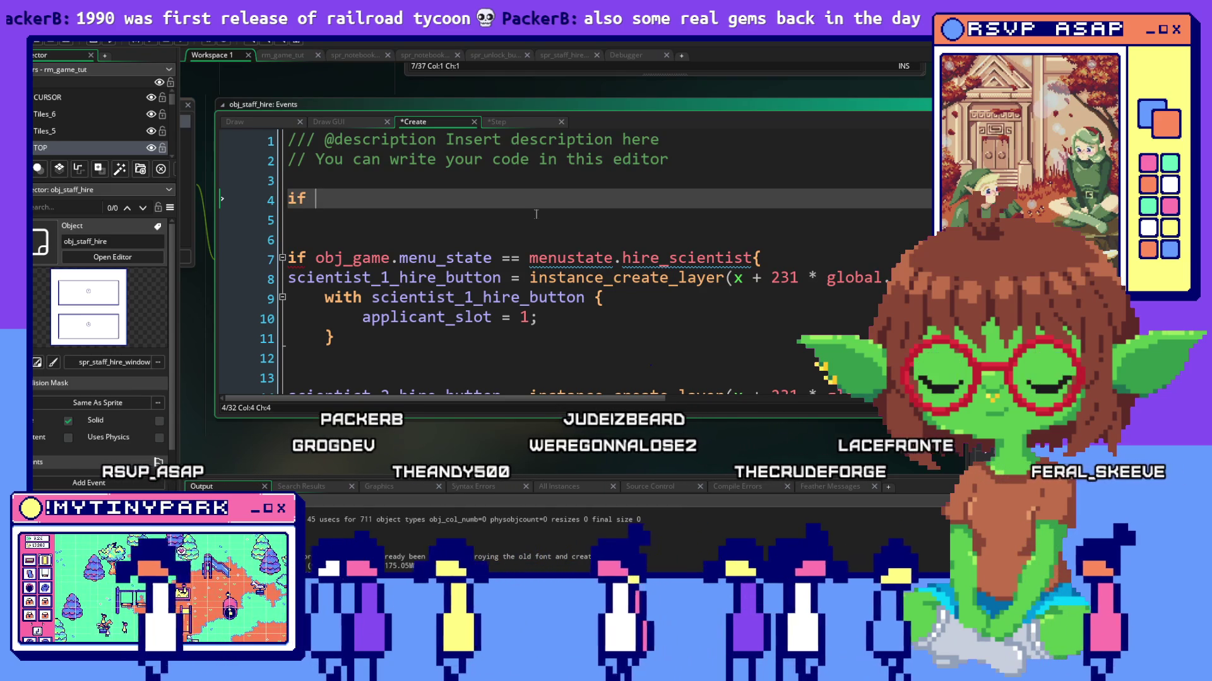
text(!instance@)
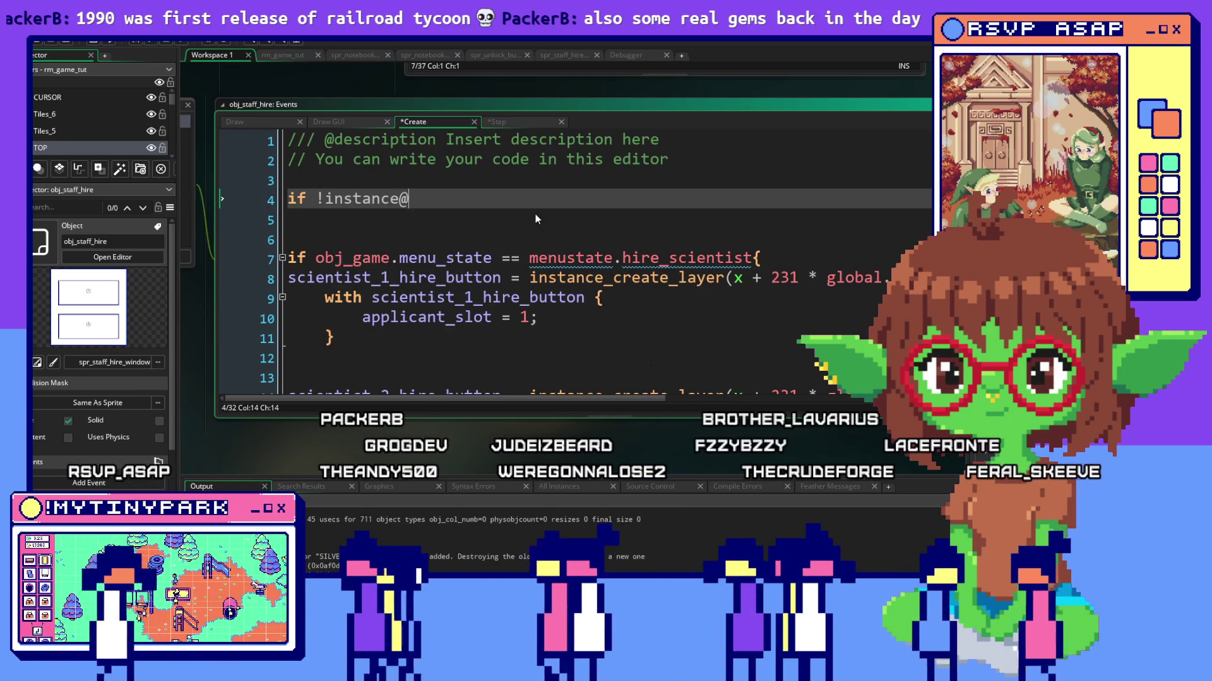
key(BackSpace)
key(BackSpace)
key(BackSpace)
key(BackSpace)
key(BackSpace)
key(BackSpace)
key(BackSpace)
key(BackSpace)
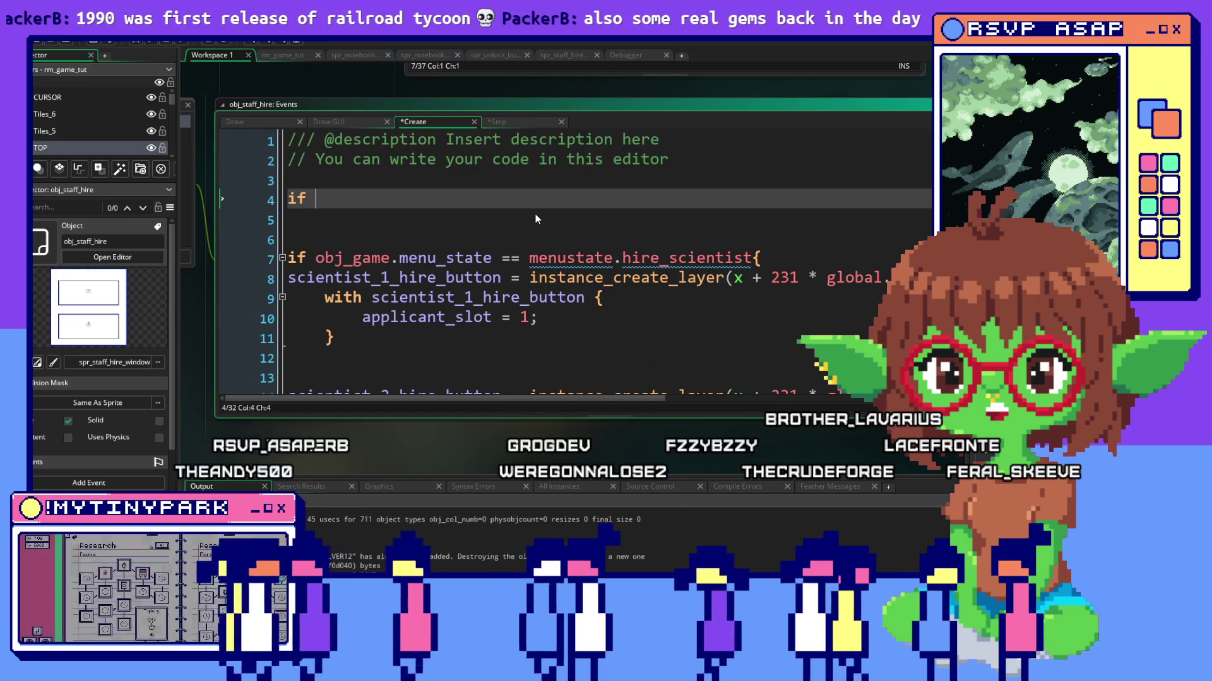
key(BackSpace)
key(BackSpace)
key(BackSpace)
text(instance)
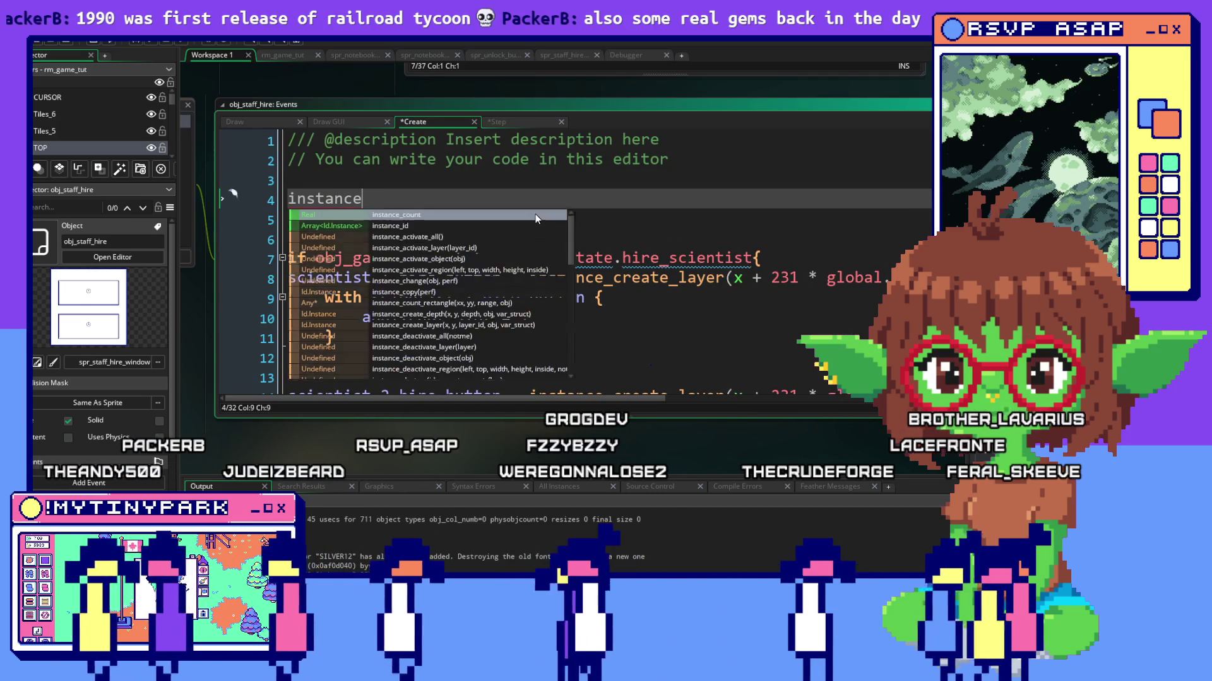
text(_create_la)
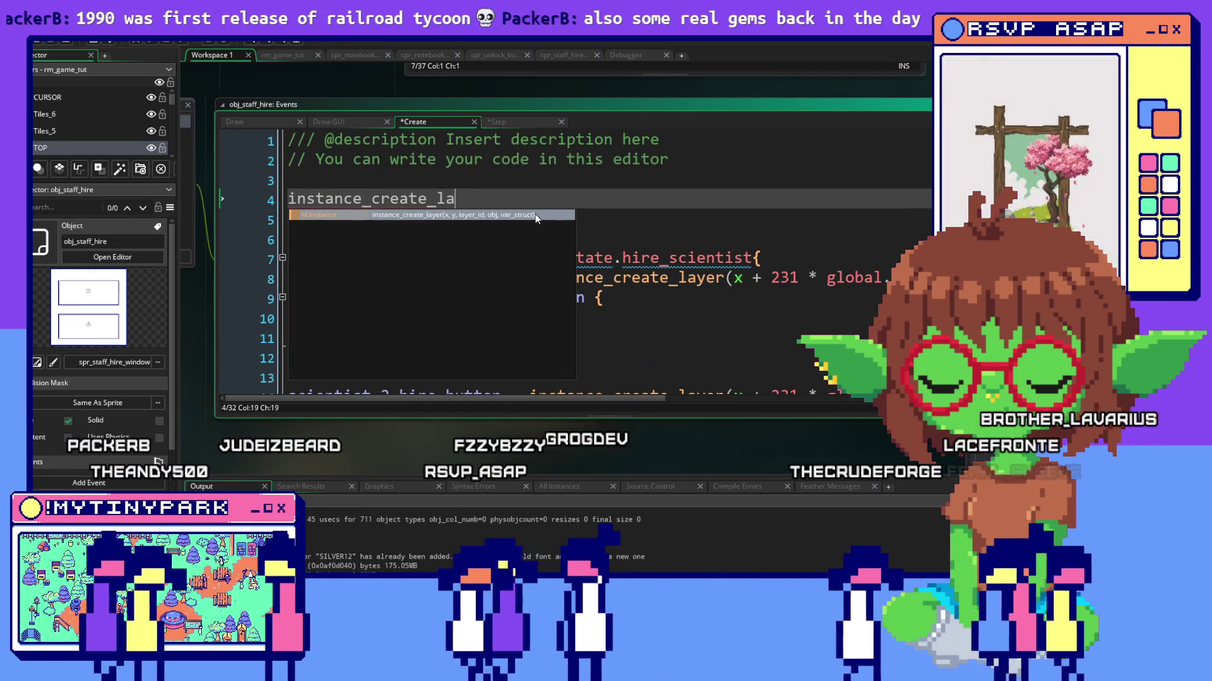
text(yer)
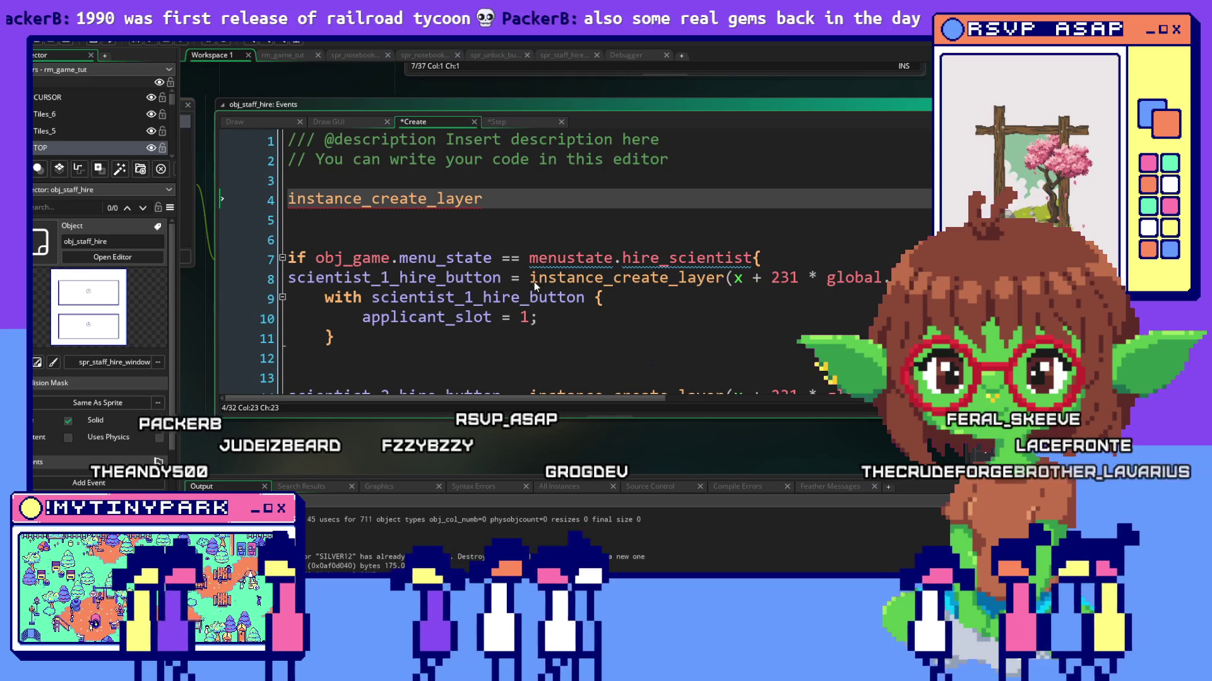
Paste the instance_create_layer call from line 8 into line 4 for the janitor button.
mouse_move(530, 278)
mouse_down()
mouse_move(587, 297)
mouse_move(890, 278)
mouse_up()
click(587, 298)
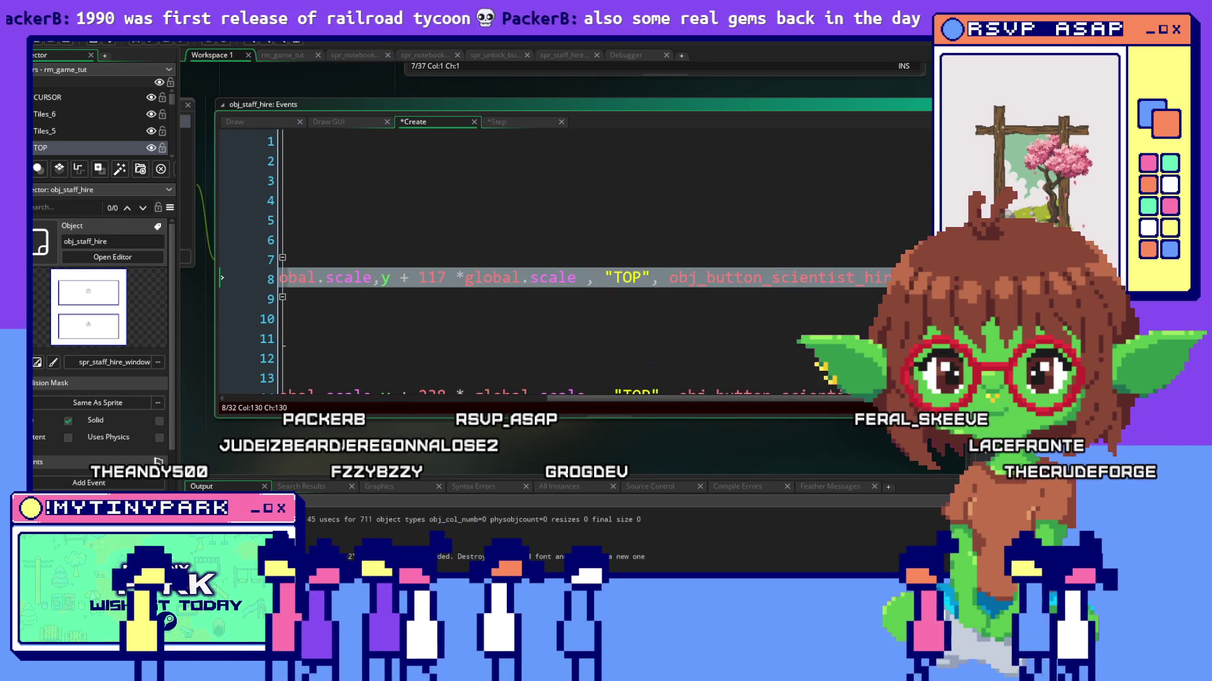
click(367, 198)
text(instance_create_layer(x + 231 * global.scale,y + 117 *global.scale , "TOP", obj_button_scientist_hire);)
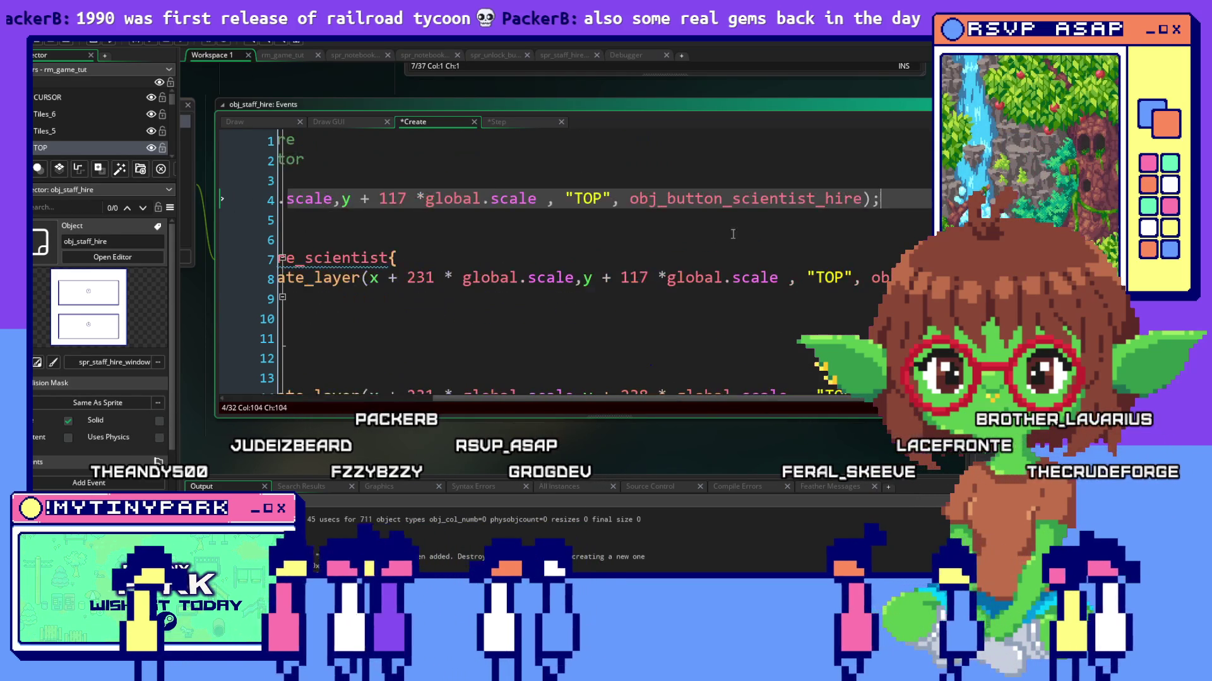
key(Return)
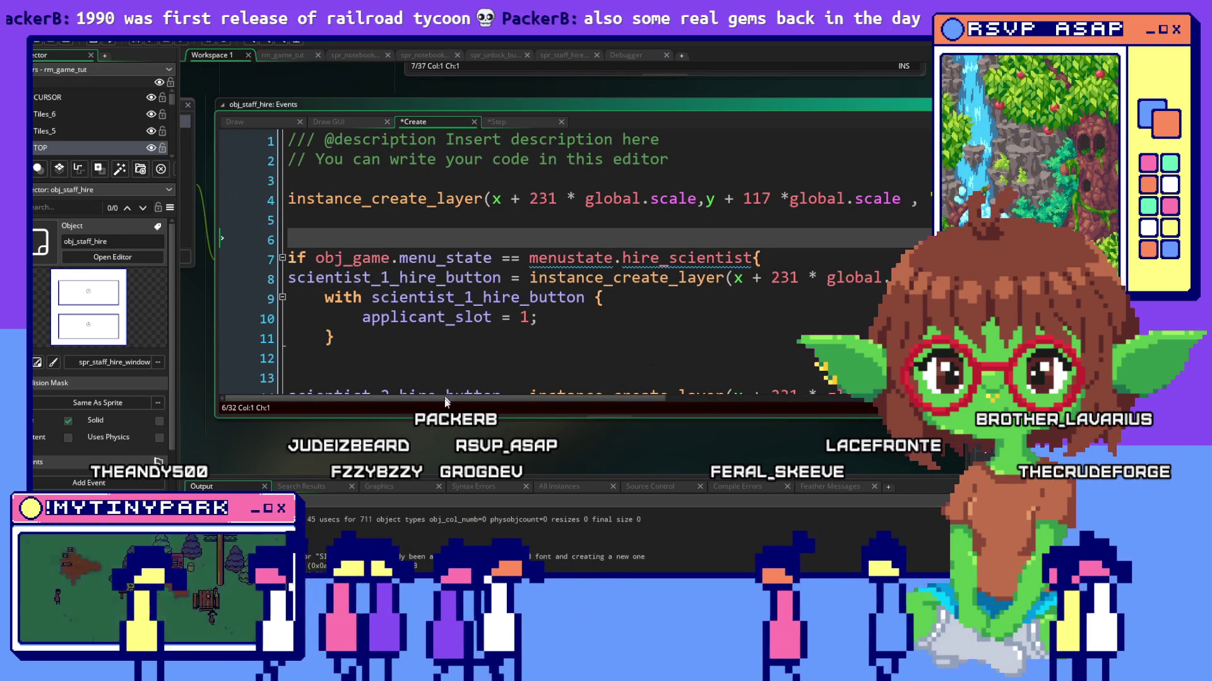
mouse_move(449, 401)
mouse_down()
mouse_move(795, 401)
mouse_move(712, 400)
mouse_up()
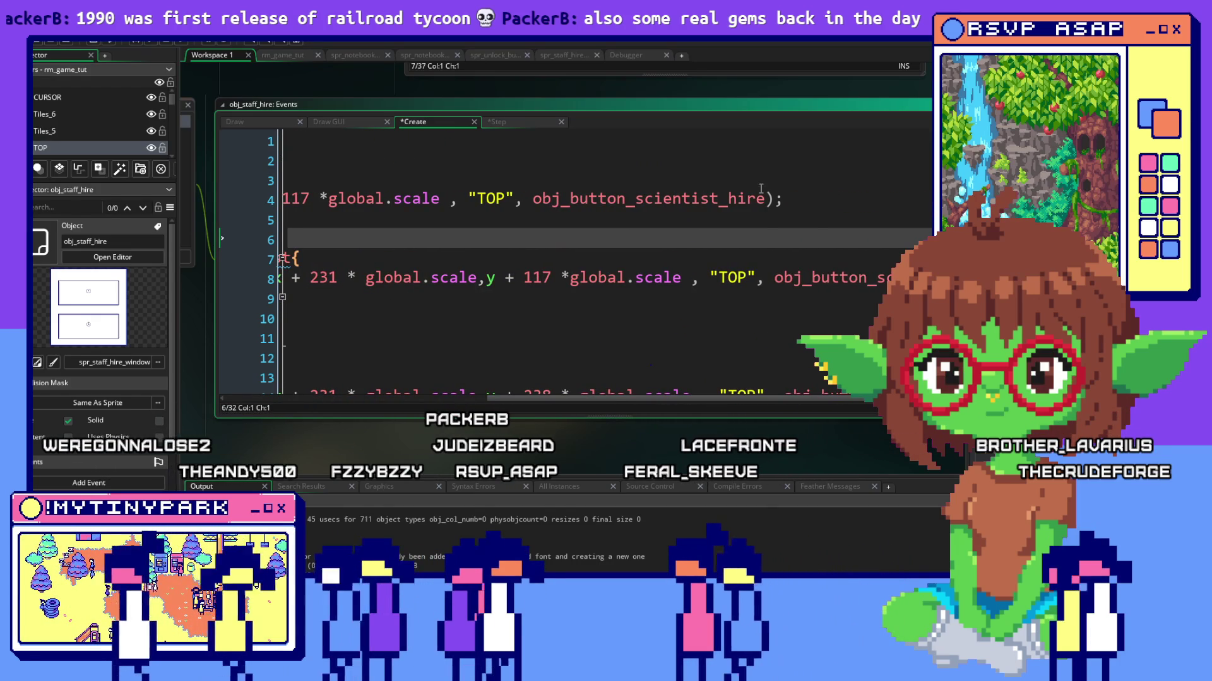
mouse_move(765, 198)
mouse_down()
mouse_move(596, 198)
mouse_move(639, 201)
mouse_up()
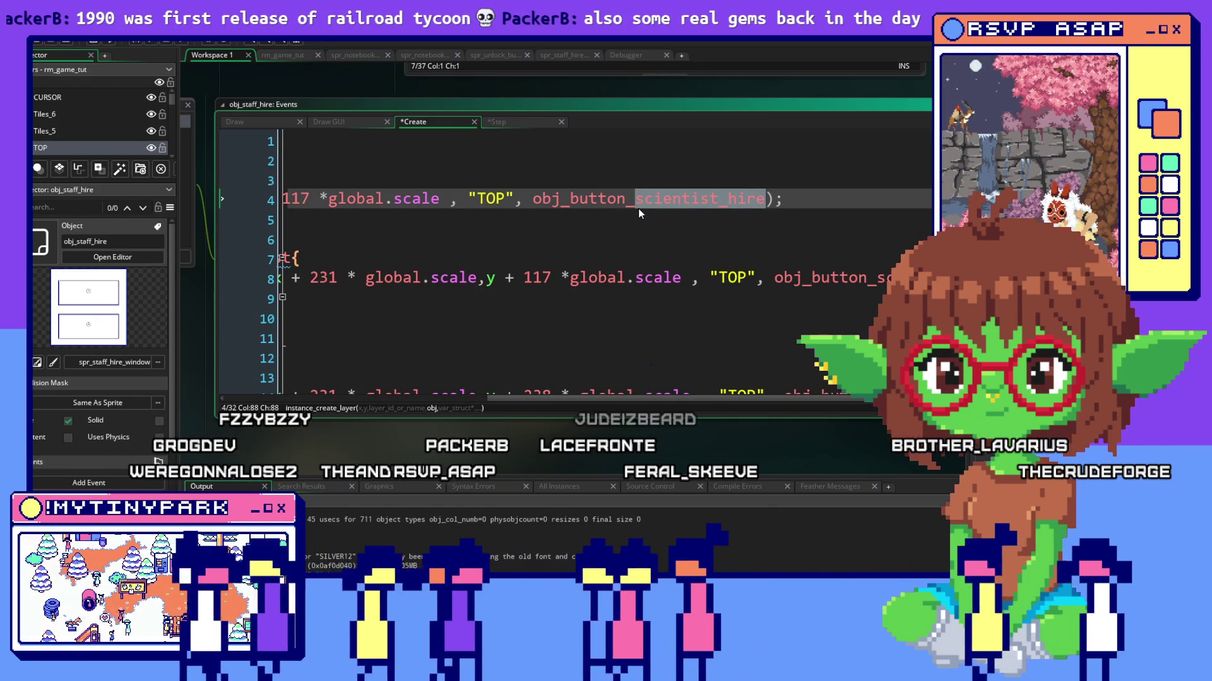
text(janitor)
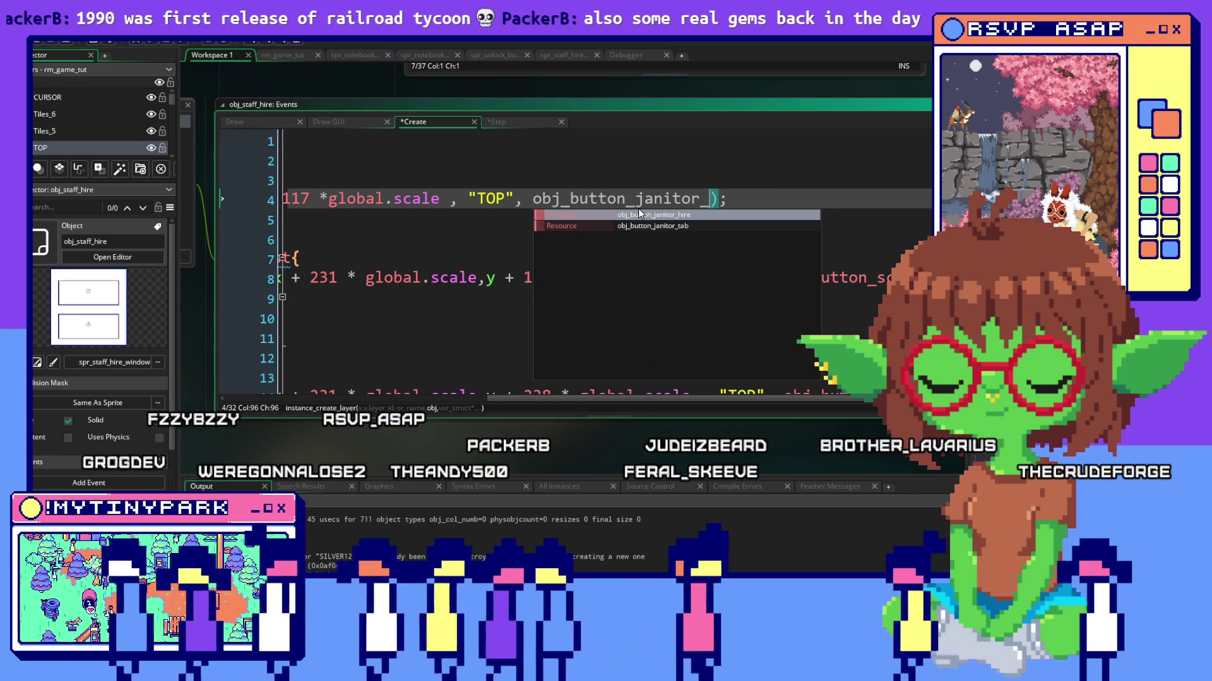
text(_tab)
scroll(638, 208, left, 5)
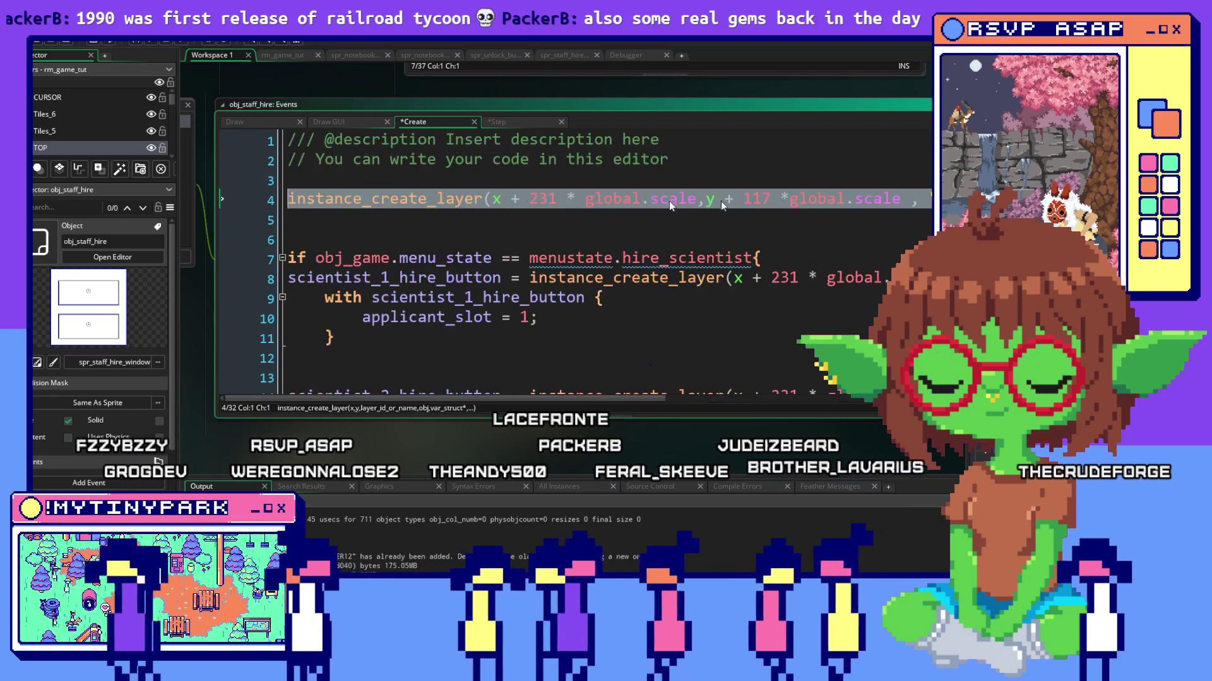
click(771, 199)
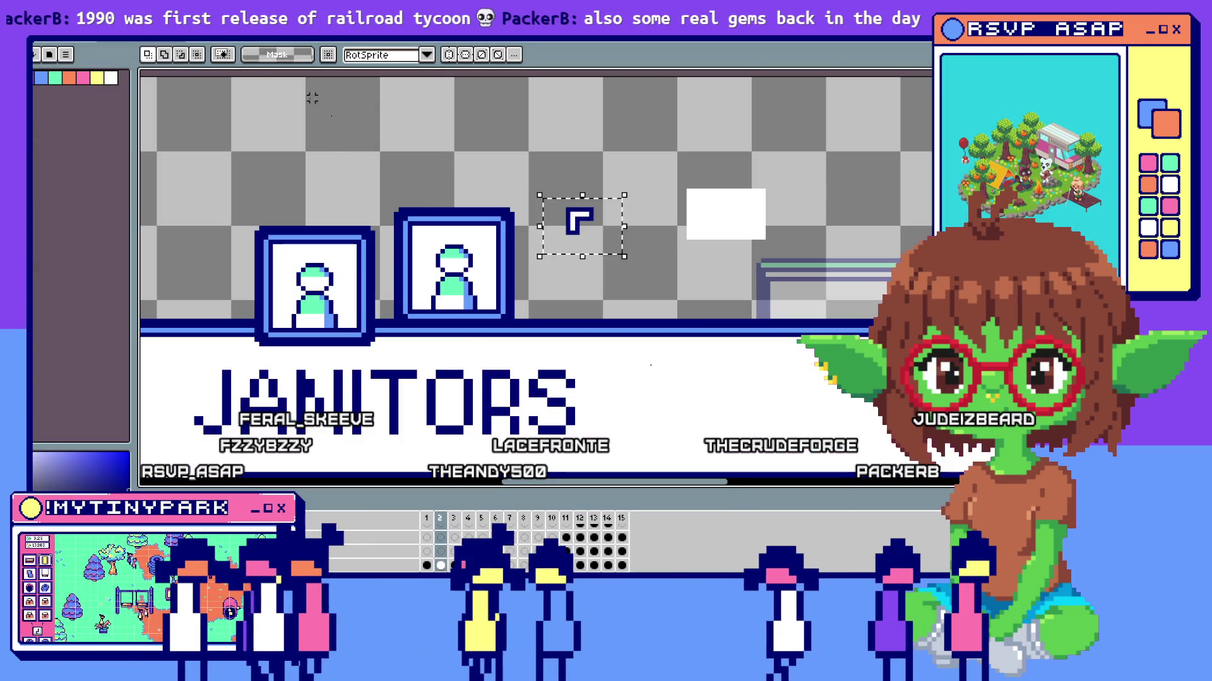
scroll(571, 216, down, 2)
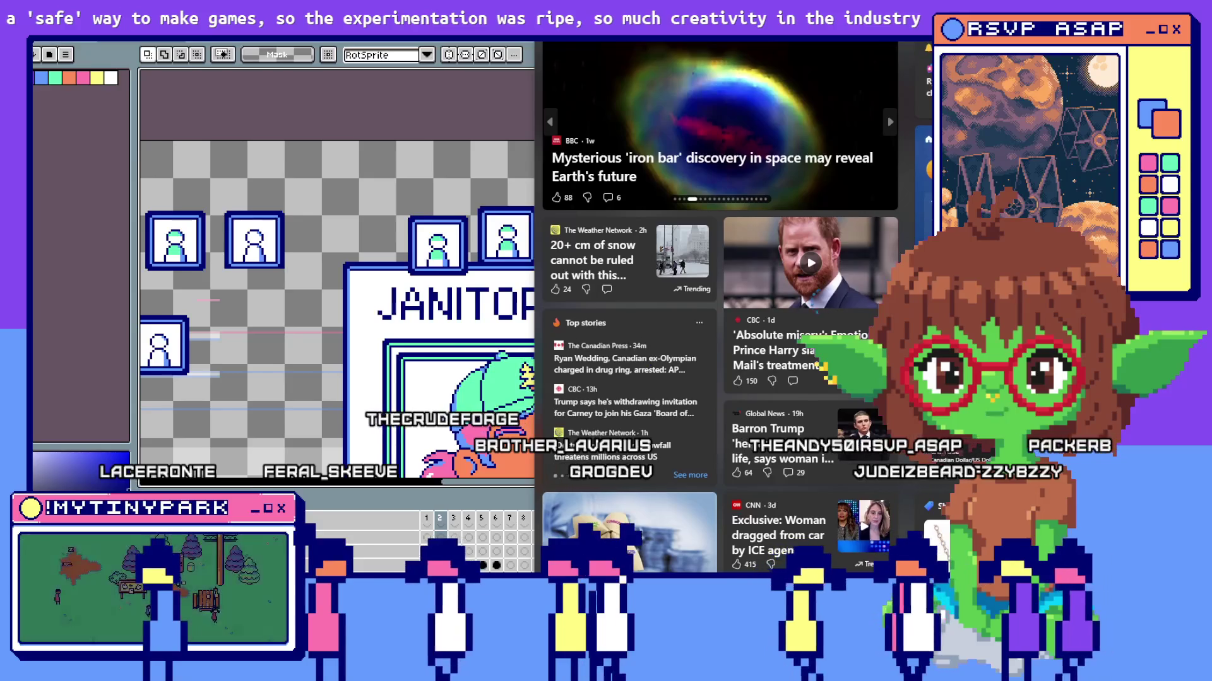
scroll(406, 154, down, 2)
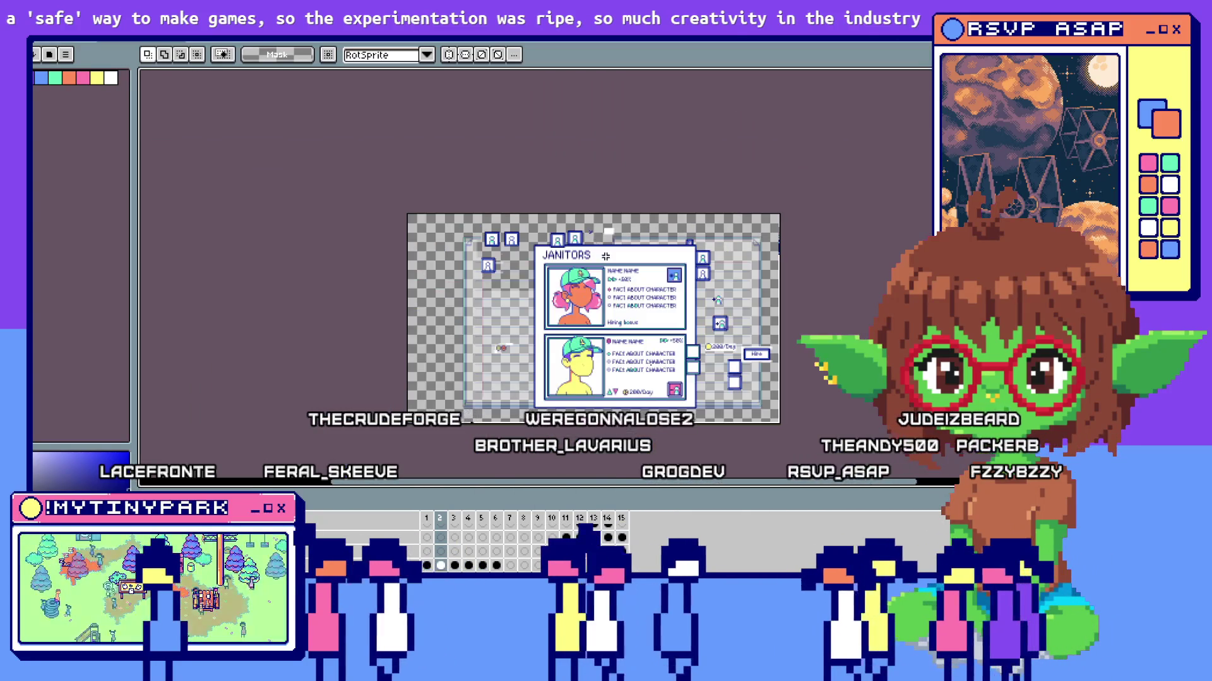
scroll(497, 227, up, 2)
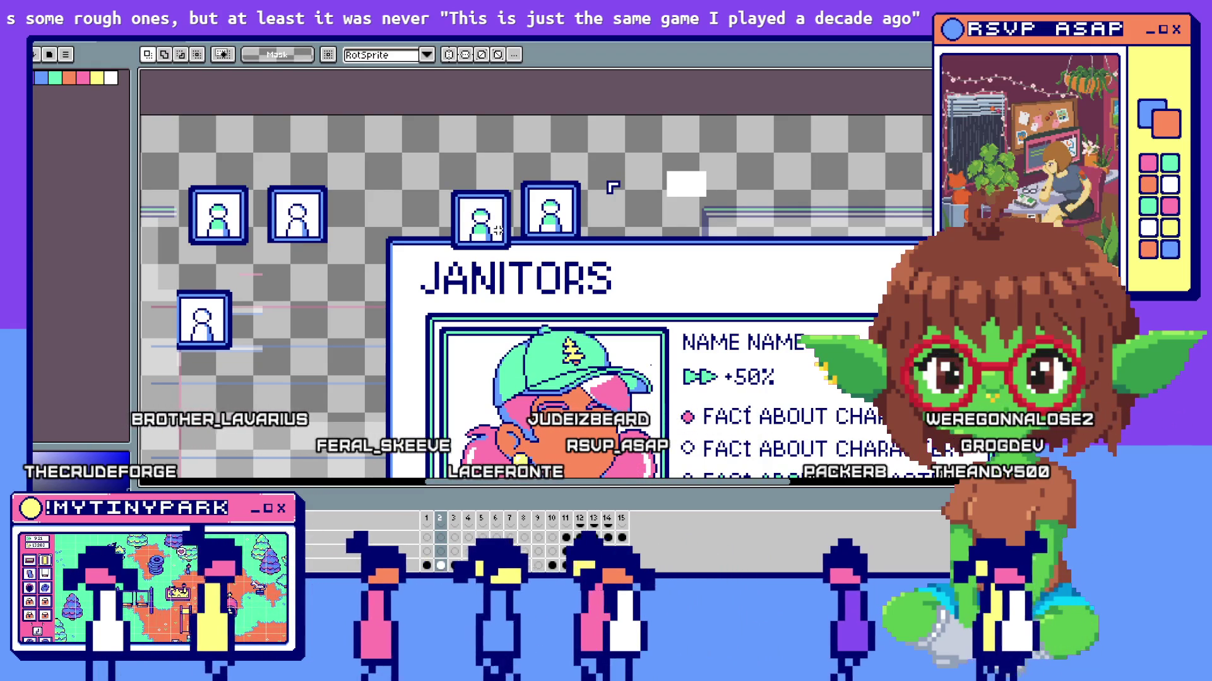
scroll(445, 193, up, 1)
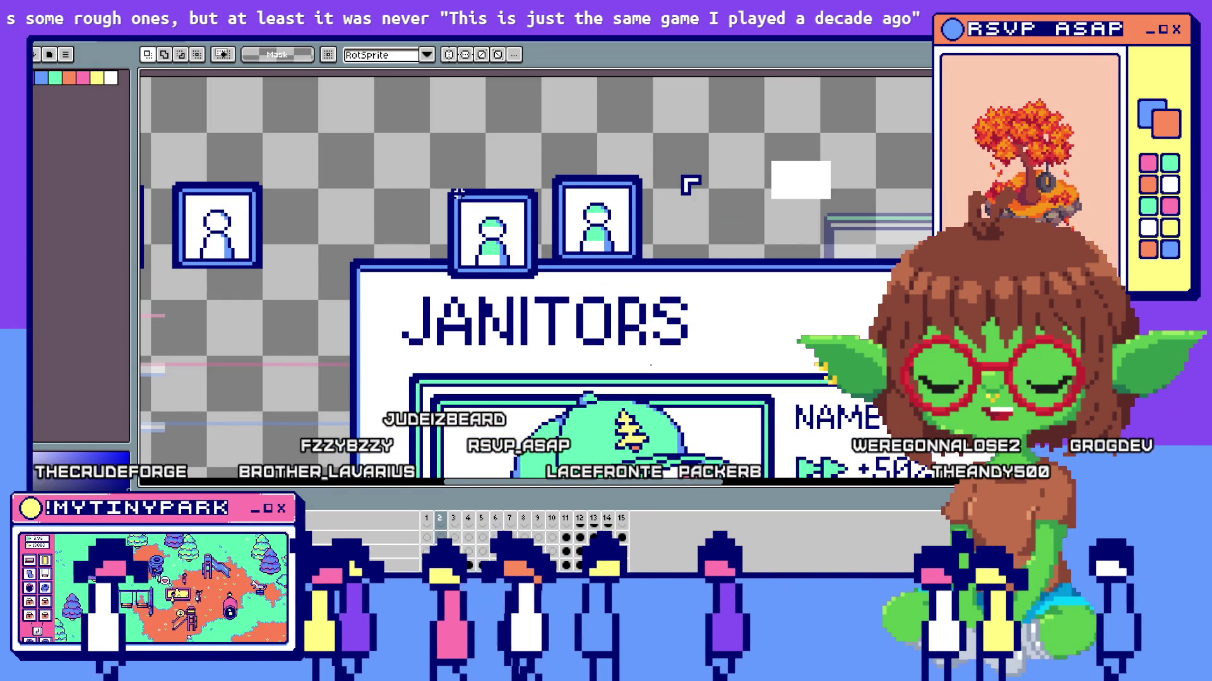
scroll(454, 197, up, 1)
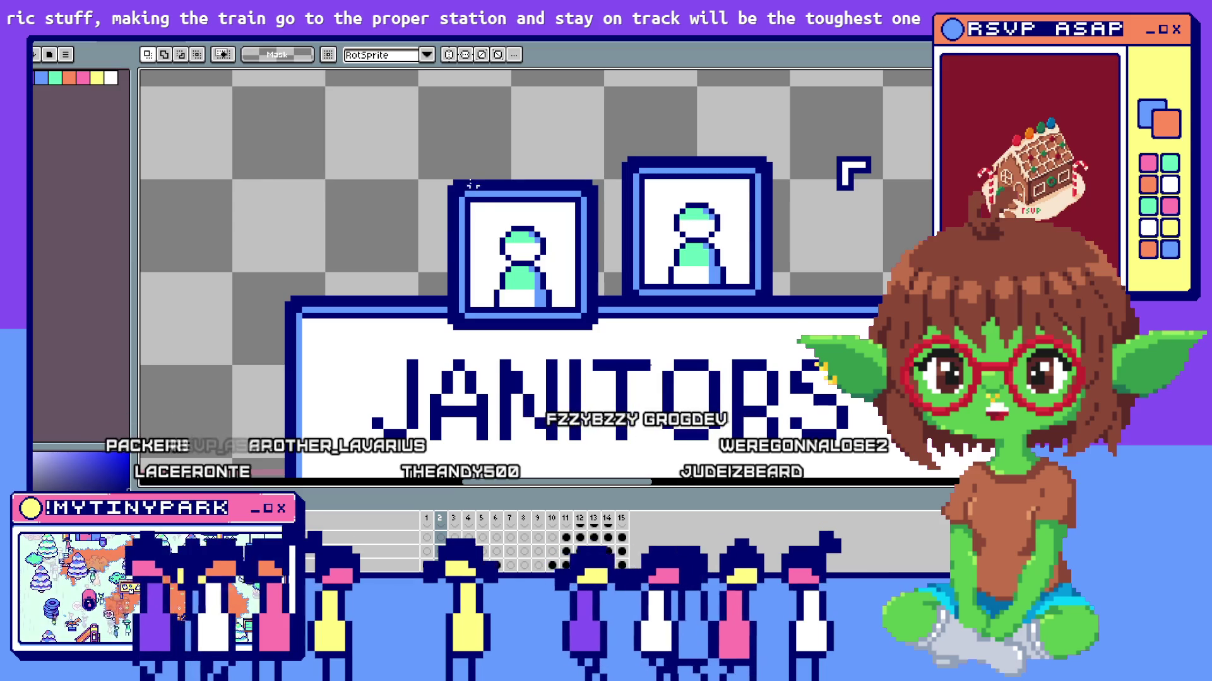
Copy the right portrait frame over the left one in the Janitors mockup, then switch back to GameMaker.
drag(449, 179, 611, 322)
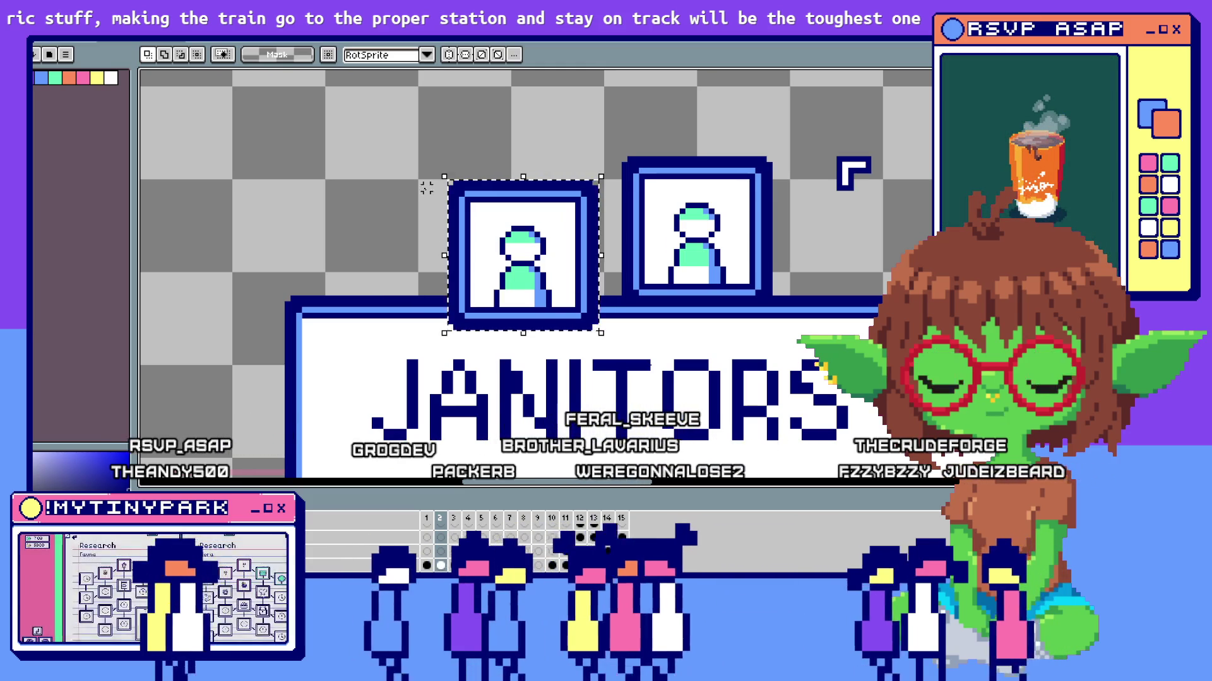
click(459, 165)
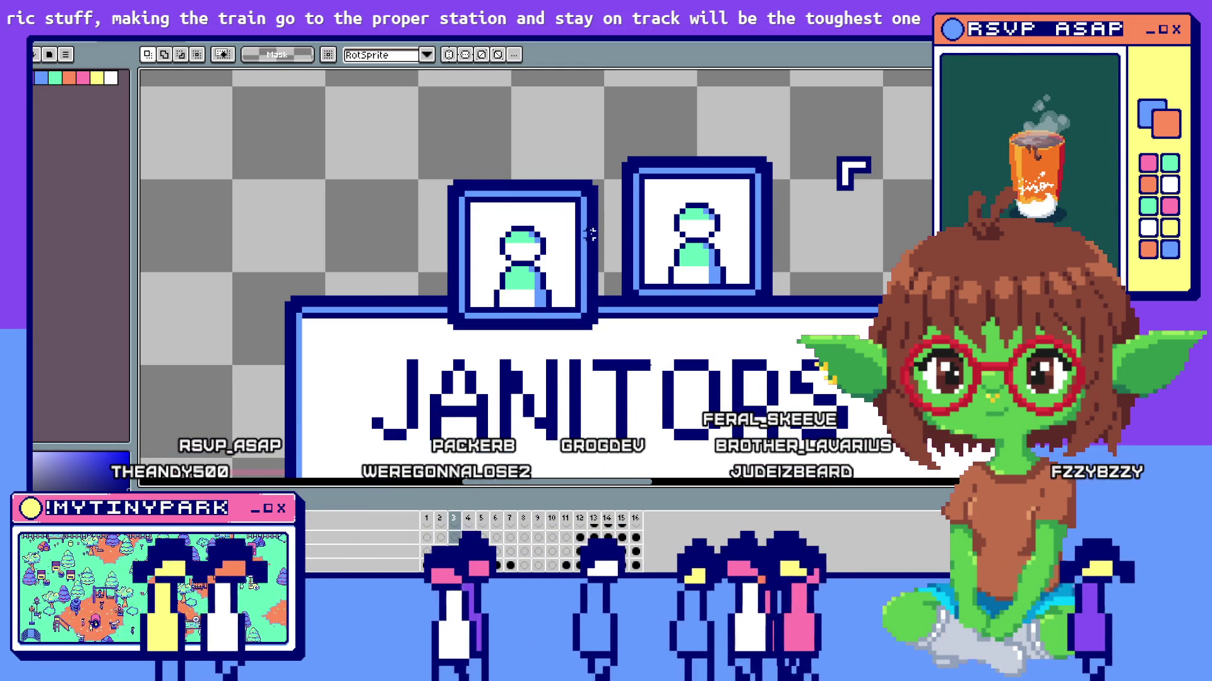
drag(625, 165, 762, 292)
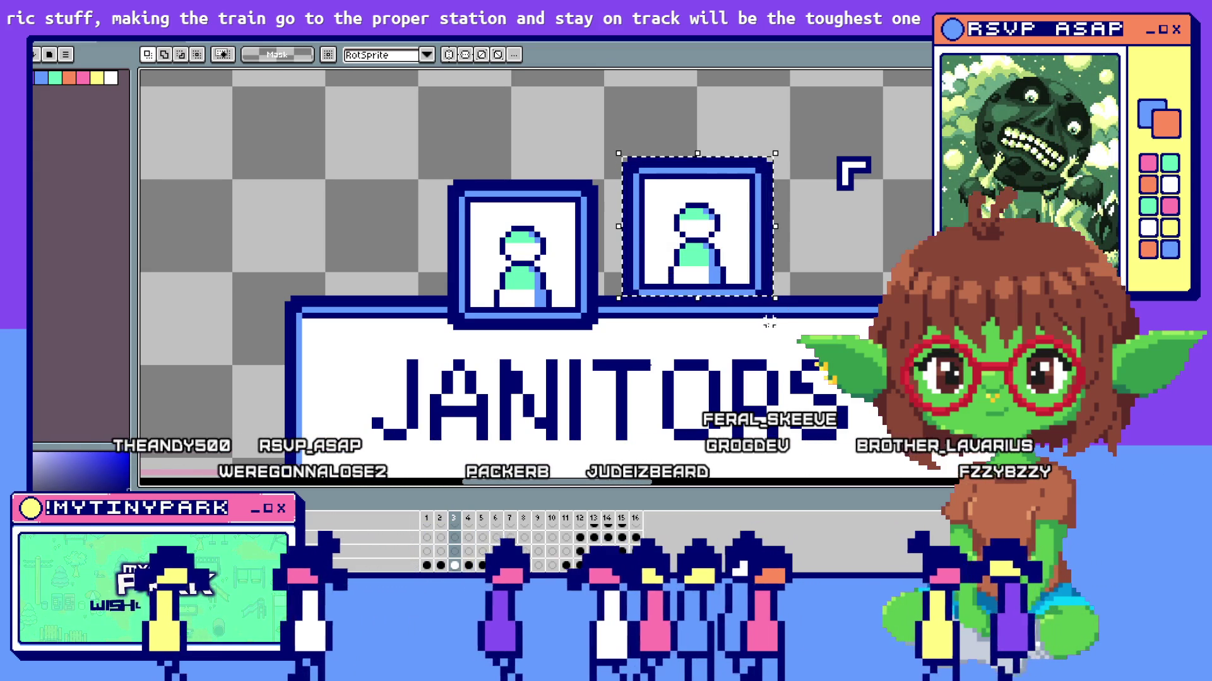
drag(706, 237, 557, 248)
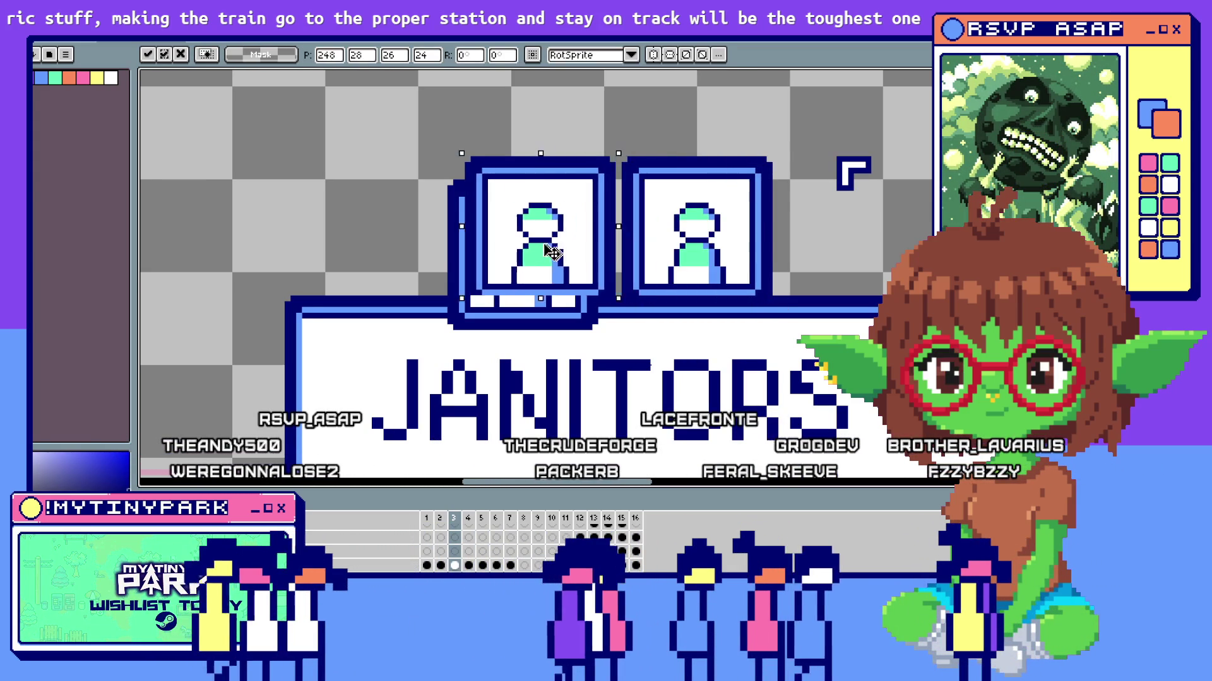
click(291, 299)
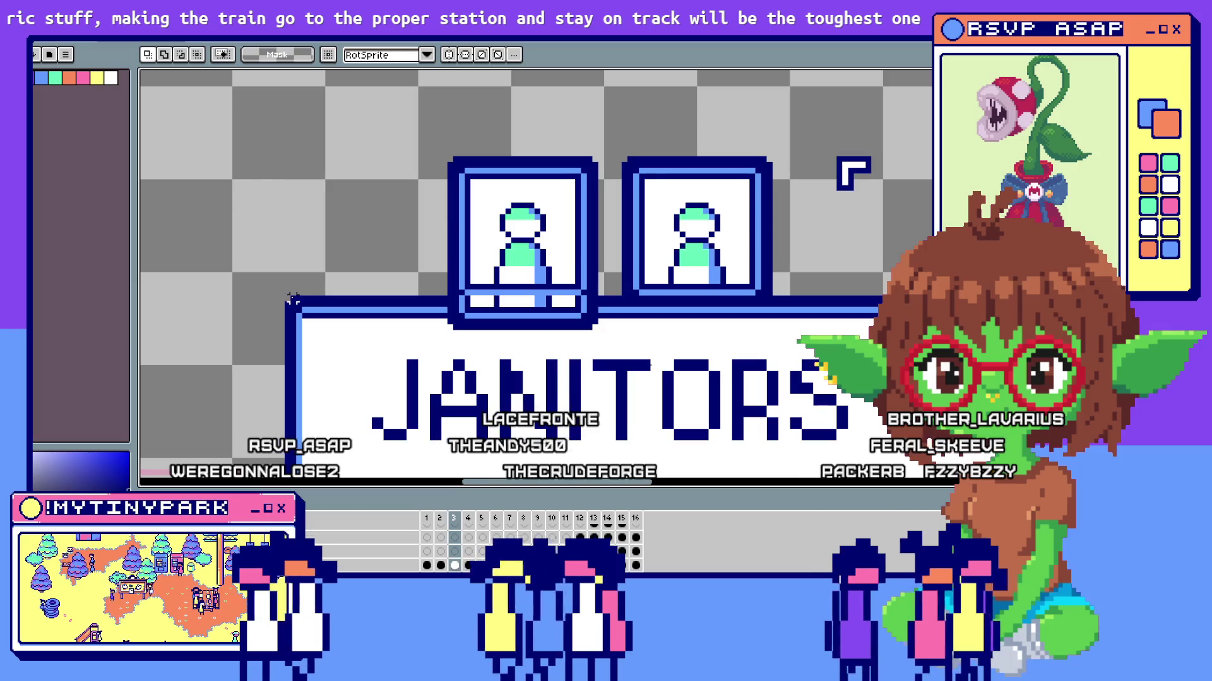
drag(451, 169, 451, 158)
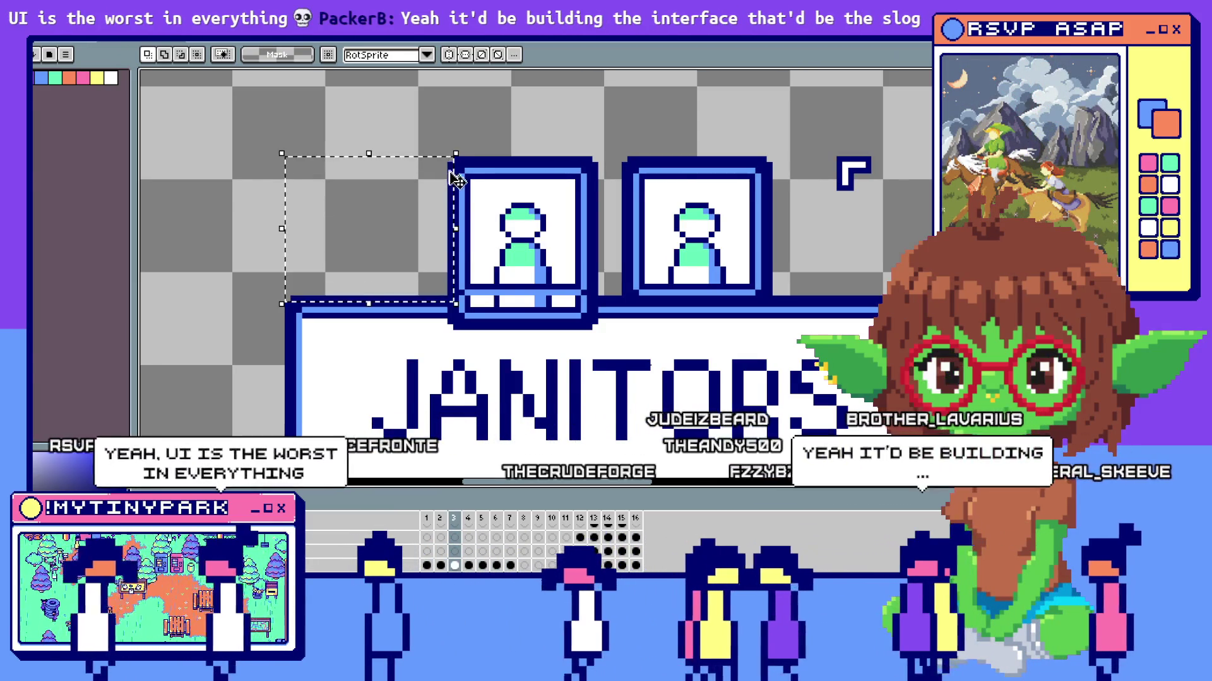
key(alt+Tab)
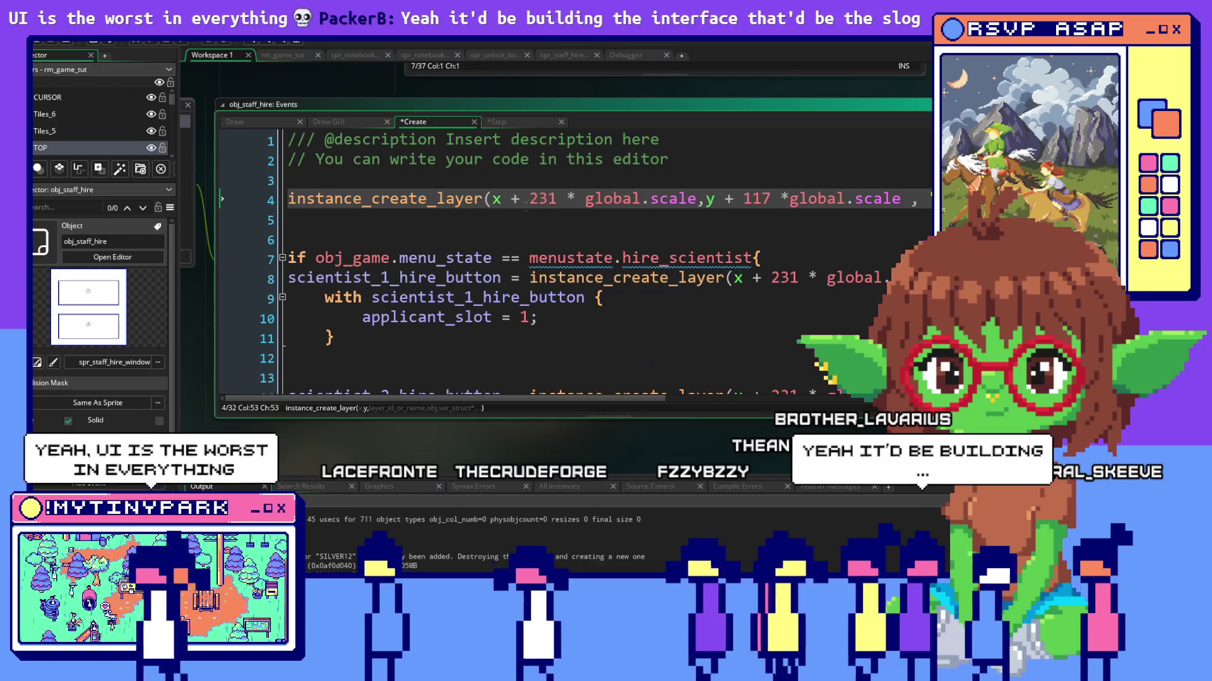
Select the 231 horizontal offset on line 4 and return to the janitor sprite in Aseprite.
double_click(542, 199)
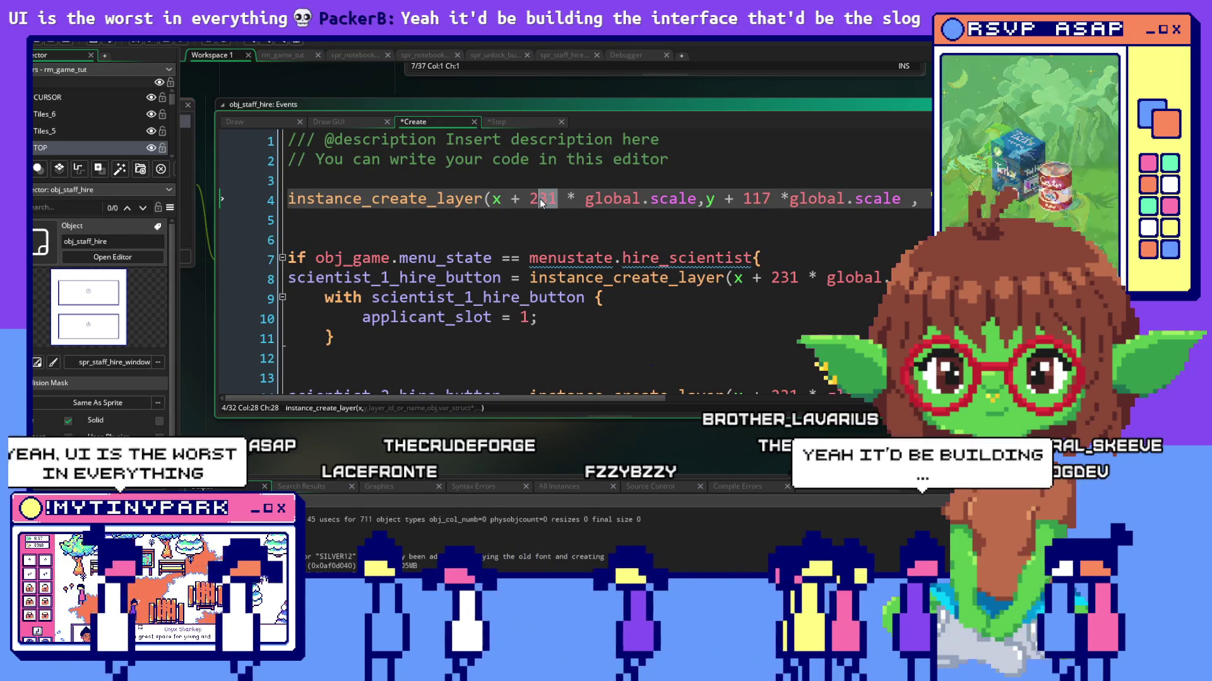
text(29)
key(alt+Tab)
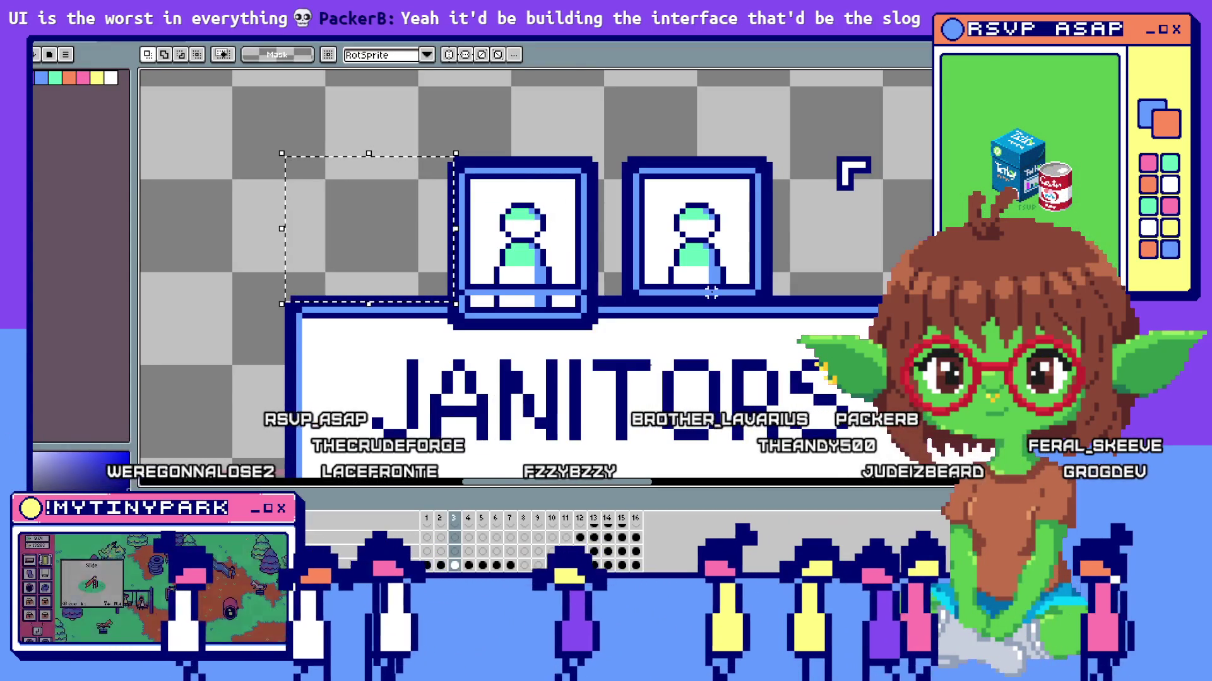
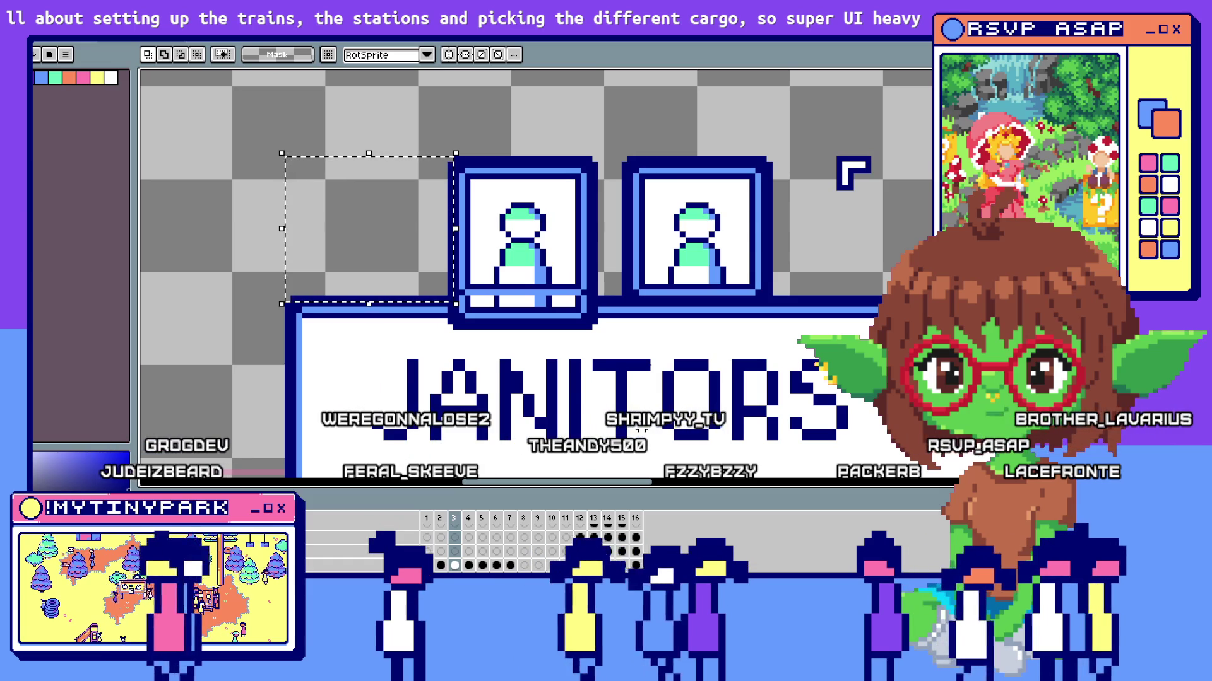
Marquee-select the empty gap left of the Janitors sign's tab icons, then return to obj_staff_hire's Create code.
click(482, 55)
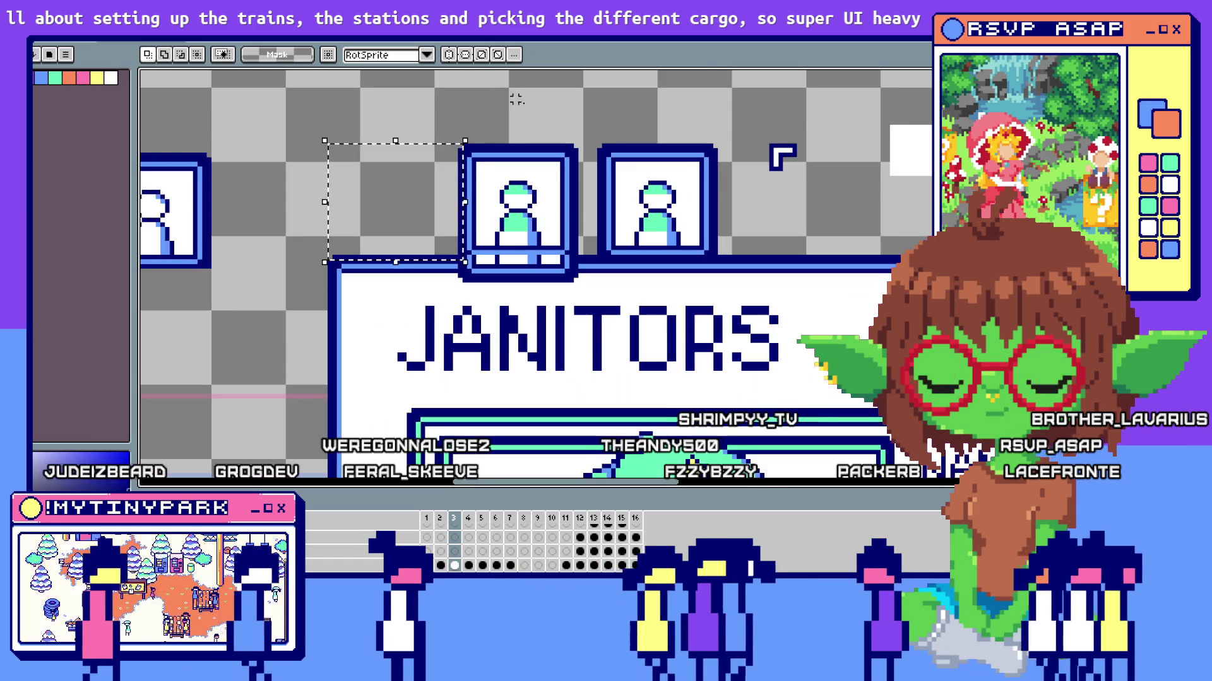
scroll(649, 131, down, 1)
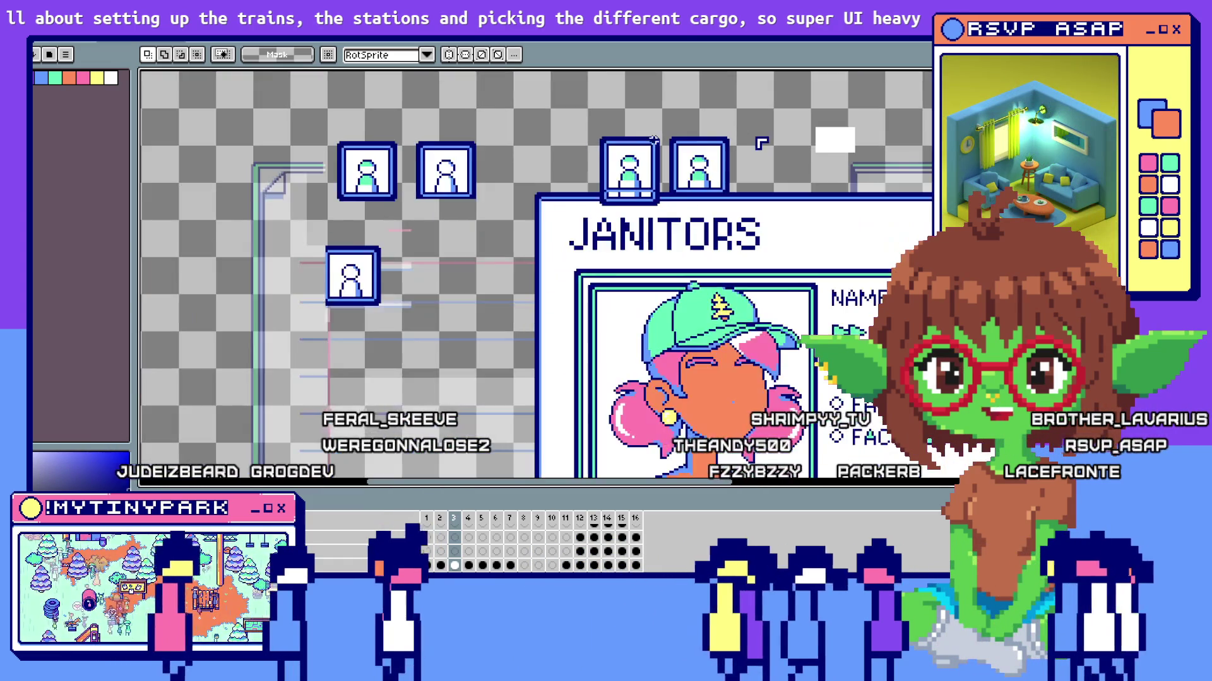
scroll(568, 142, up, 1)
scroll(542, 149, up, 1)
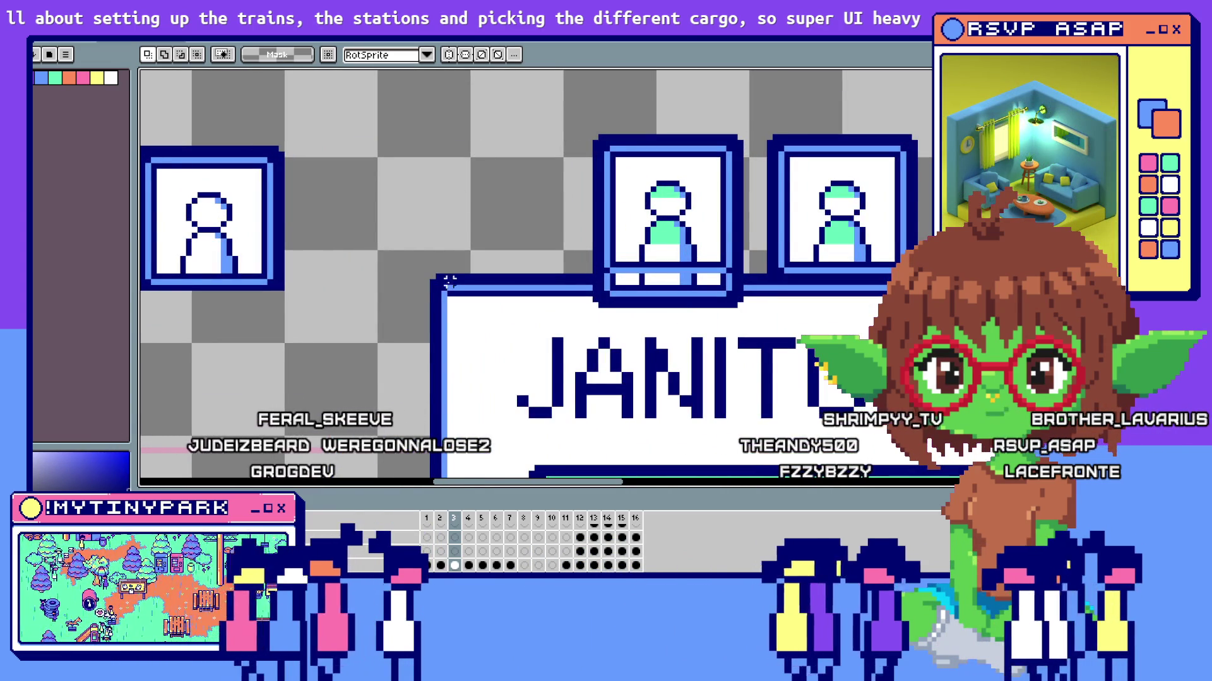
drag(432, 276, 579, 163)
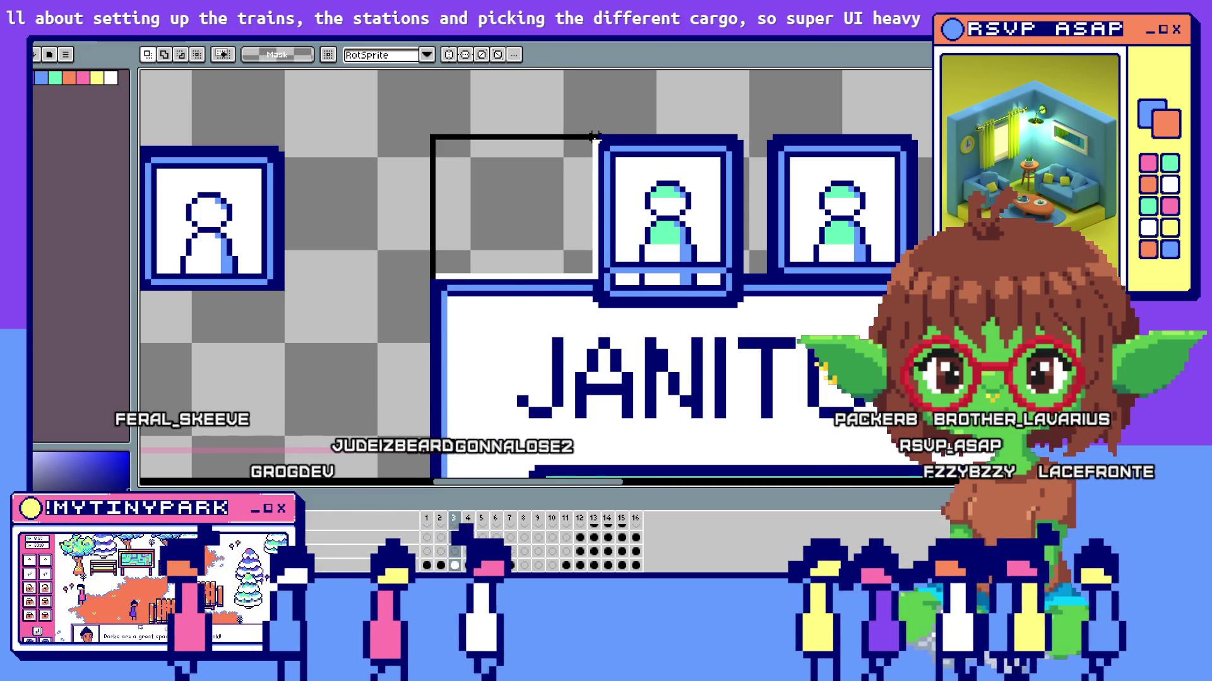
key(alt+Tab)
click(645, 317)
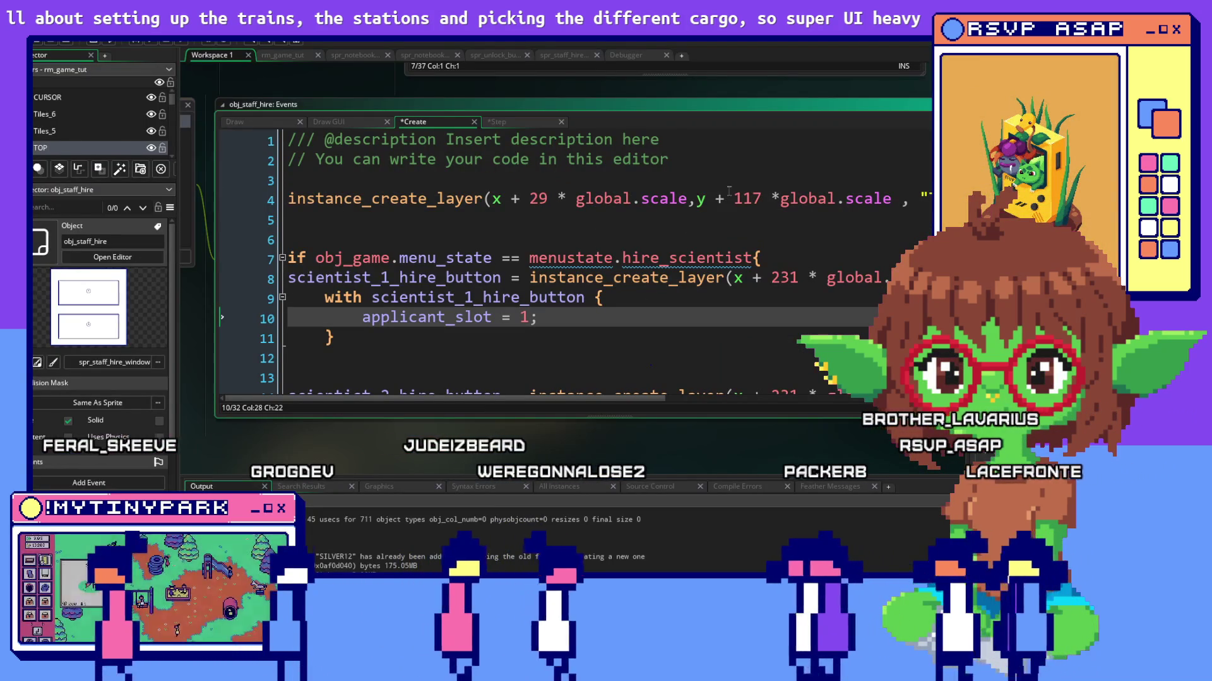
Replace the janitor tab button's +117 vertical offset on line 4 with -25 and run the build with F5.
drag(763, 199, 713, 202)
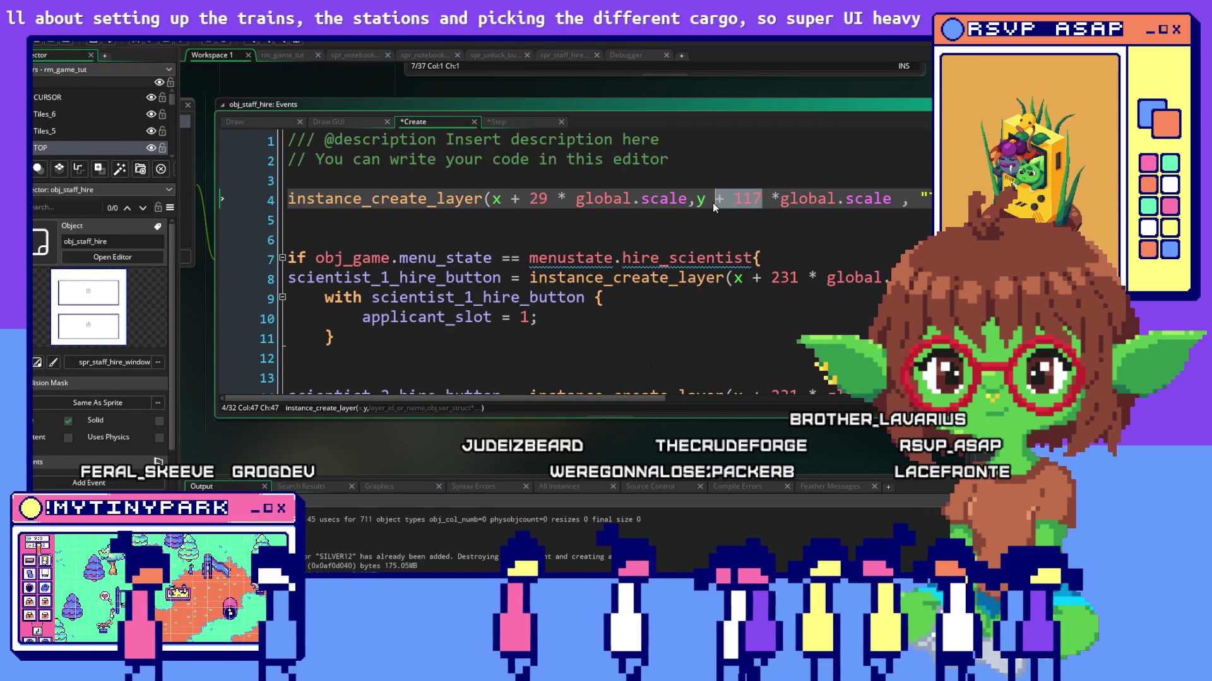
text(-25)
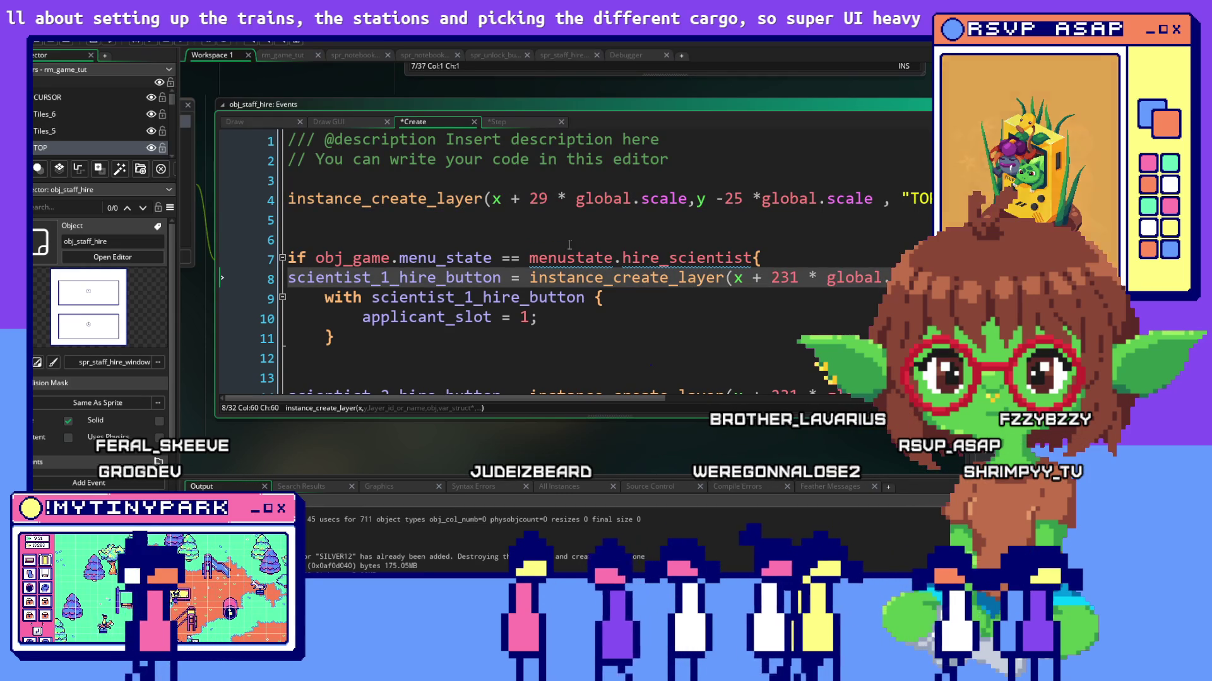
key(shift+End)
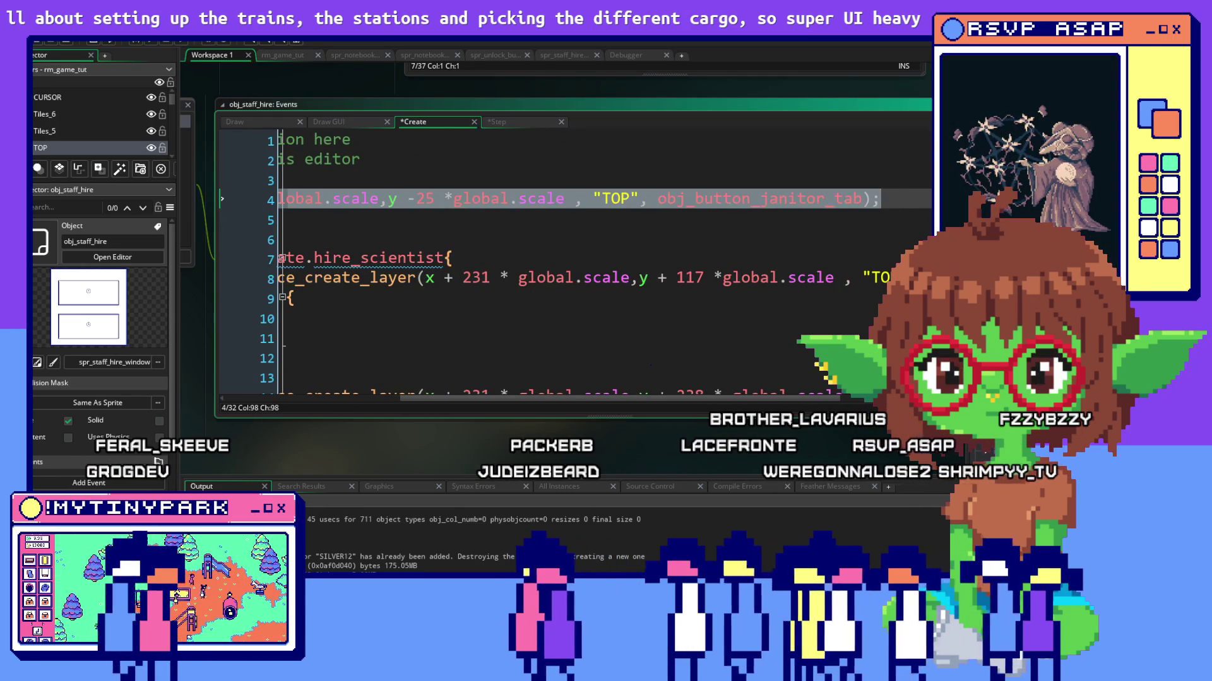
key(Left)
key(Left)
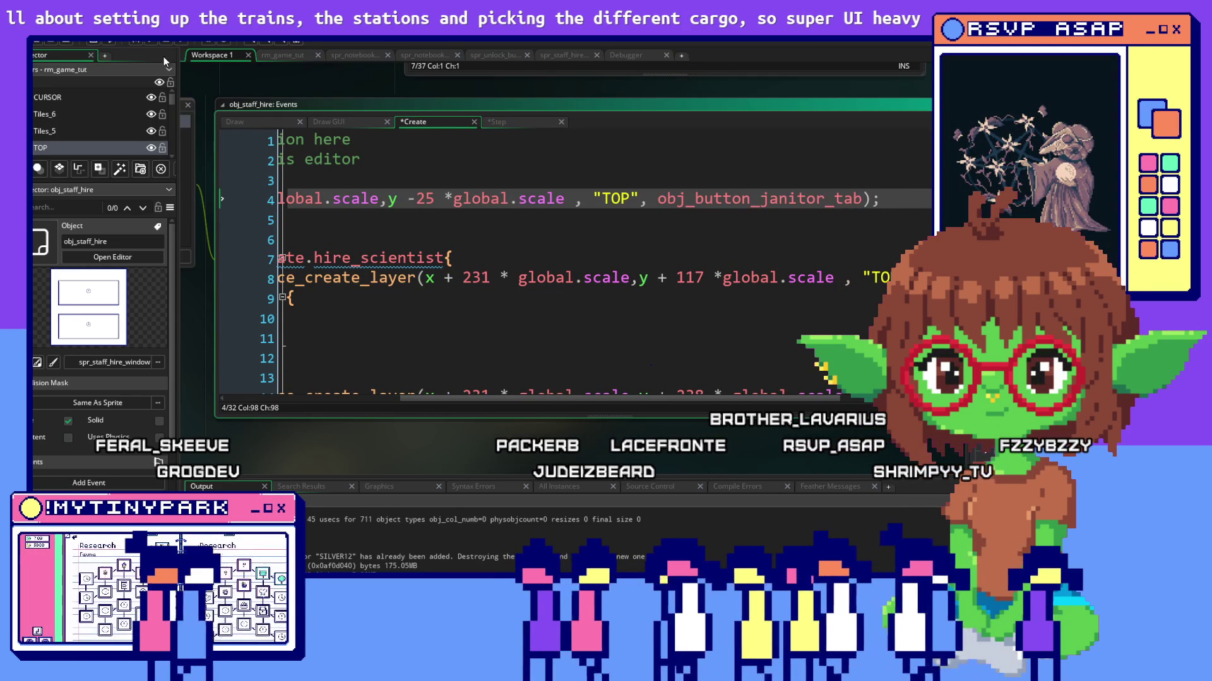
key(F5)
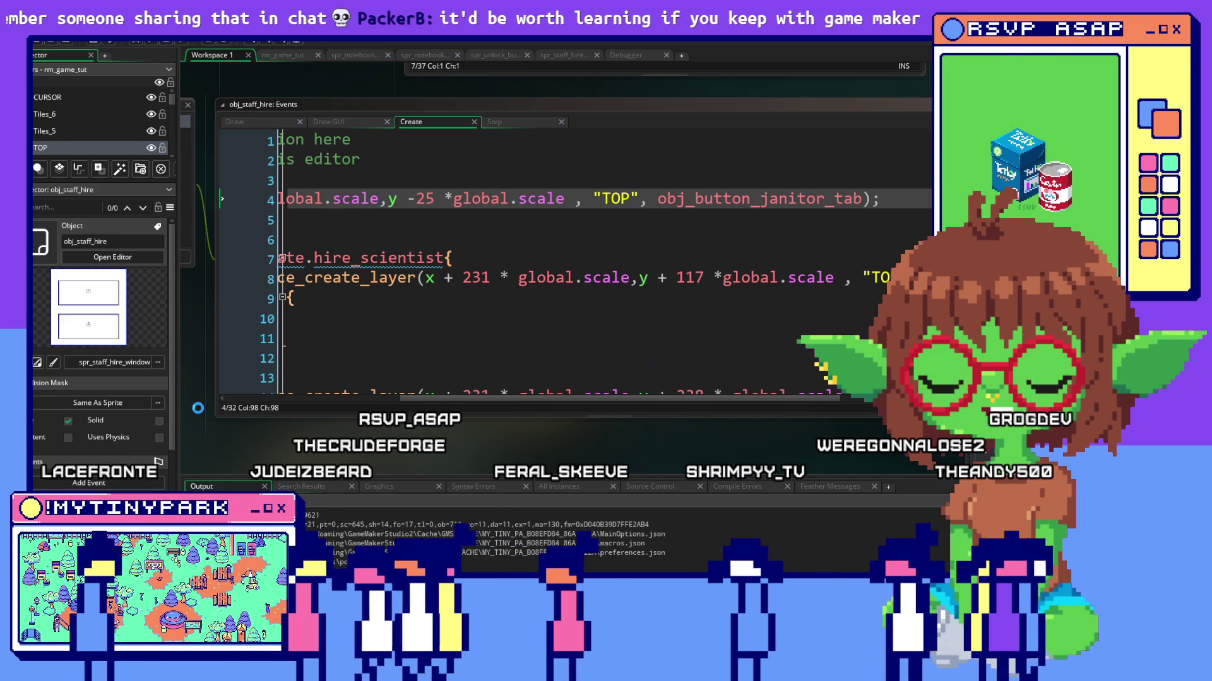
Cycle through Aseprite to bring the running game window to the front.
key(alt+Tab)
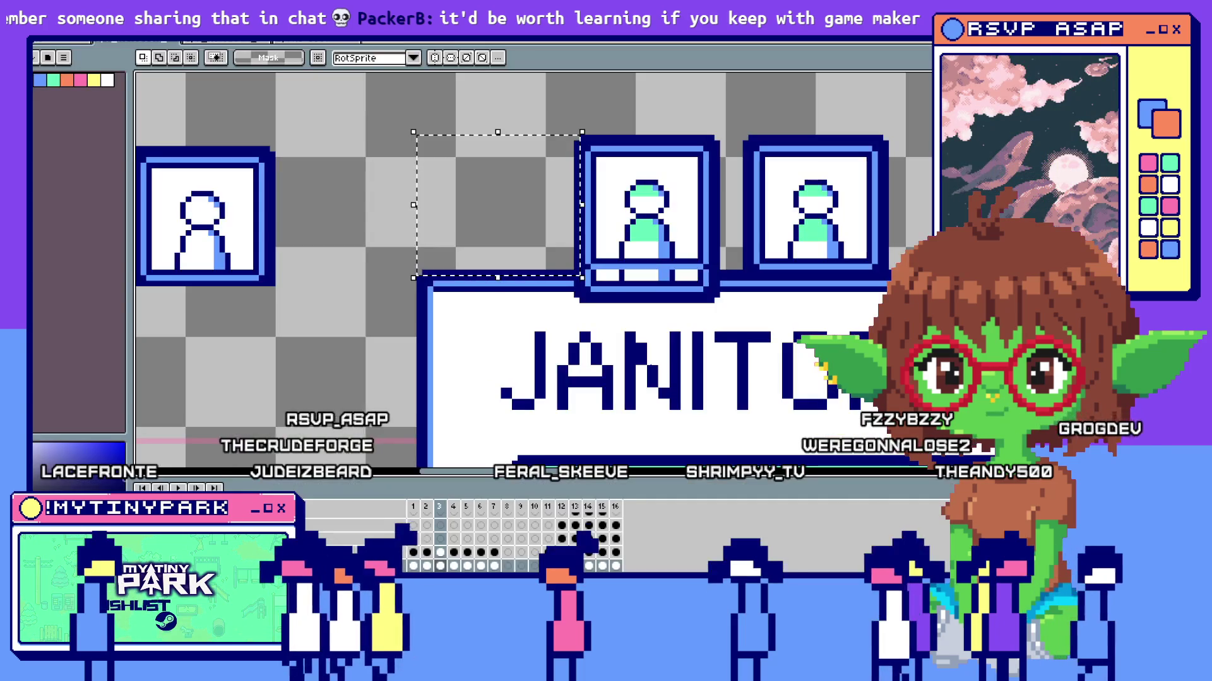
key(alt+Tab)
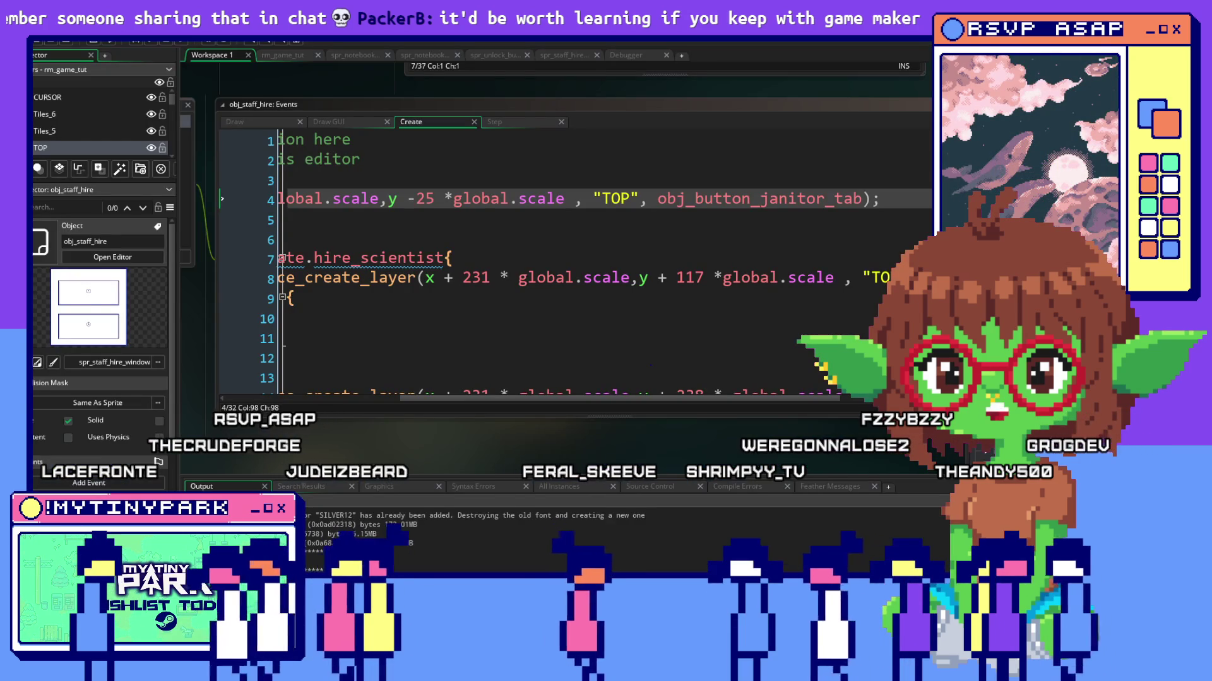
key(alt+Tab)
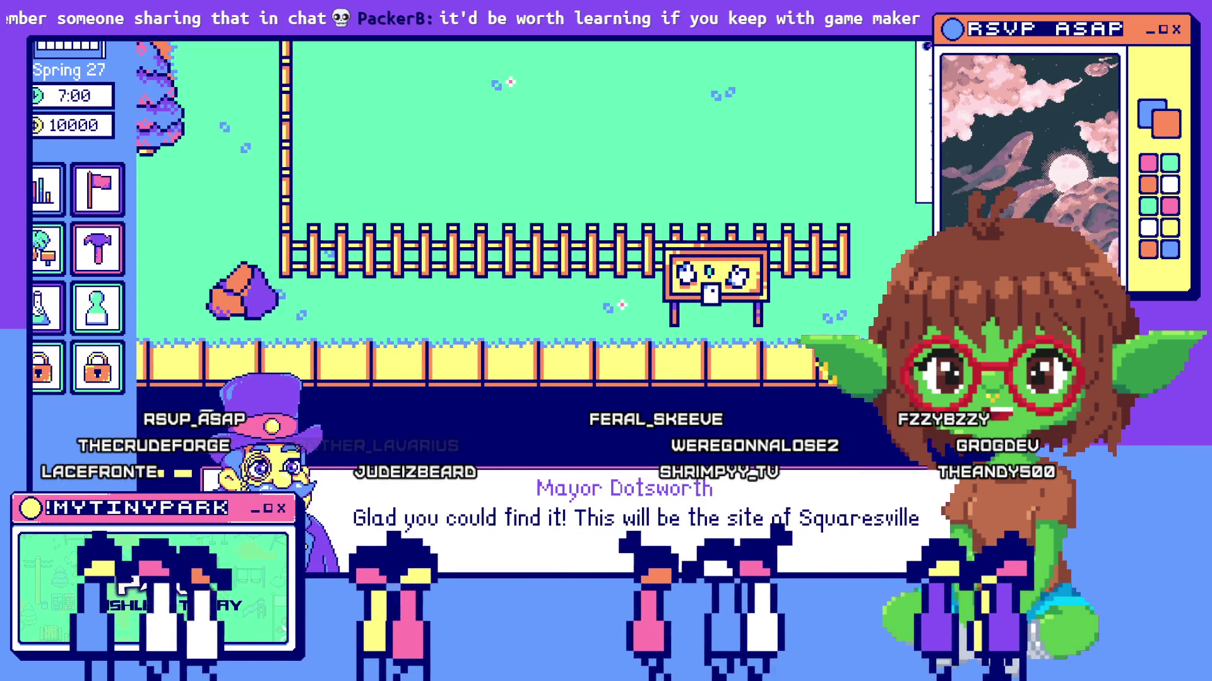
Dismiss the mayor's greeting and paused-time dialogues.
click(676, 492)
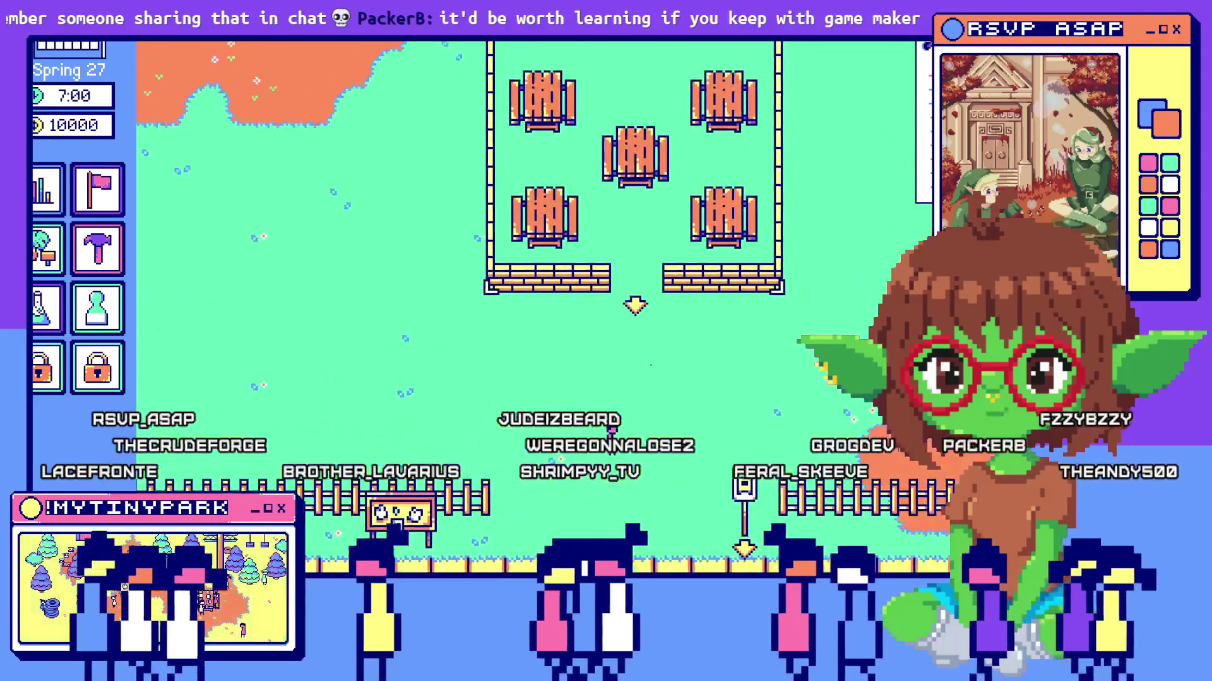
key(space)
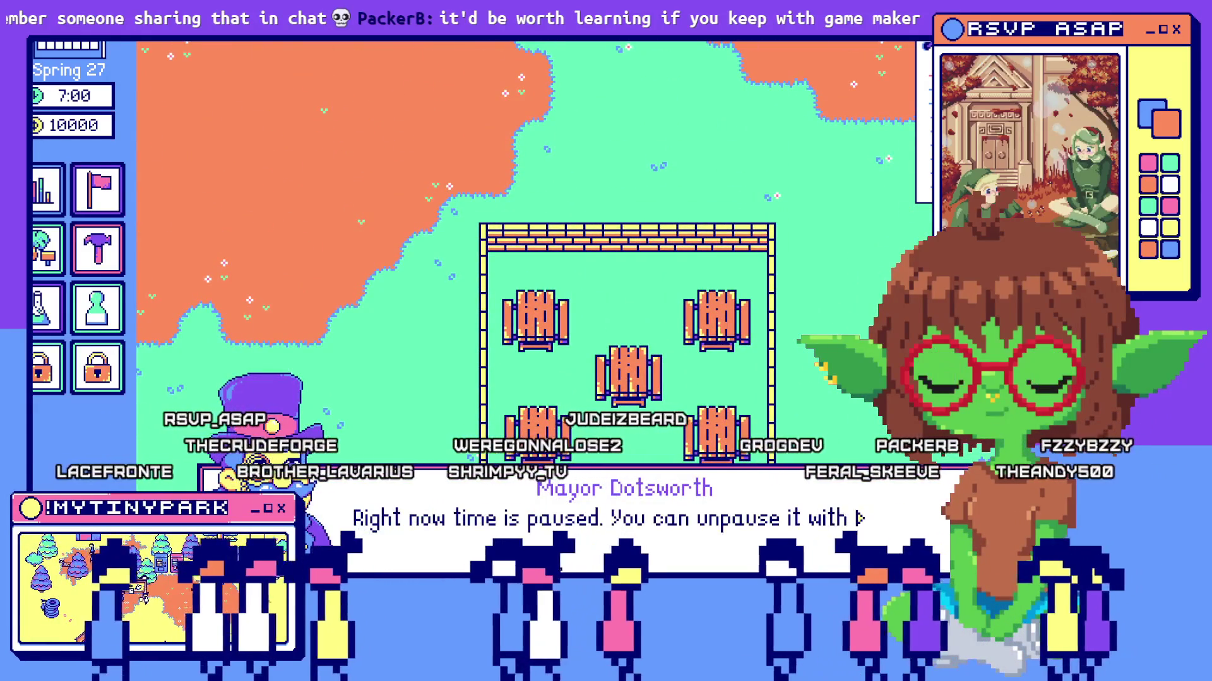
key(space)
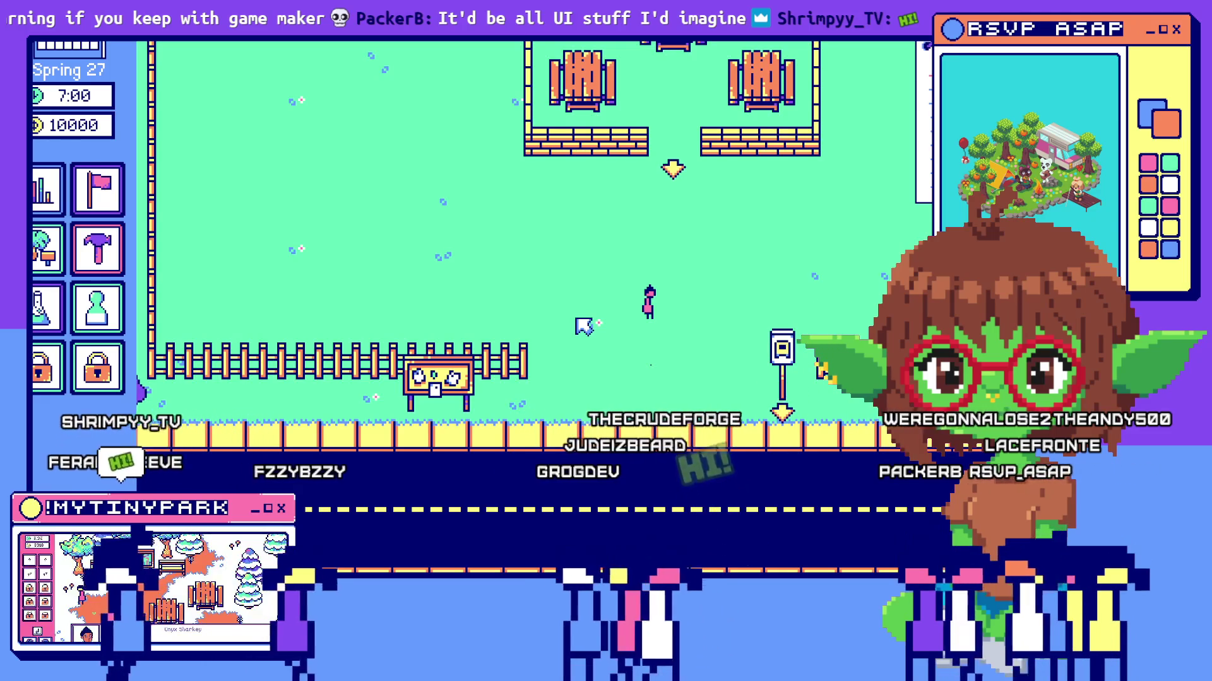
Pan around the park and open the Scientists hiring window from the hire staff button.
key(w)
key(s)
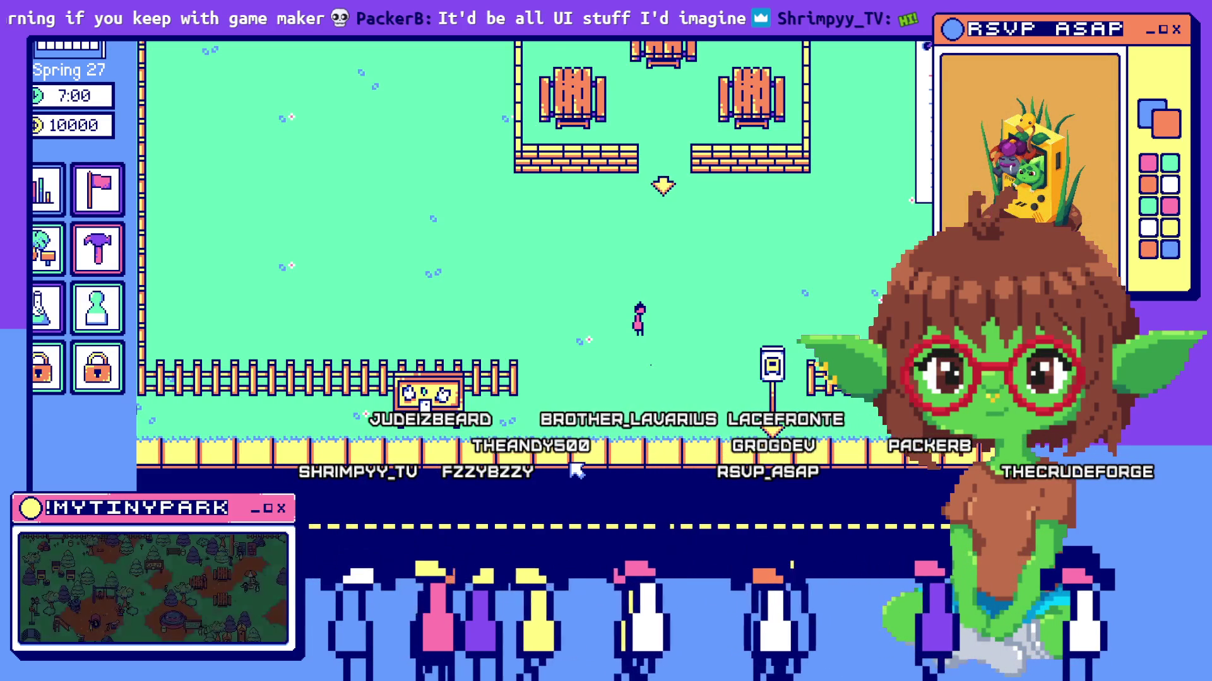
key(Left)
click(659, 112)
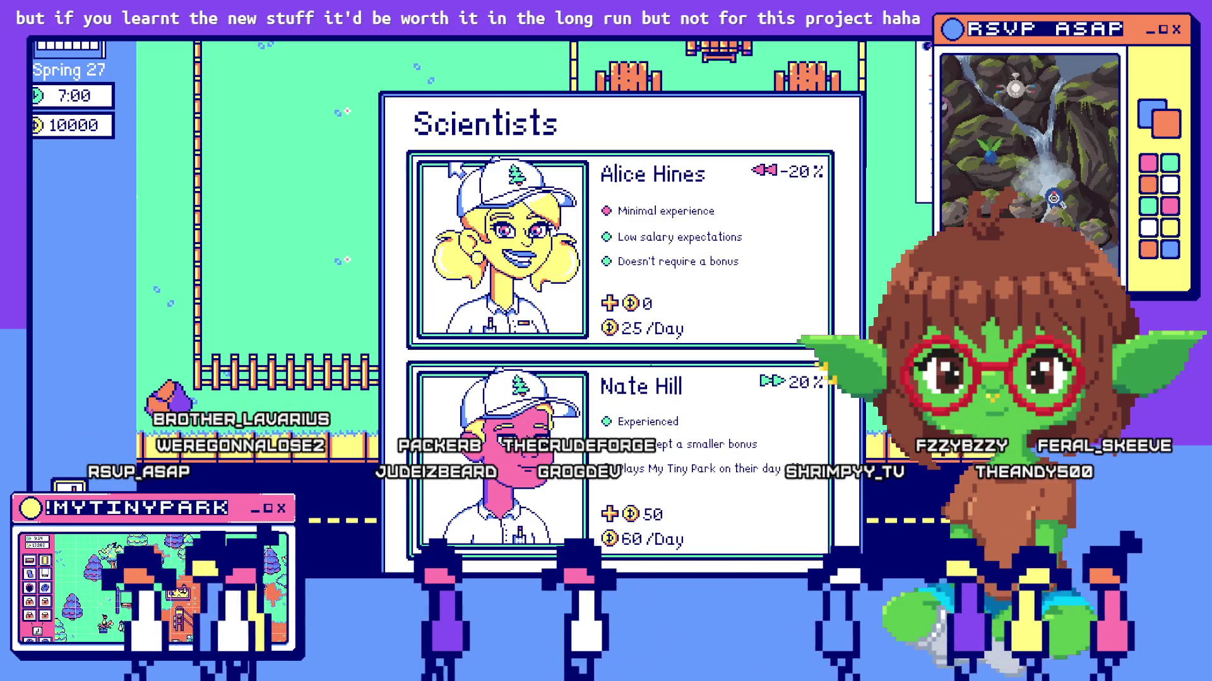
Pan the map, close the Scientists window with Escape, and switch back through Aseprite to the code editor.
key(Left)
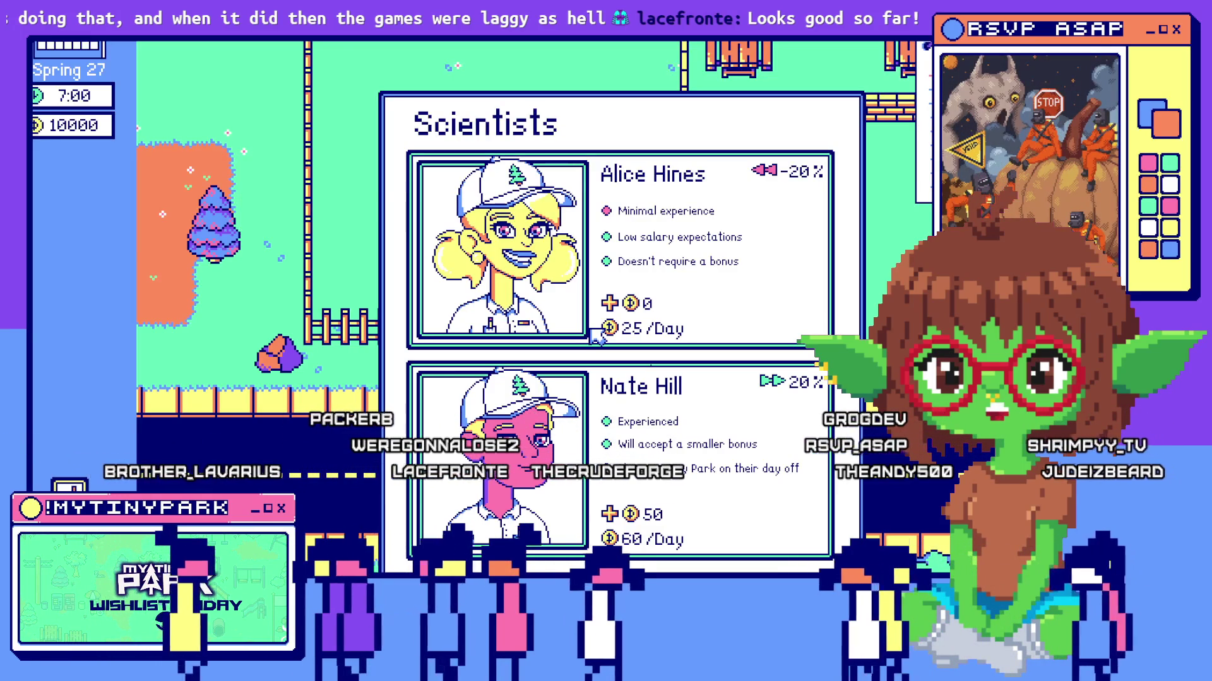
key(Down)
key(Down)
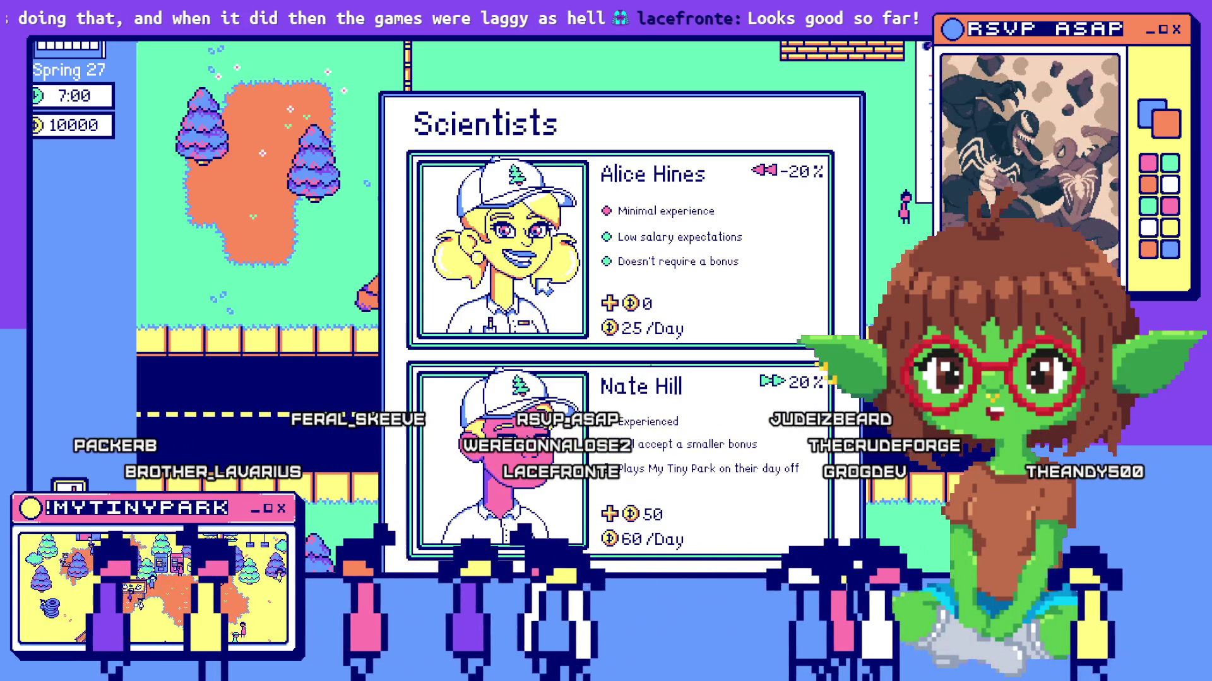
key(Right)
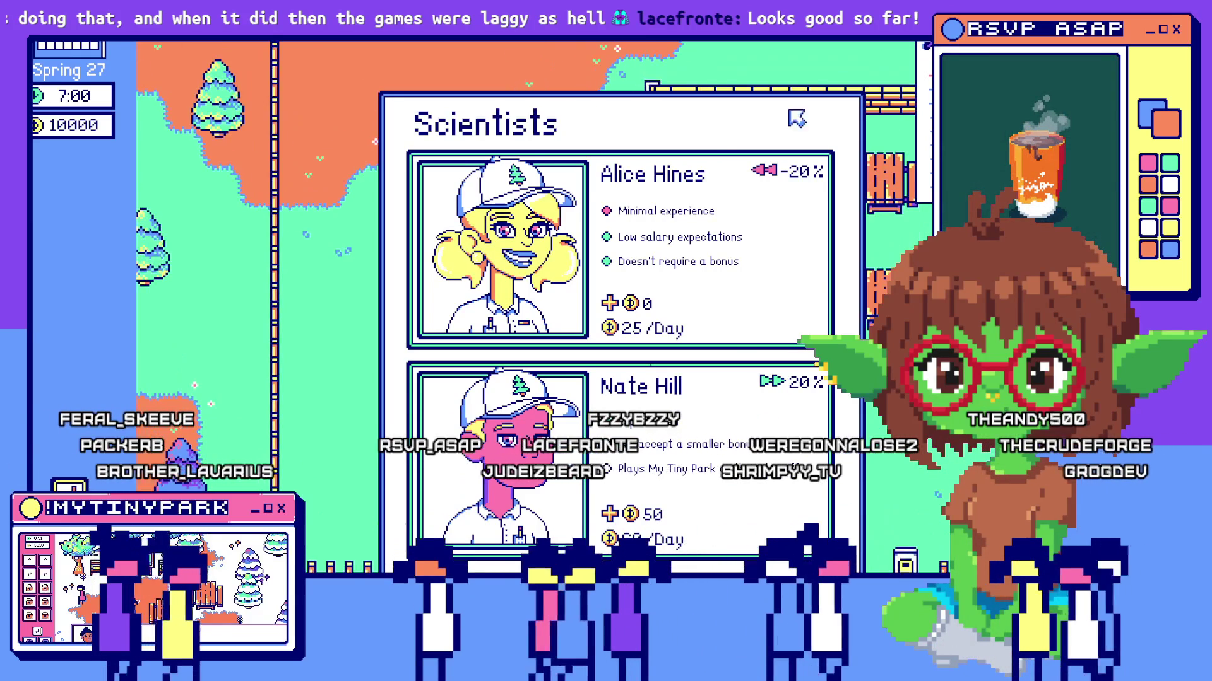
key(Escape)
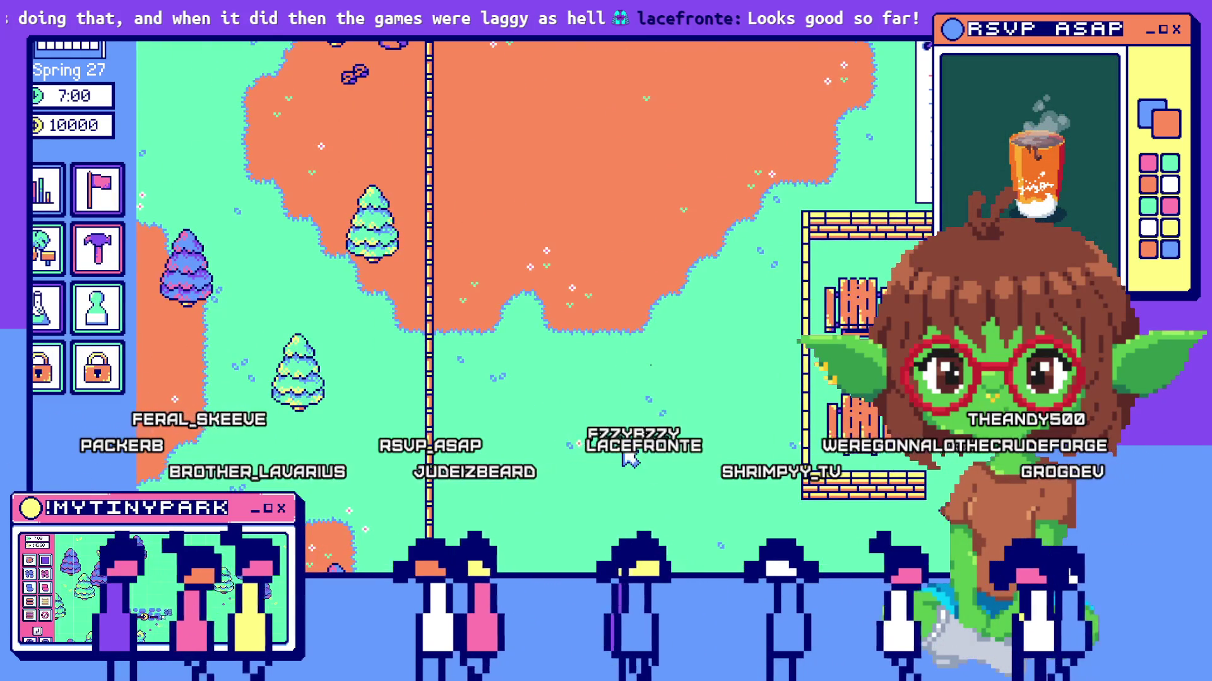
key(alt+Tab)
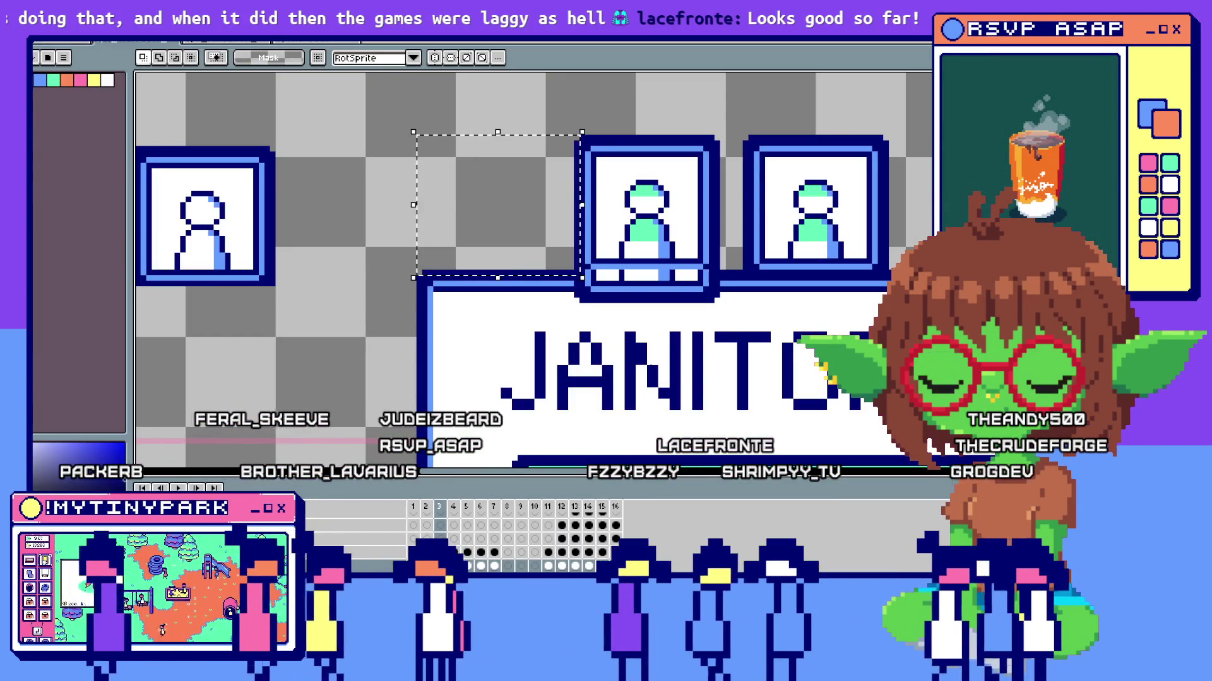
key(alt+Tab)
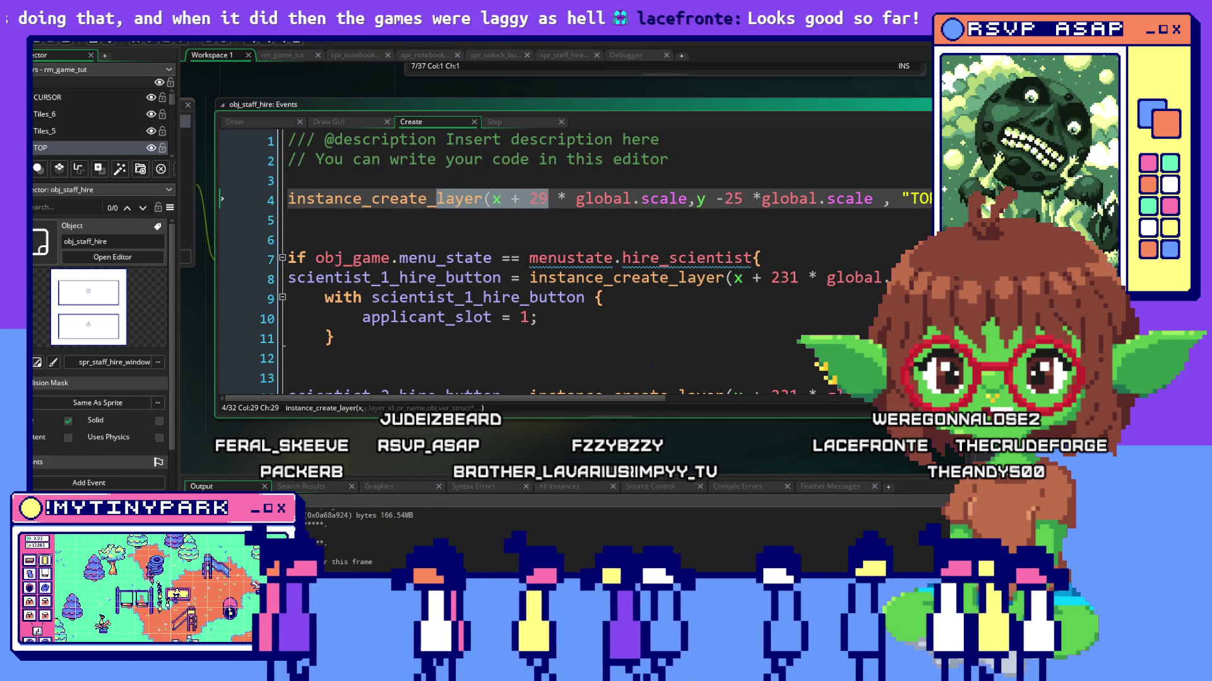
Review line 4, rerun the game and confirm stopping the currently running project.
drag(652, 203, 908, 200)
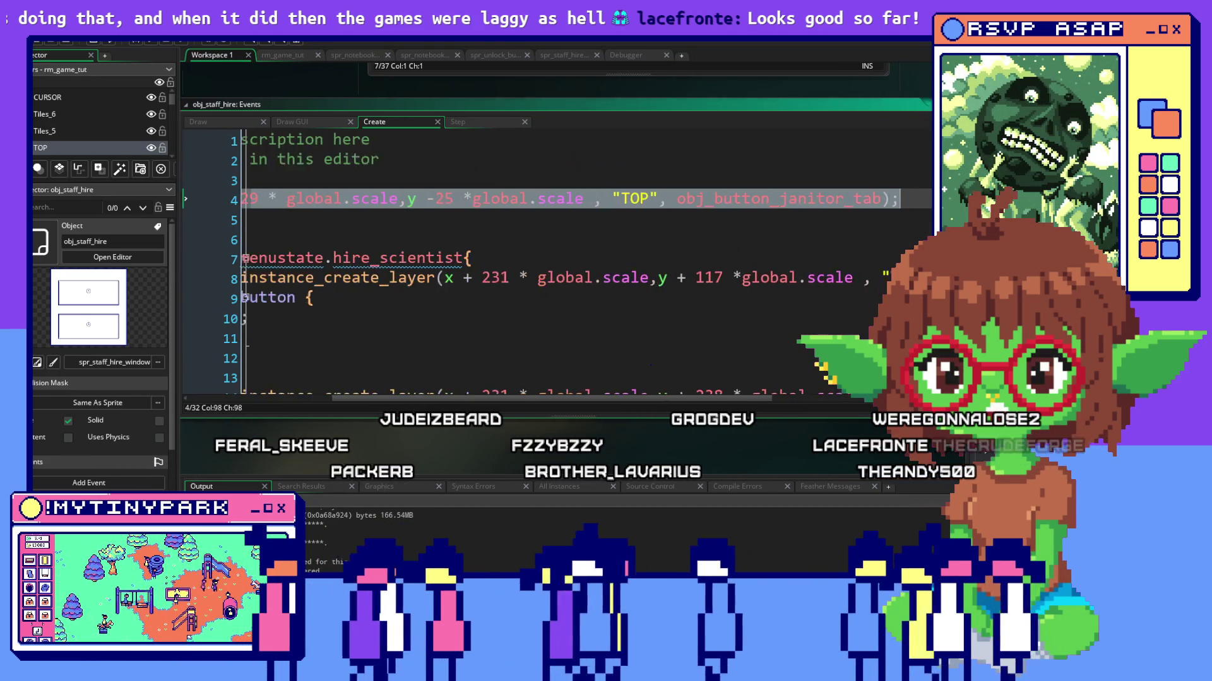
click(852, 202)
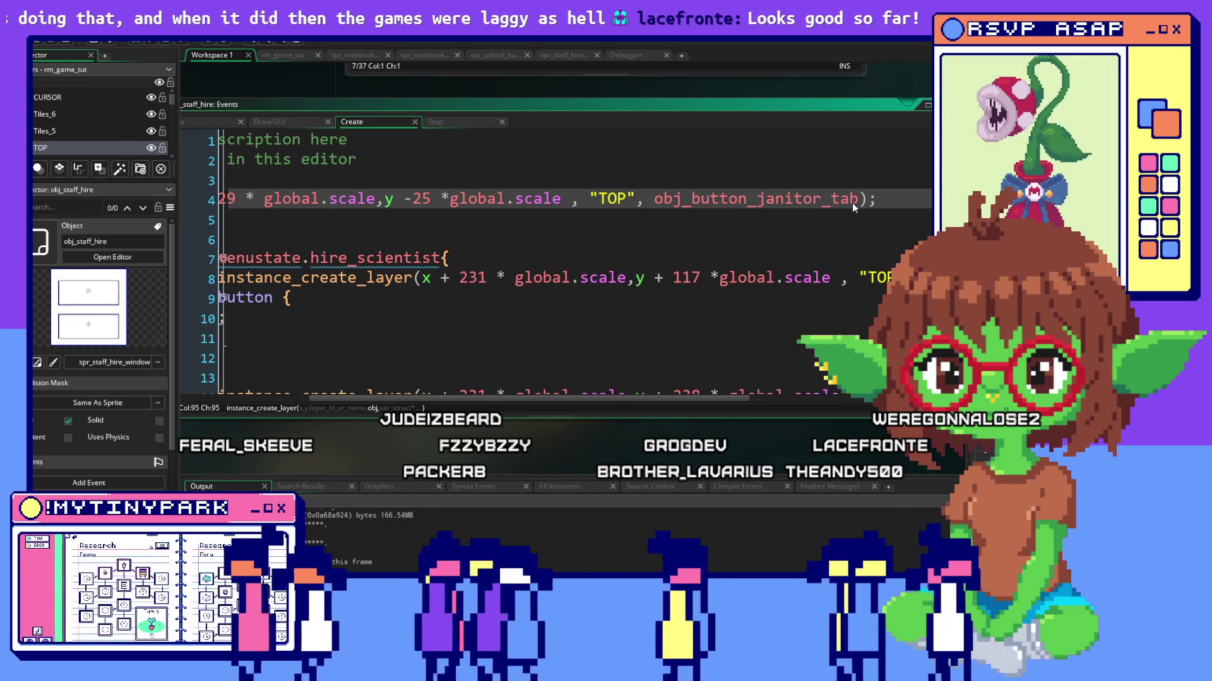
click(121, 44)
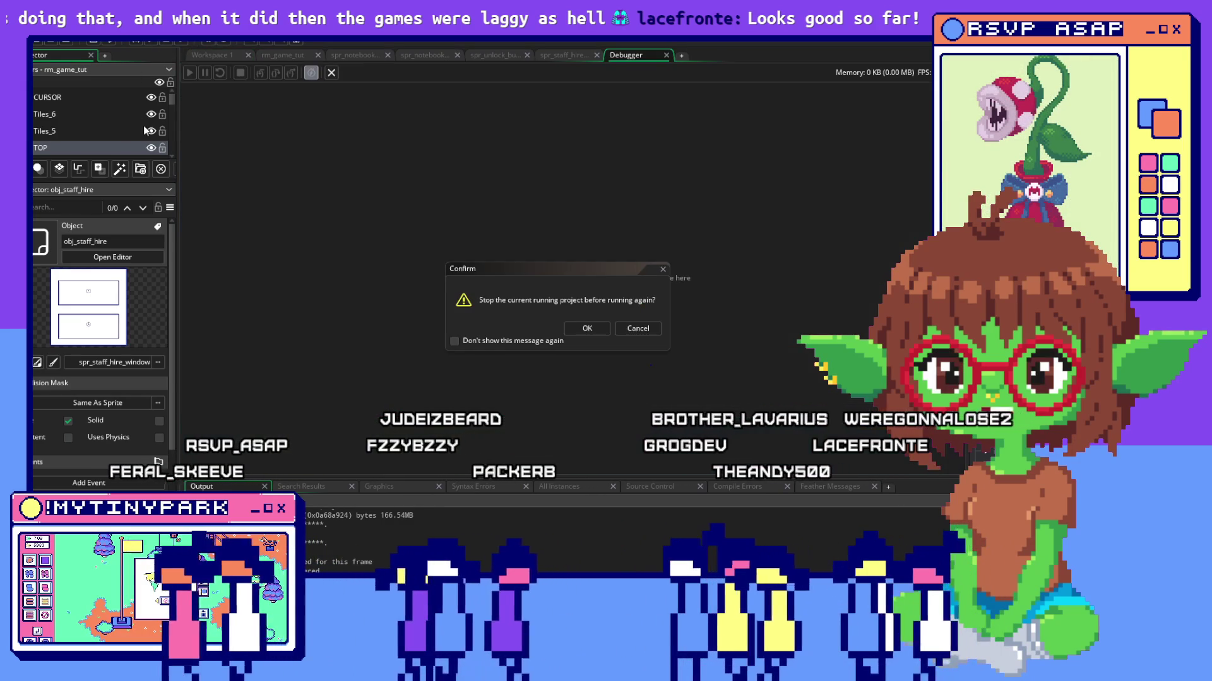
click(593, 328)
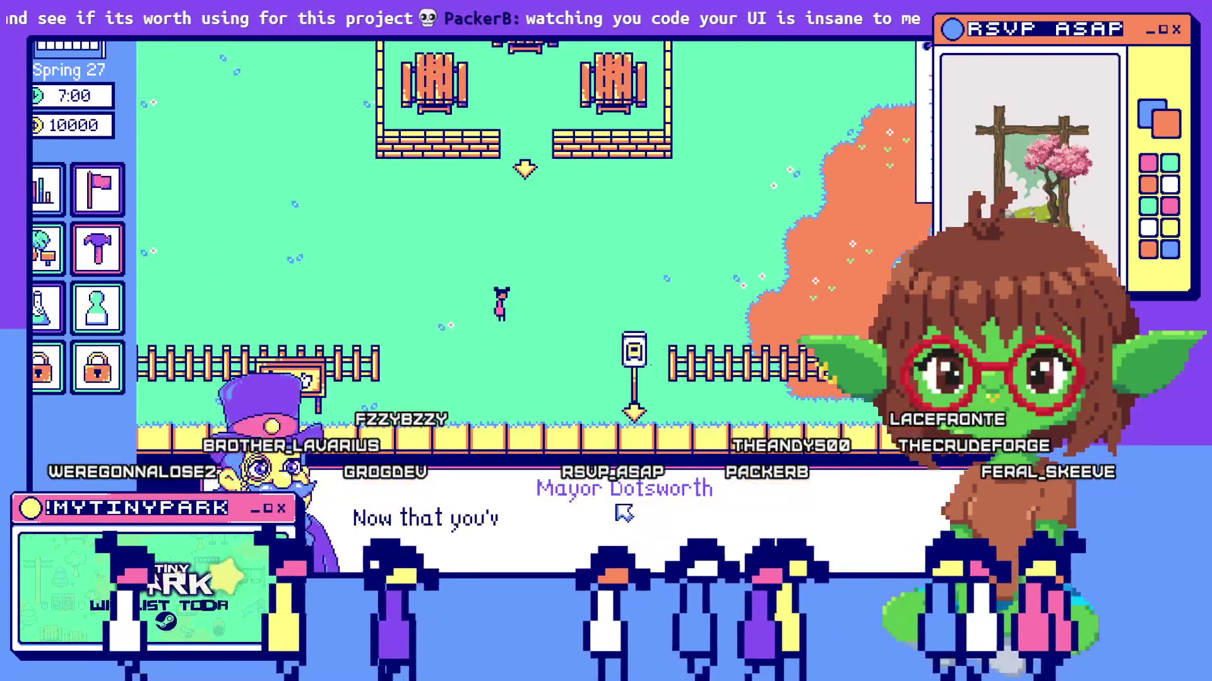
Dismiss Mayor Dotsworth's dialogue, leave the game and show the debugger's running instances list.
click(618, 513)
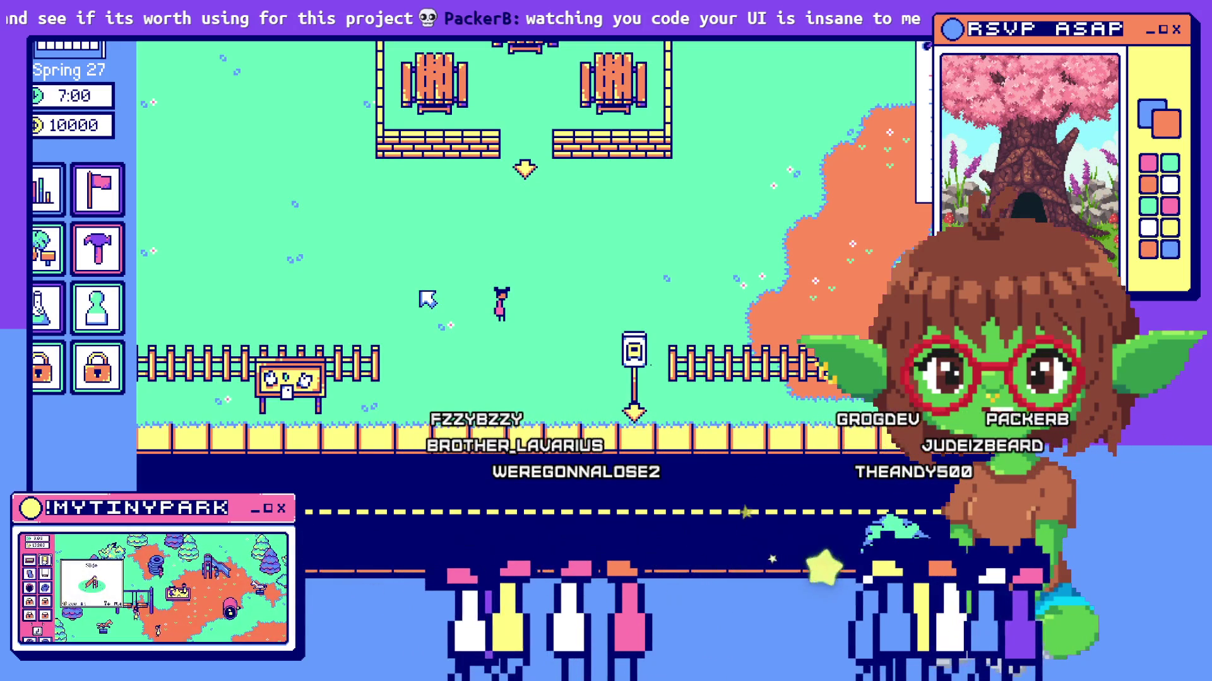
scroll(427, 300, up, 3)
scroll(606, 285, down, 2)
scroll(607, 284, up, 2)
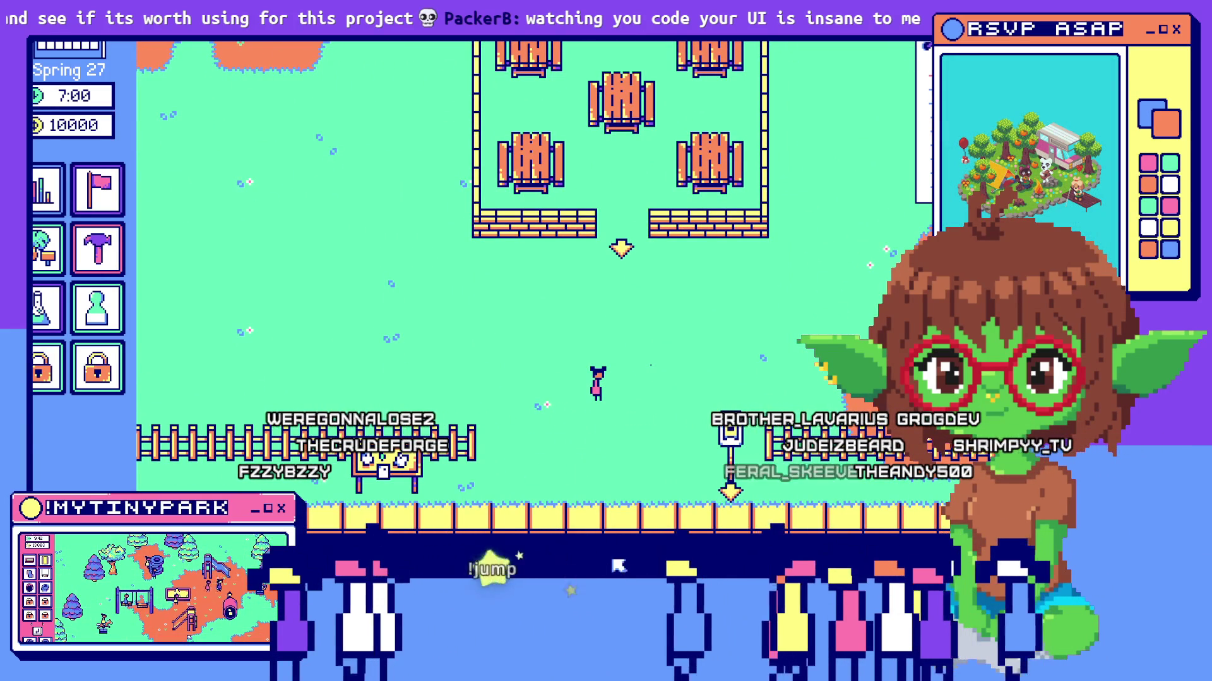
key(Tab)
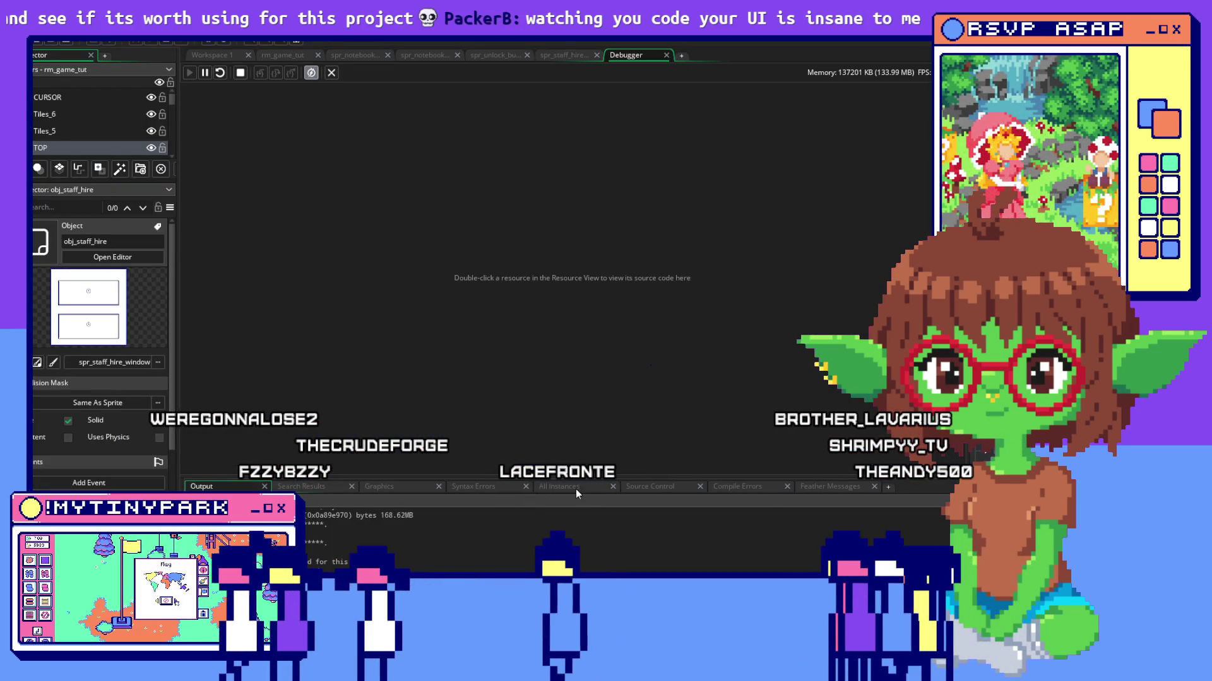
click(575, 489)
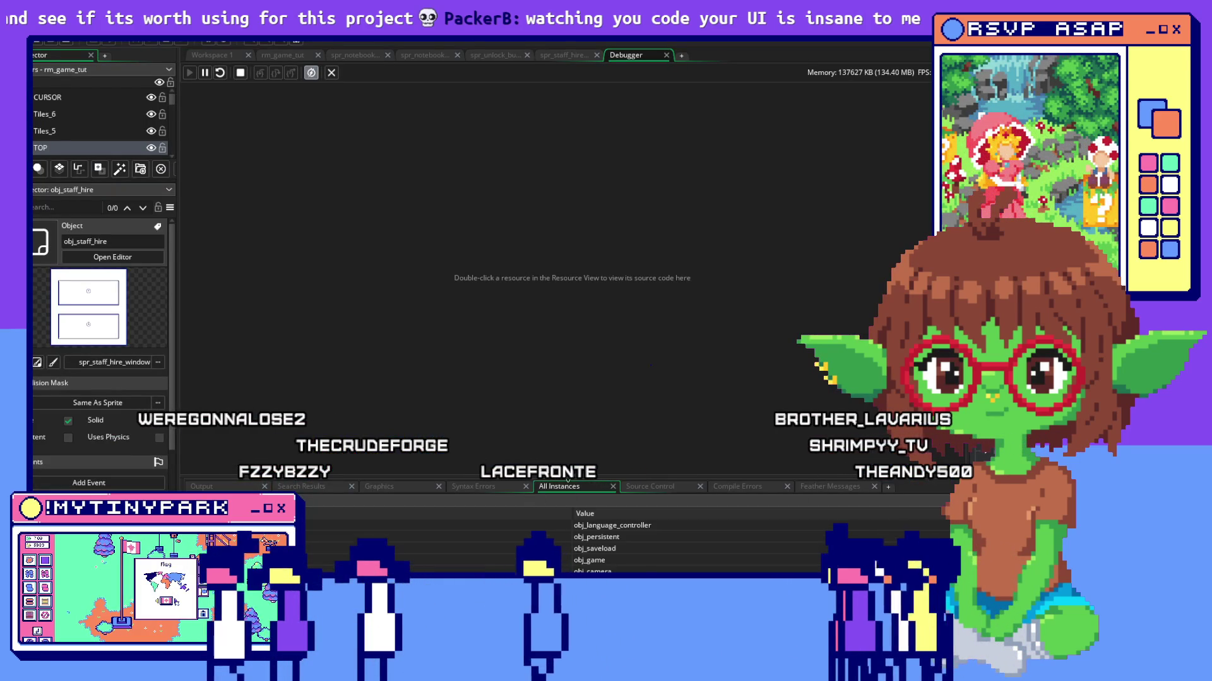
Drag the debugger splitter up to enlarge the All Instances panel.
drag(575, 500, 575, 373)
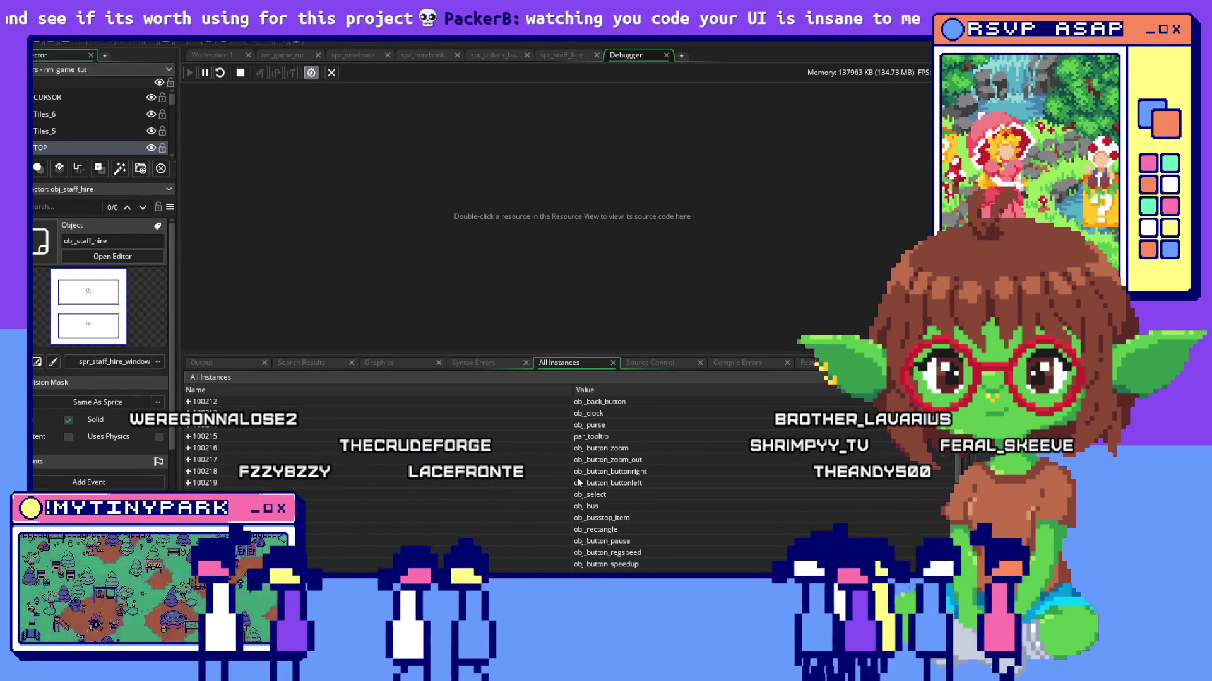
scroll(577, 477, down, 3)
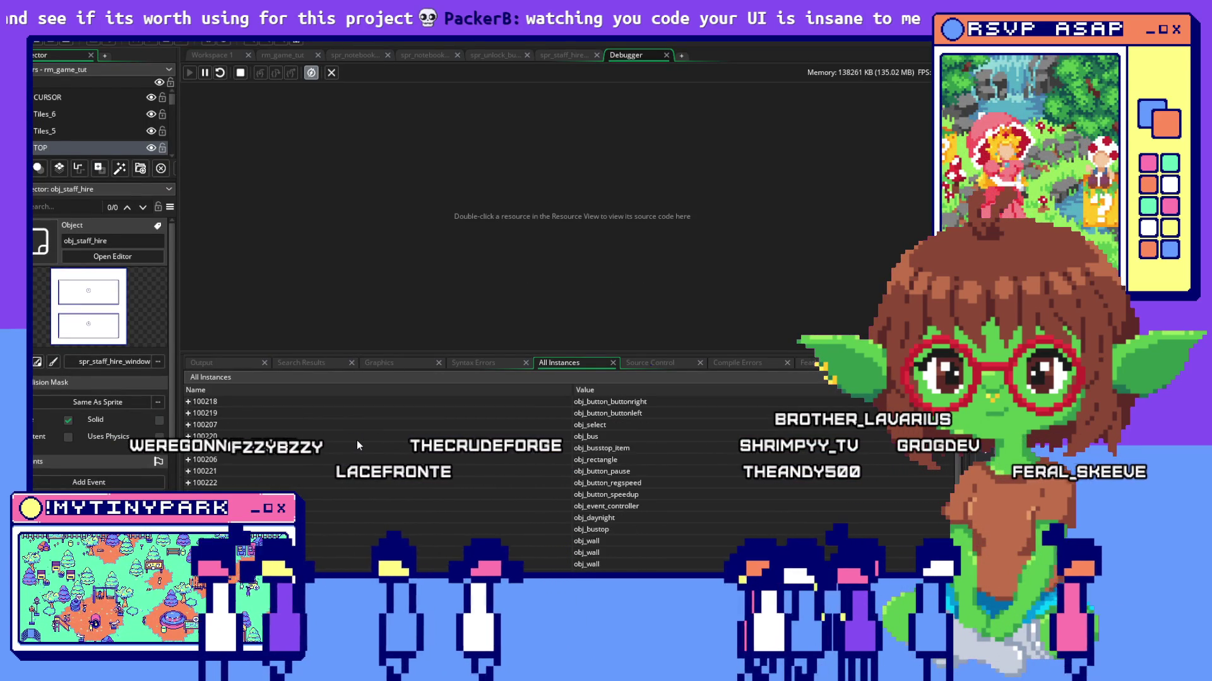
scroll(357, 440, down, 3)
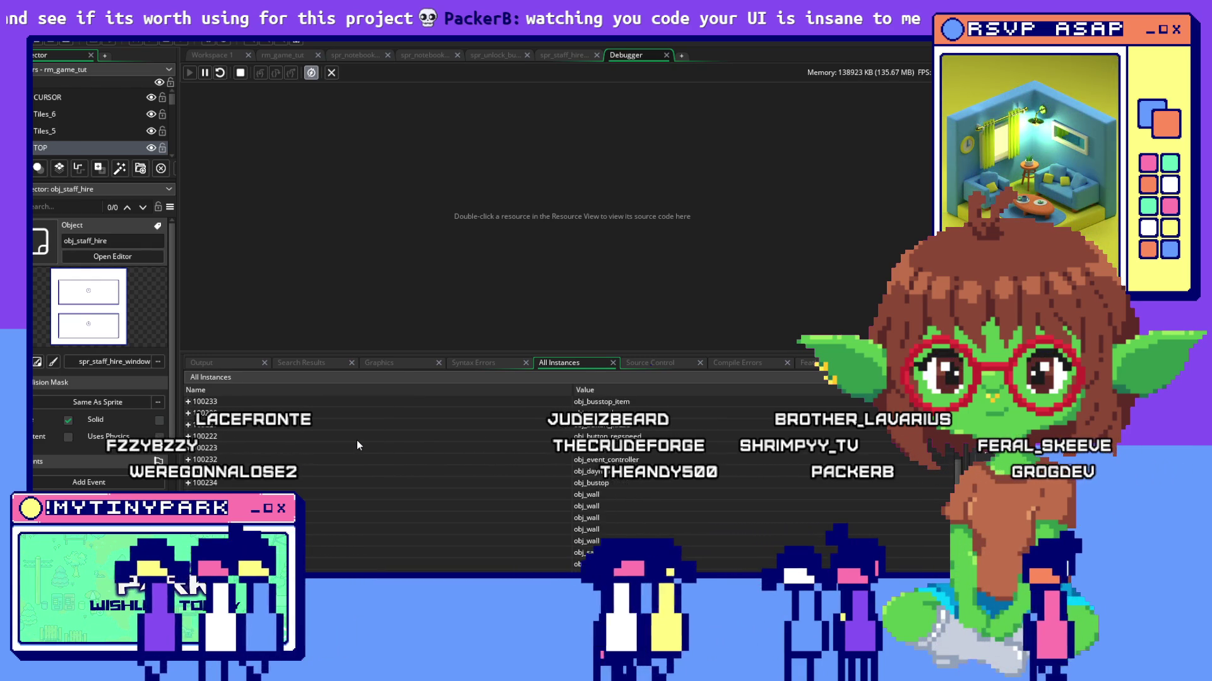
scroll(356, 440, down, 3)
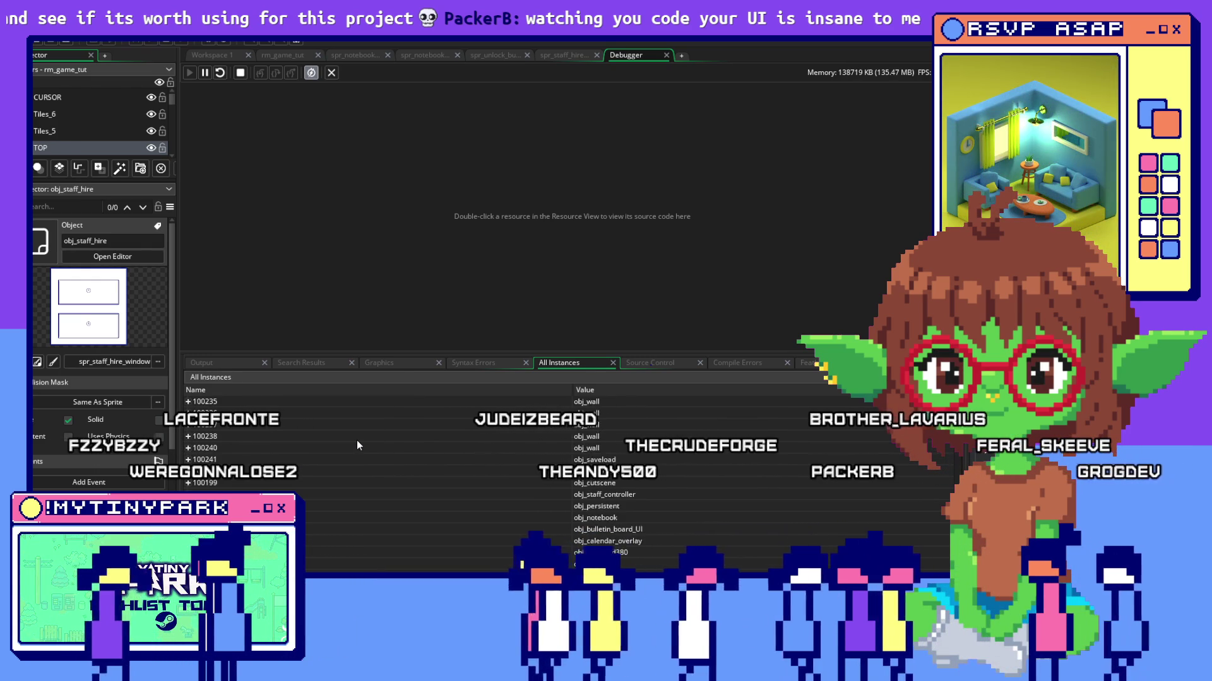
scroll(357, 441, down, 3)
scroll(357, 440, down, 3)
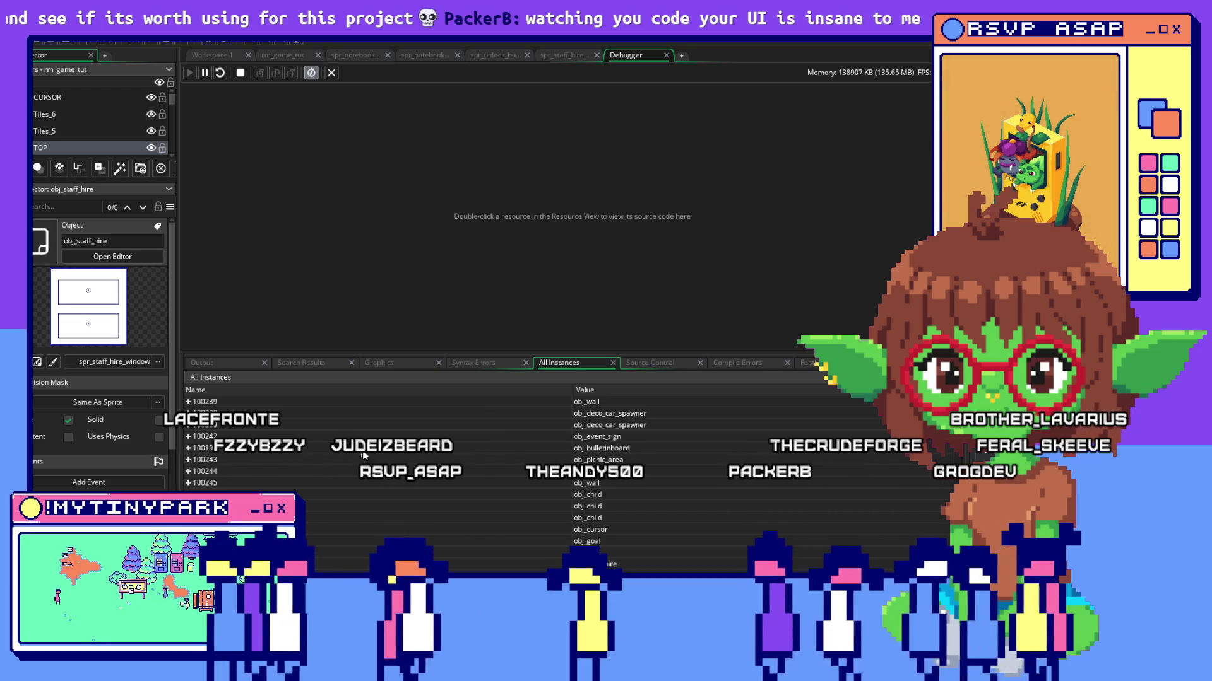
scroll(402, 484, up, 5)
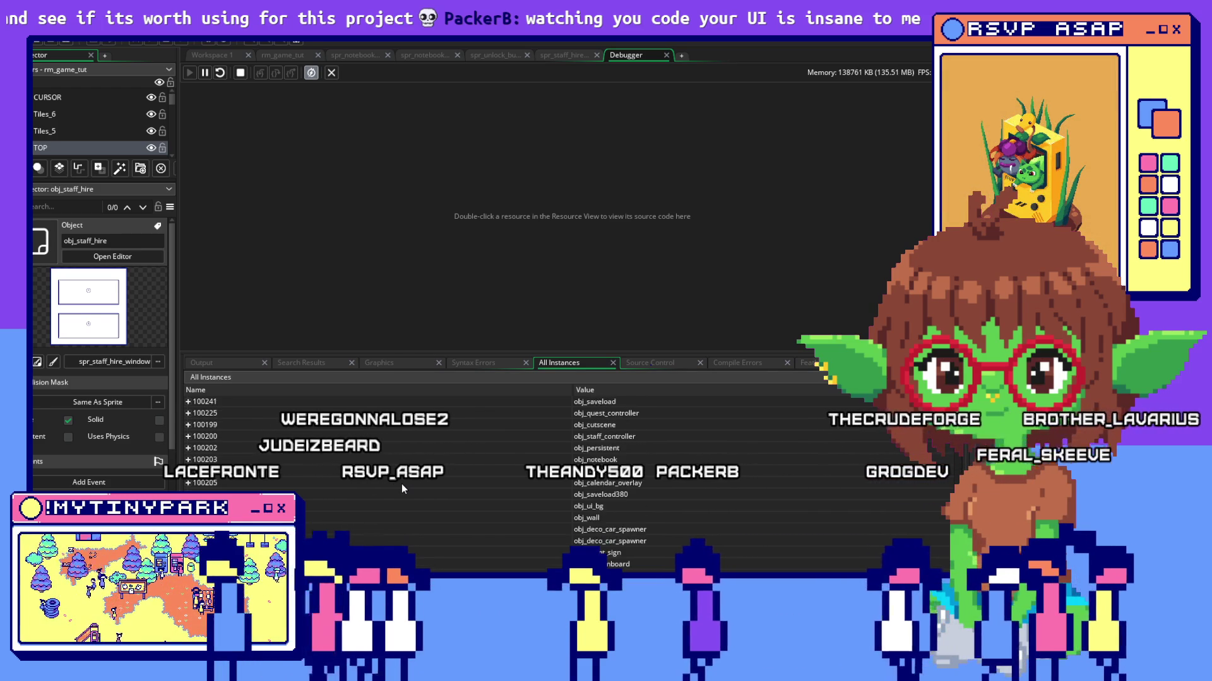
scroll(401, 484, down, 3)
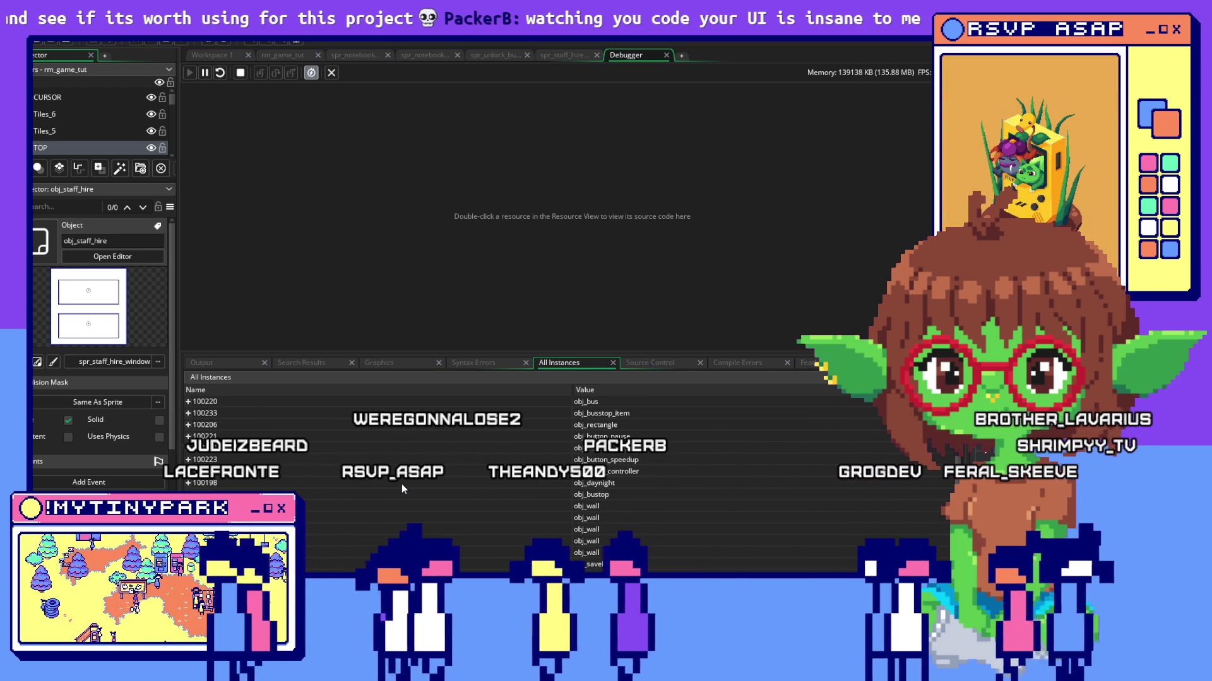
scroll(401, 484, up, 2)
scroll(401, 484, down, 1)
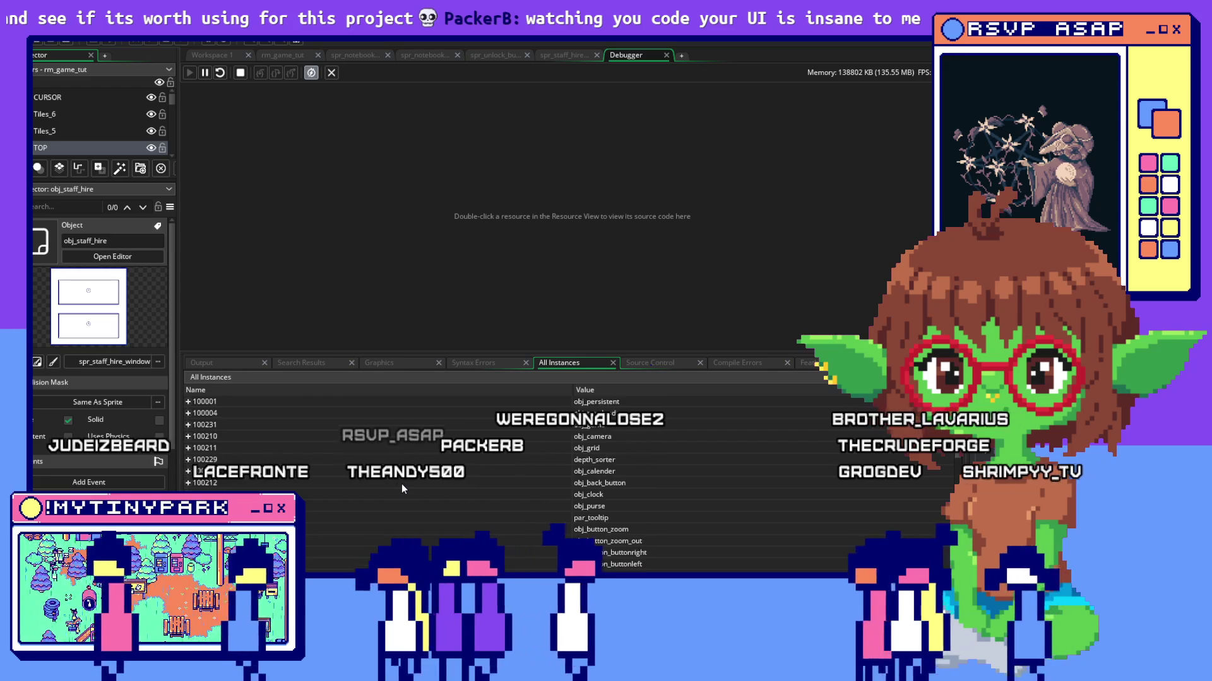
scroll(402, 483, up, 5)
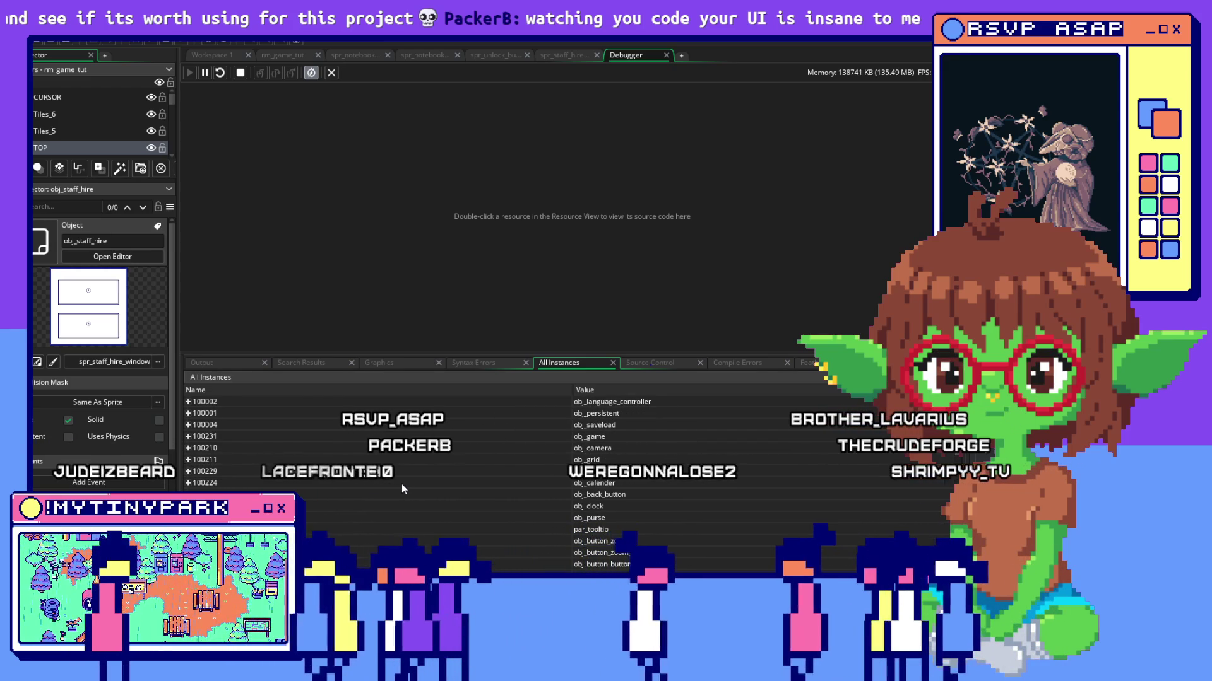
scroll(402, 484, down, 1)
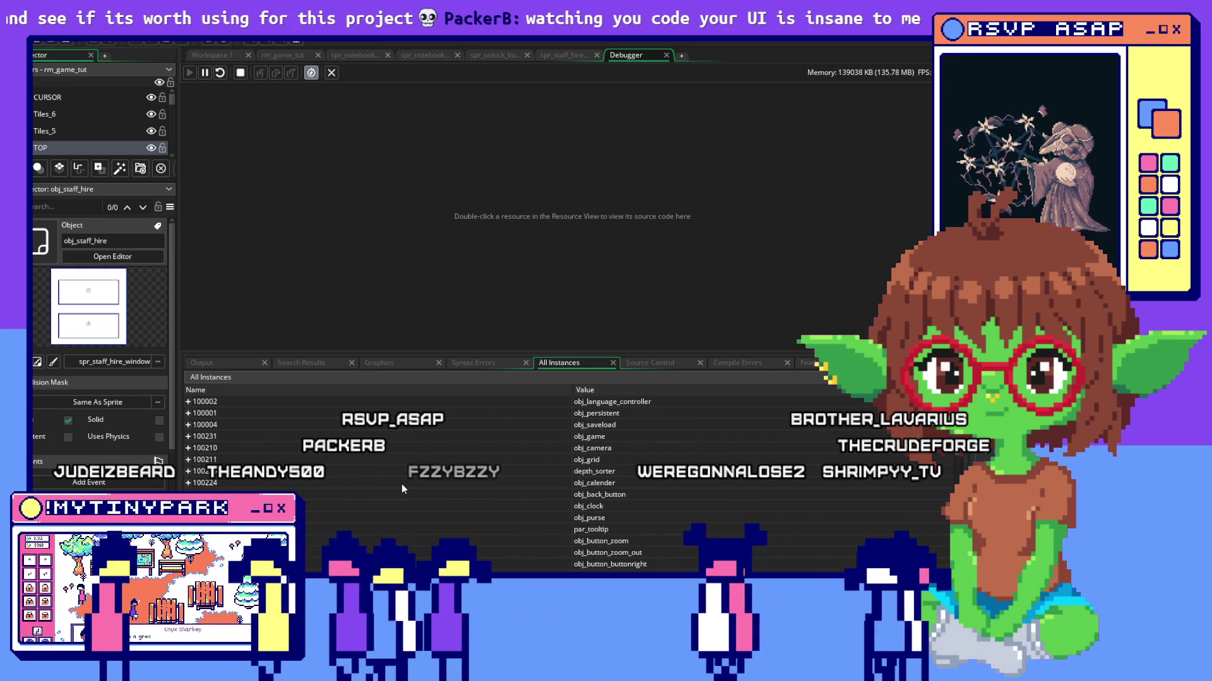
scroll(401, 484, down, 5)
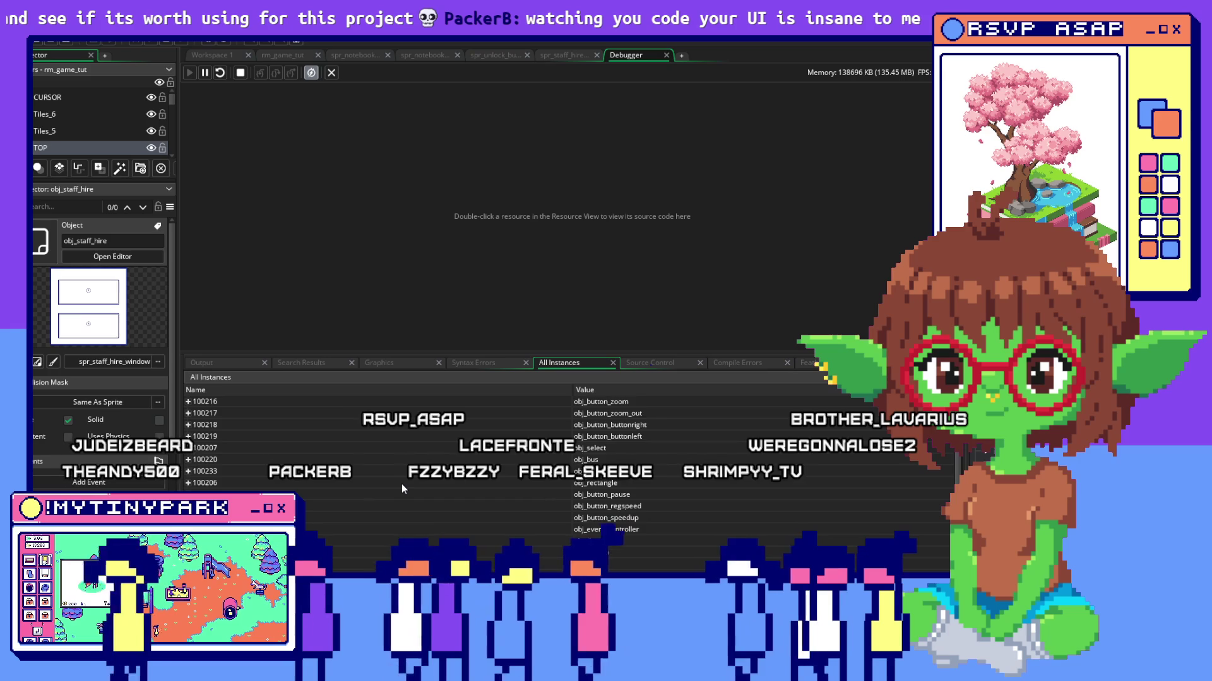
scroll(401, 483, down, 3)
scroll(402, 484, down, 3)
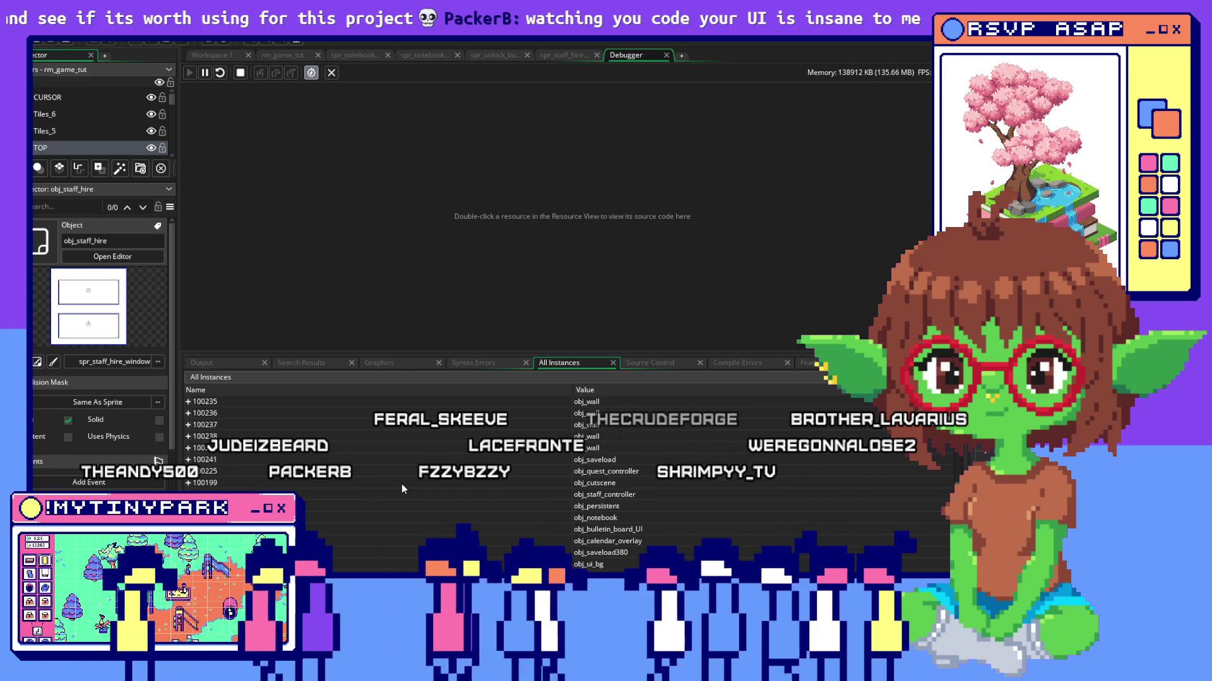
scroll(401, 484, down, 3)
scroll(401, 484, down, 3)
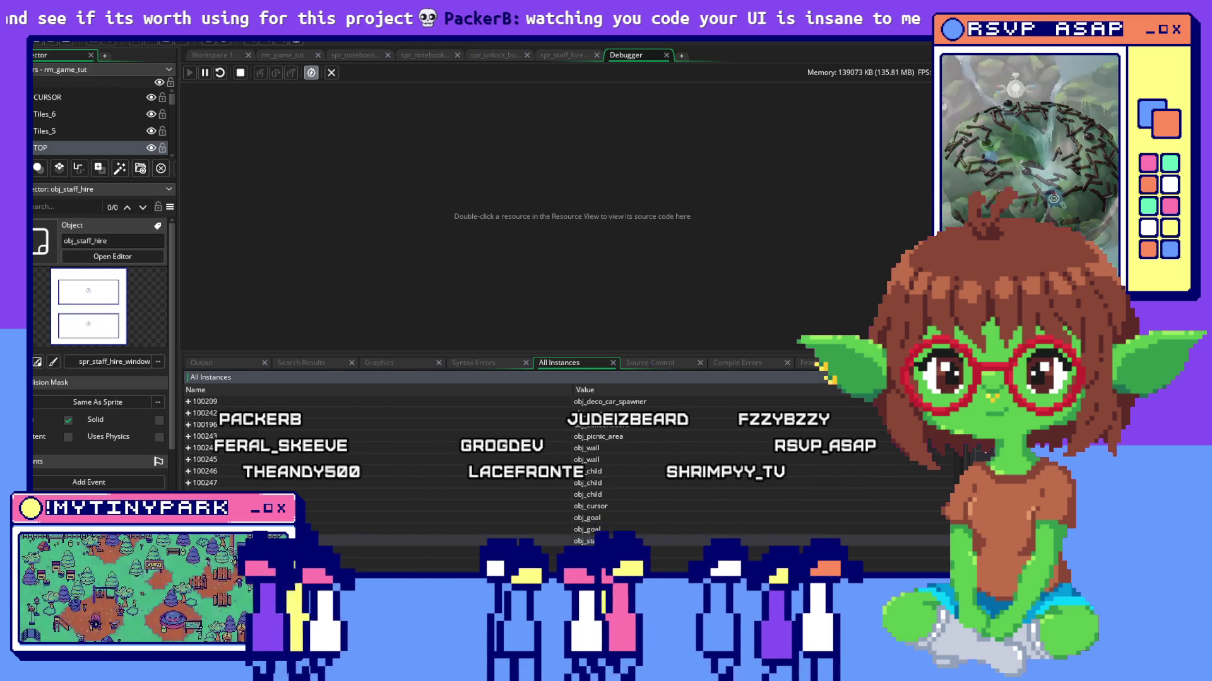
Open obj_button_janitor_tab's End Step code and fold its menu_state and applicant_slot blocks.
click(212, 54)
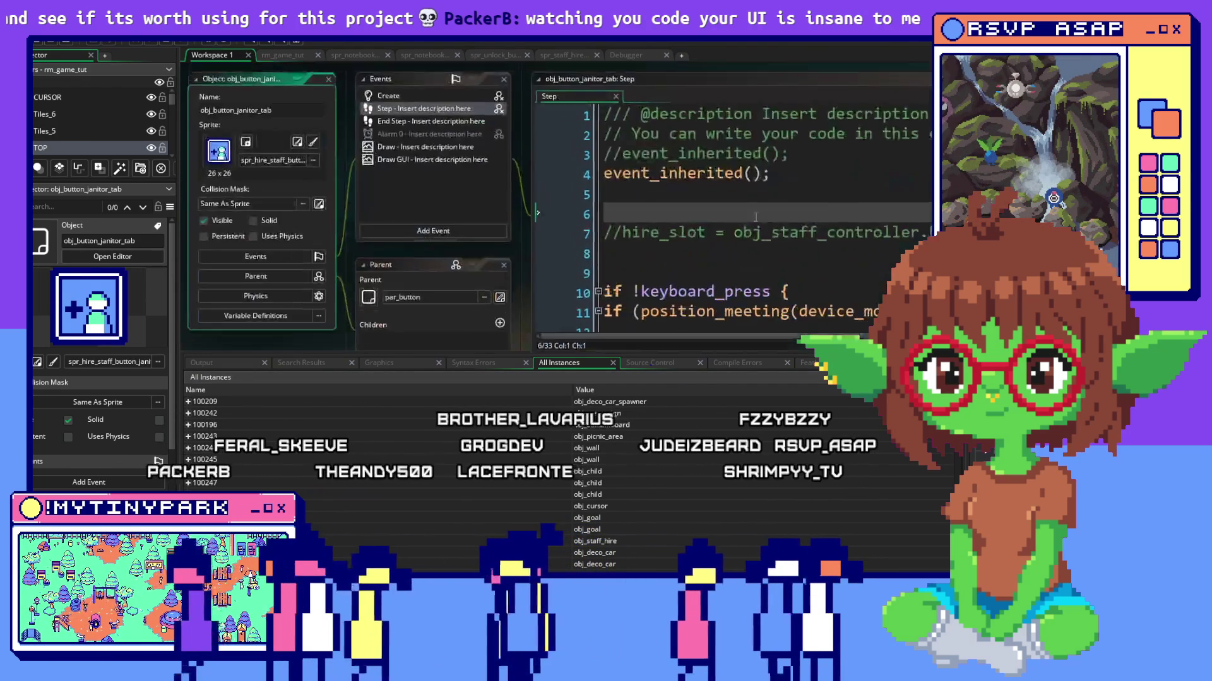
double_click(431, 112)
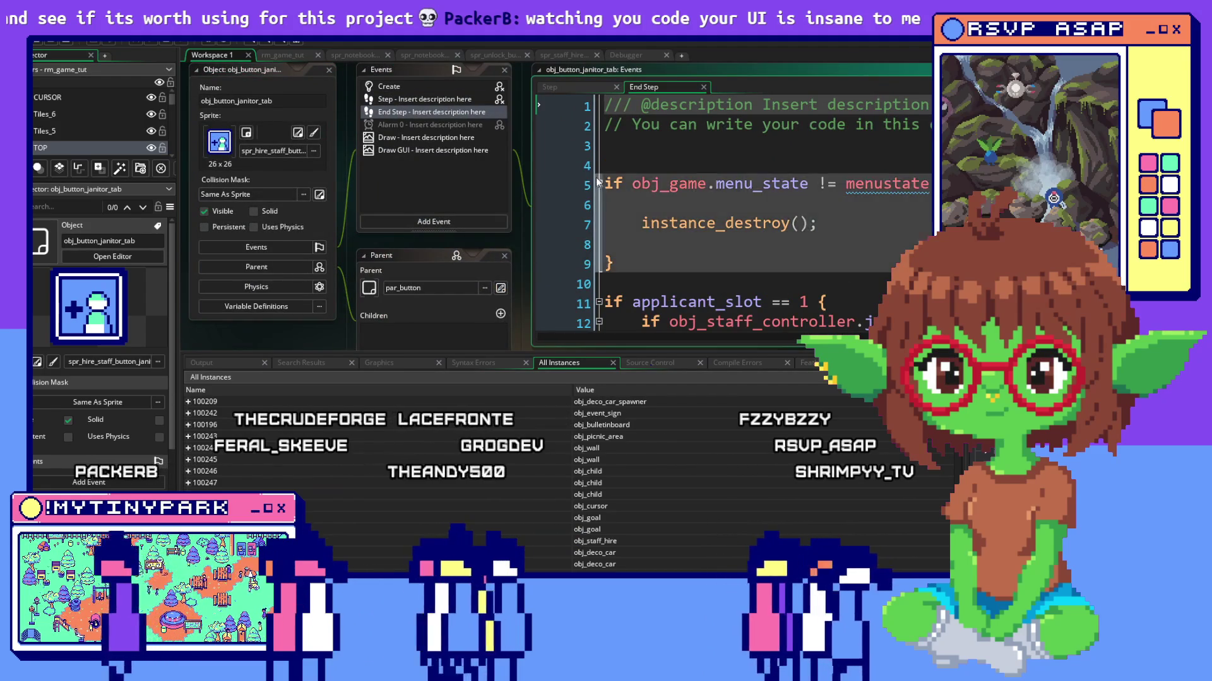
click(599, 224)
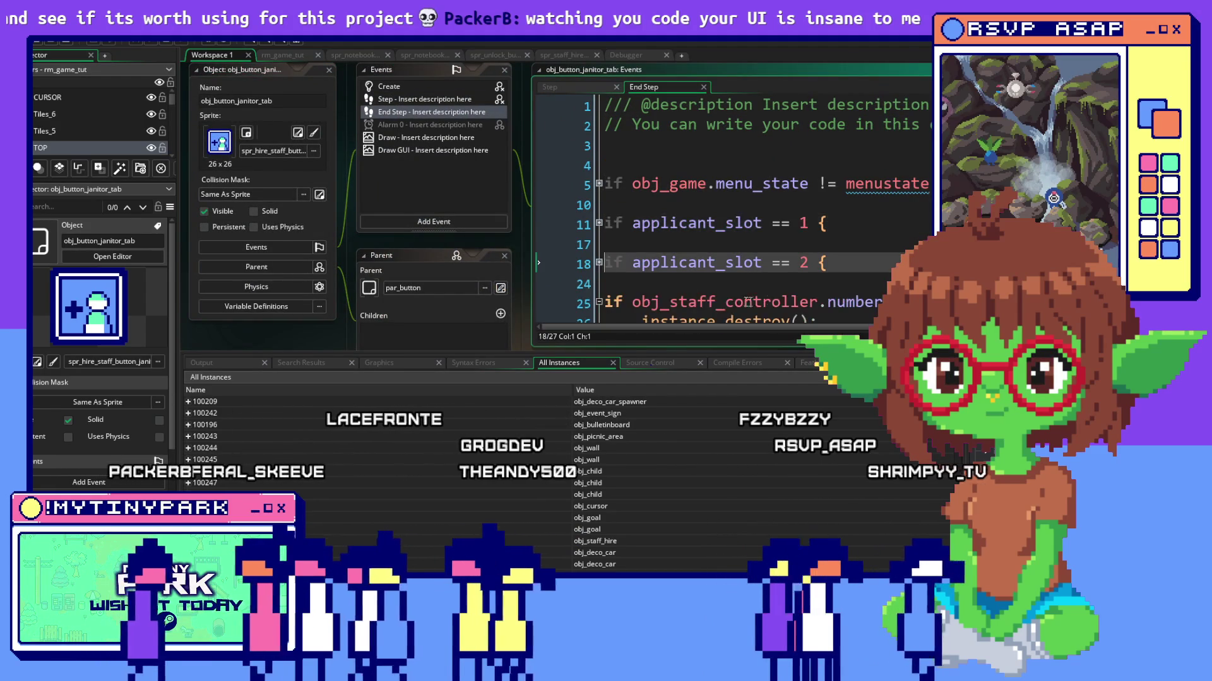
click(598, 224)
click(730, 277)
scroll(731, 276, up, 3)
right_click(674, 216)
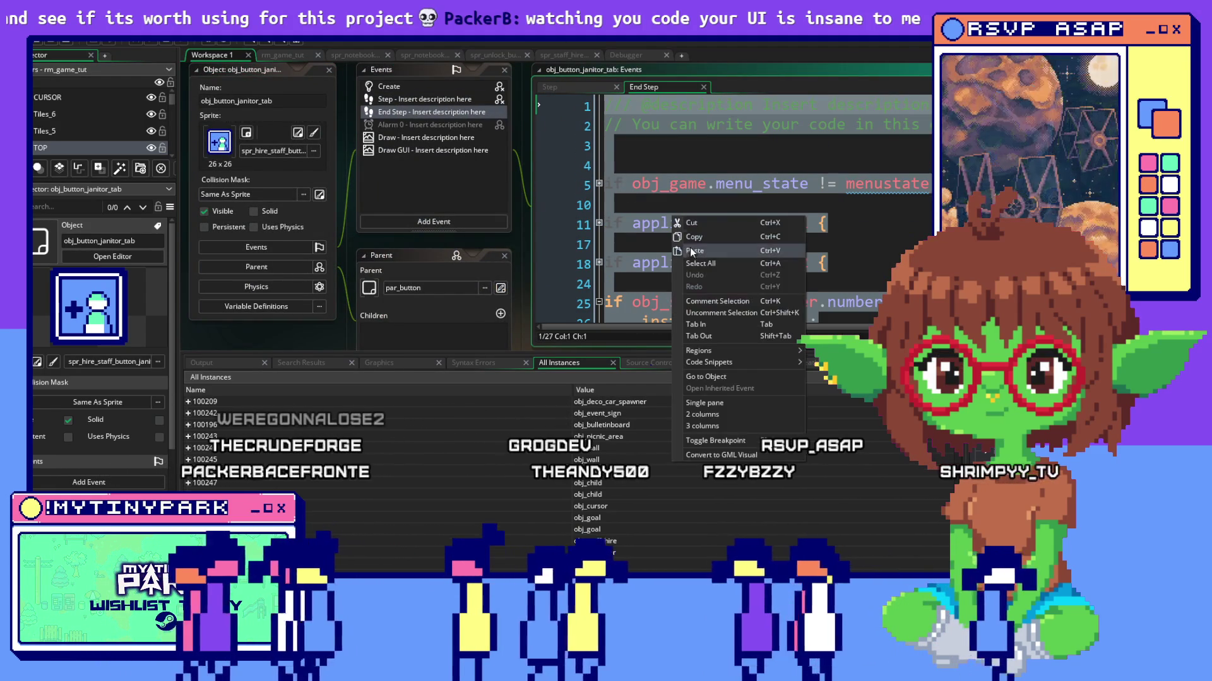
Delete the End Step event, confirm it, and switch over to test the game.
right_click(438, 112)
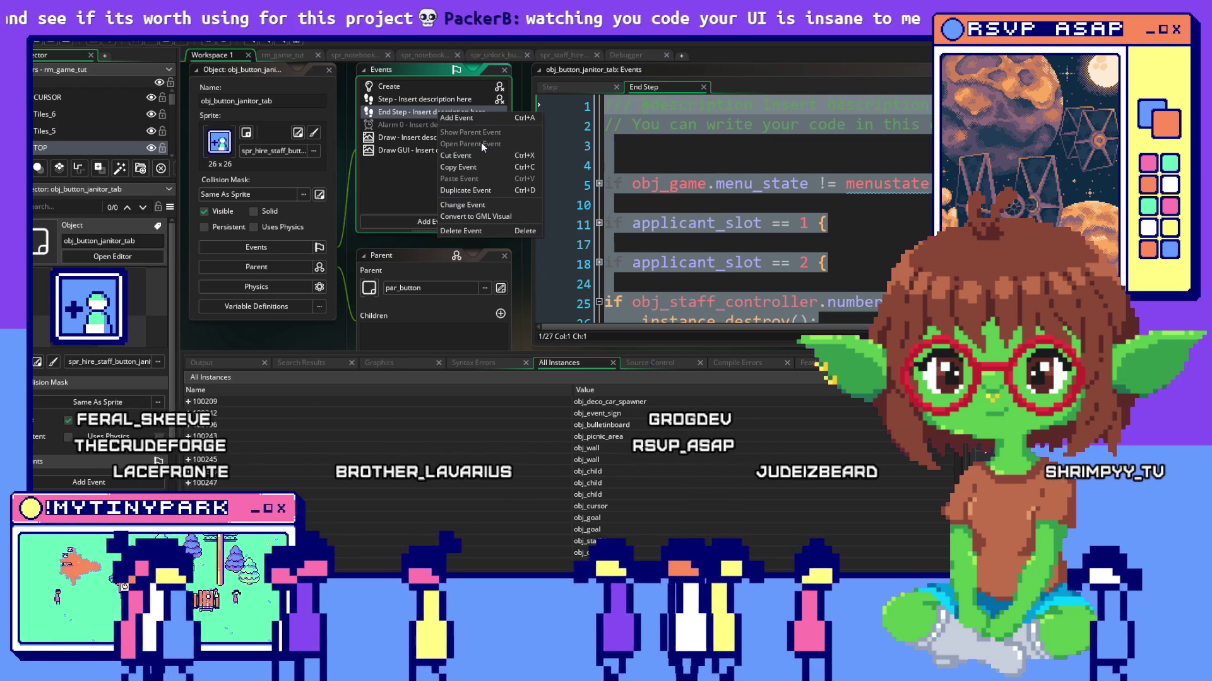
click(471, 232)
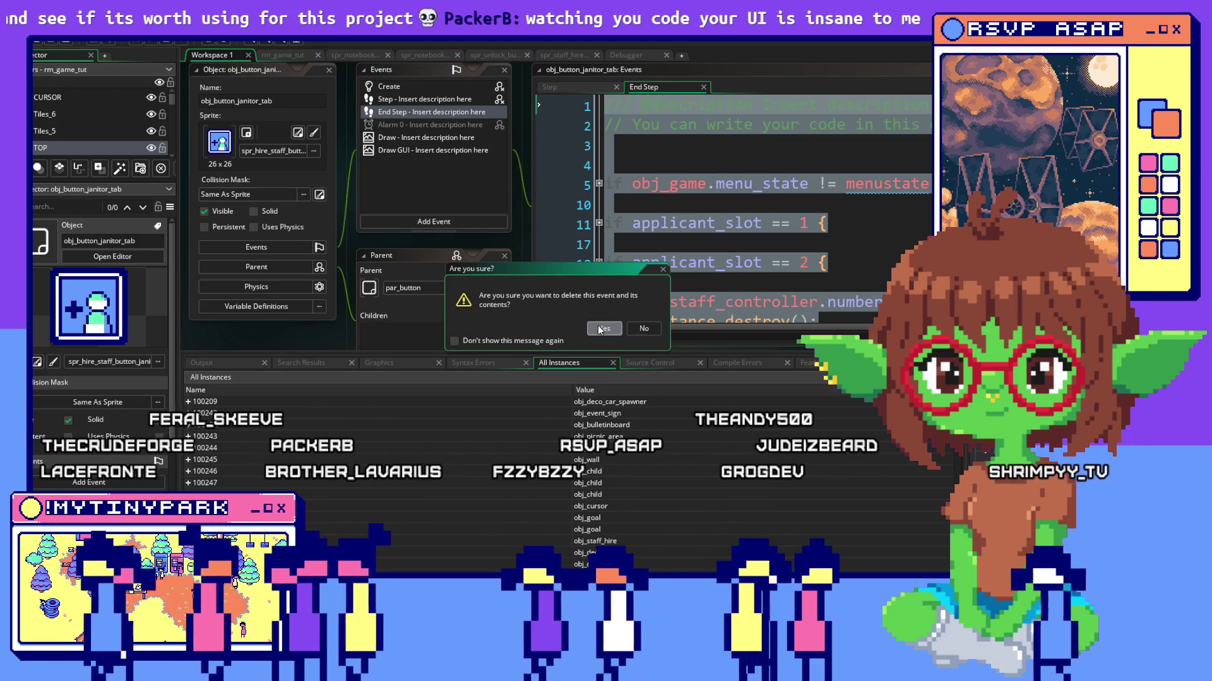
click(604, 329)
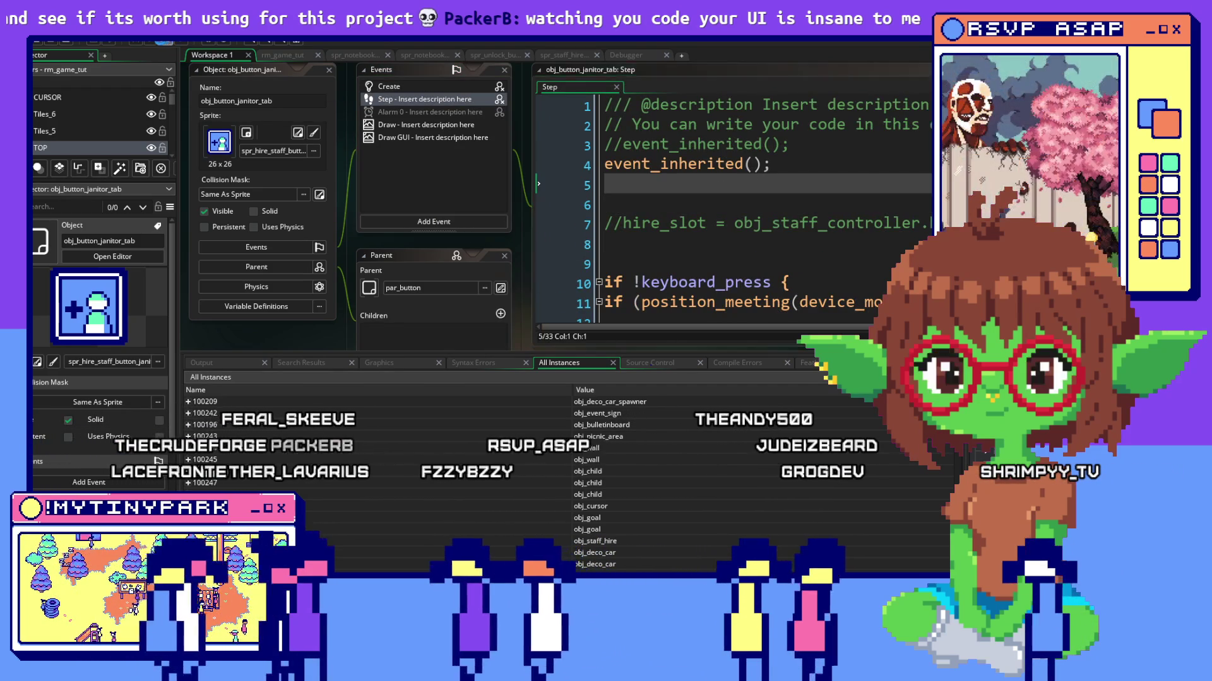
key(alt+Tab)
key(alt+Tab)
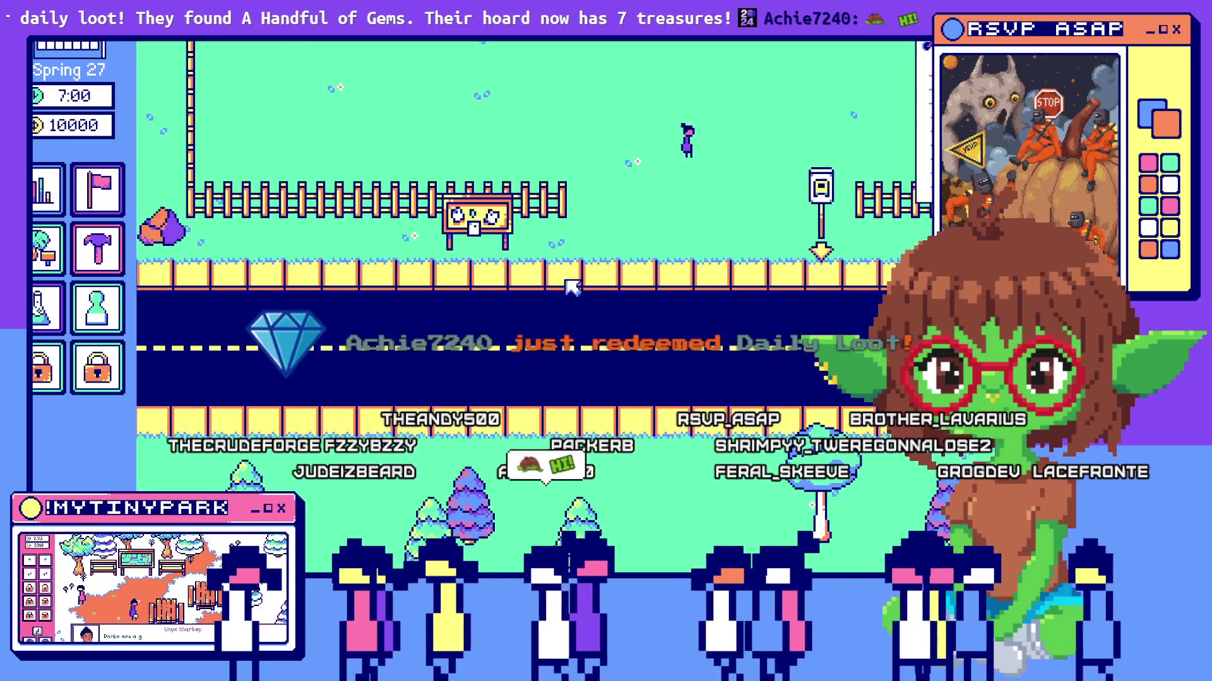
Click the Scientists tab in the running game to open its hiring panel.
click(640, 413)
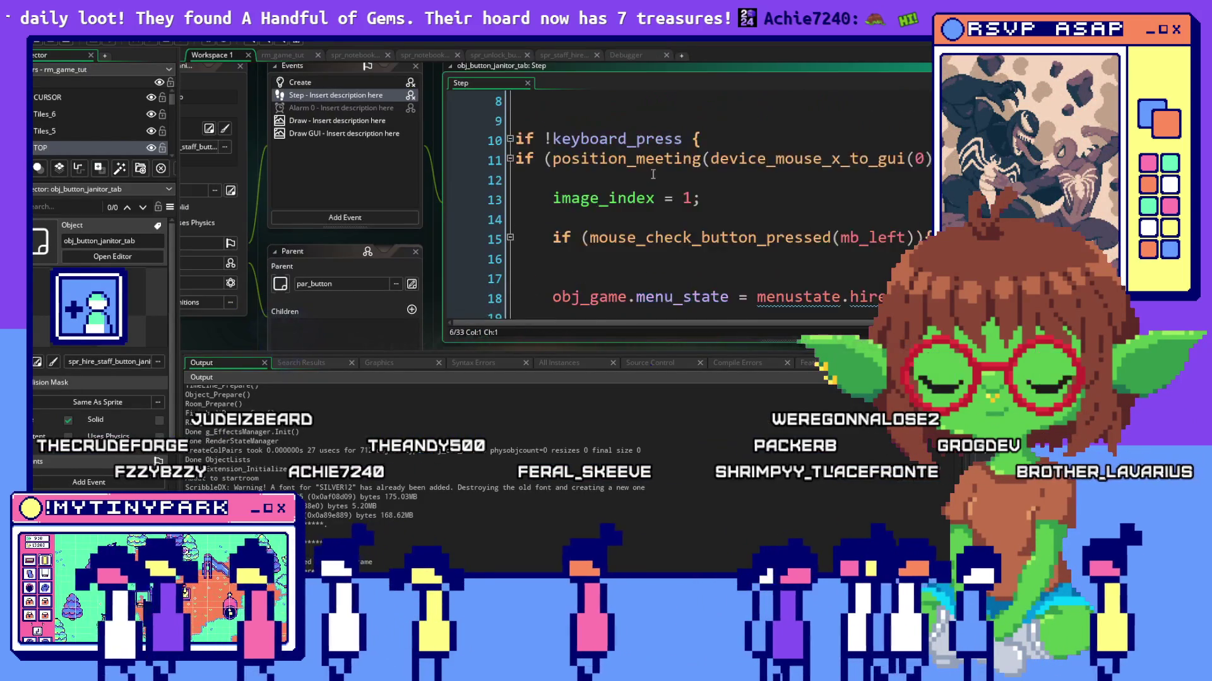
scroll(652, 176, down, 5)
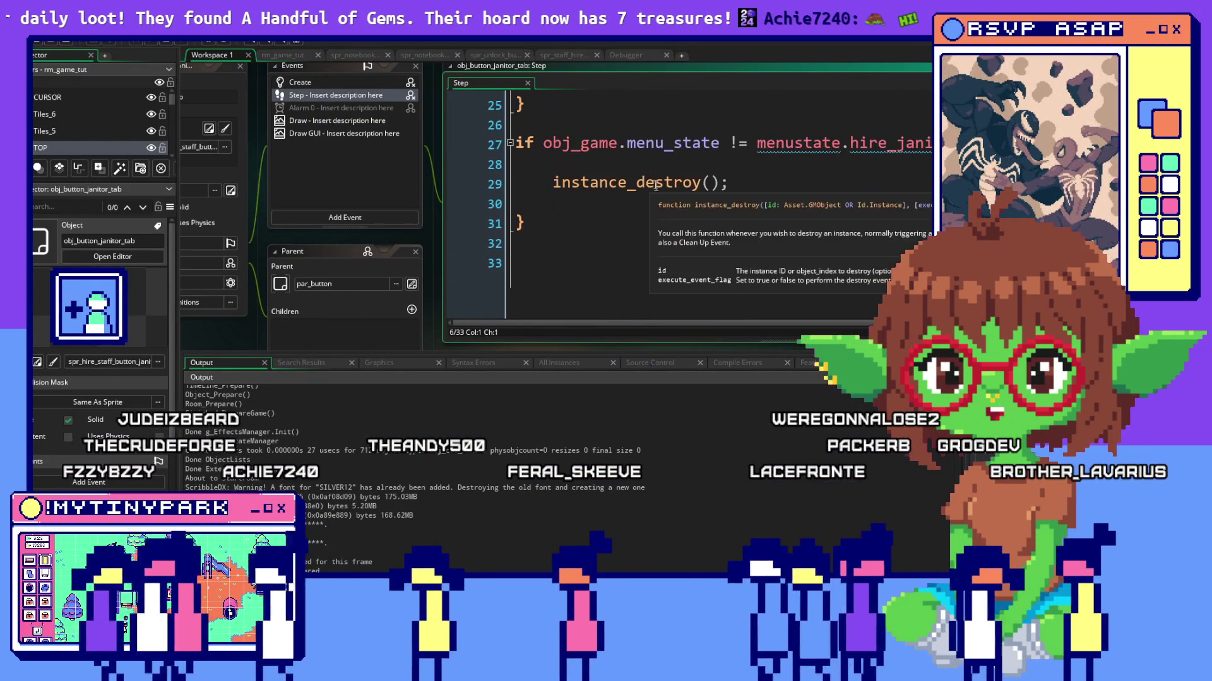
Select and review the menu_state destroy check on Step lines 27–31.
click(652, 190)
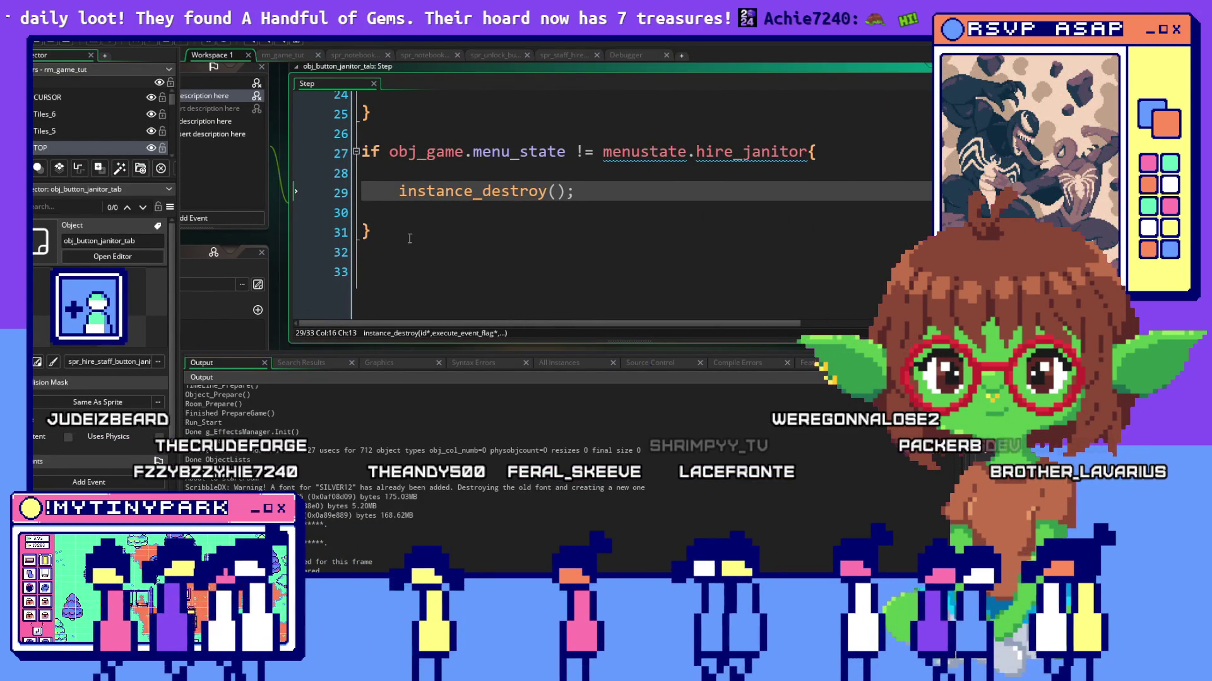
drag(409, 238, 359, 152)
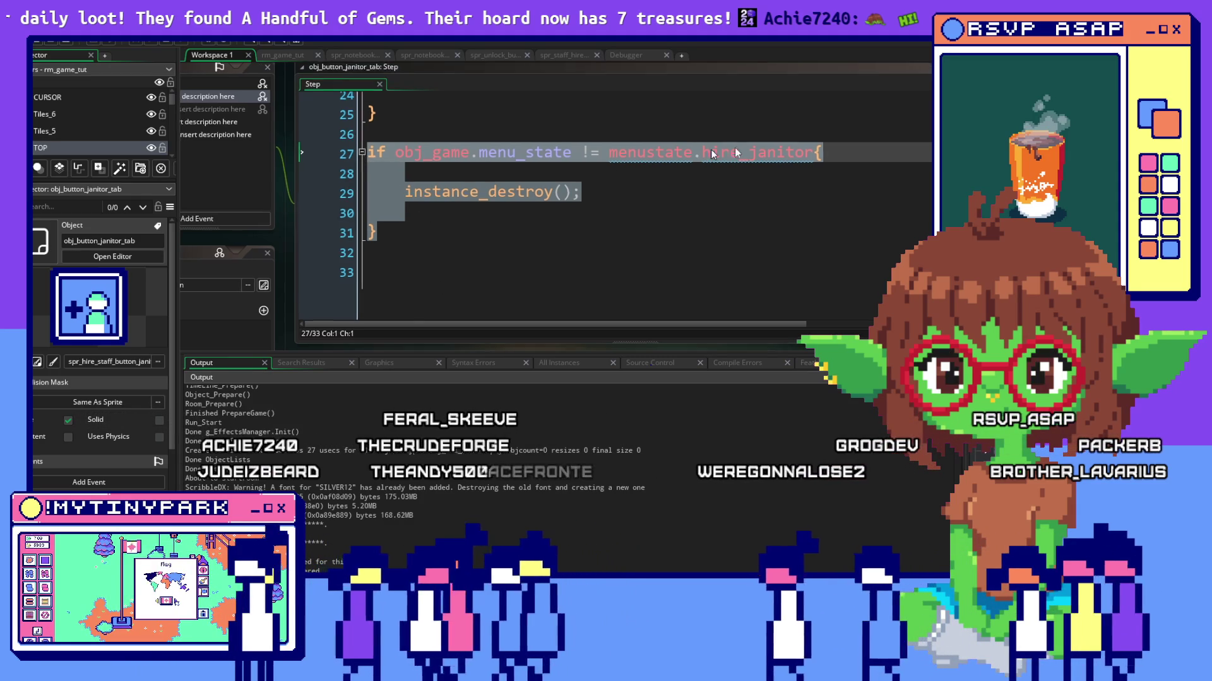
click(679, 232)
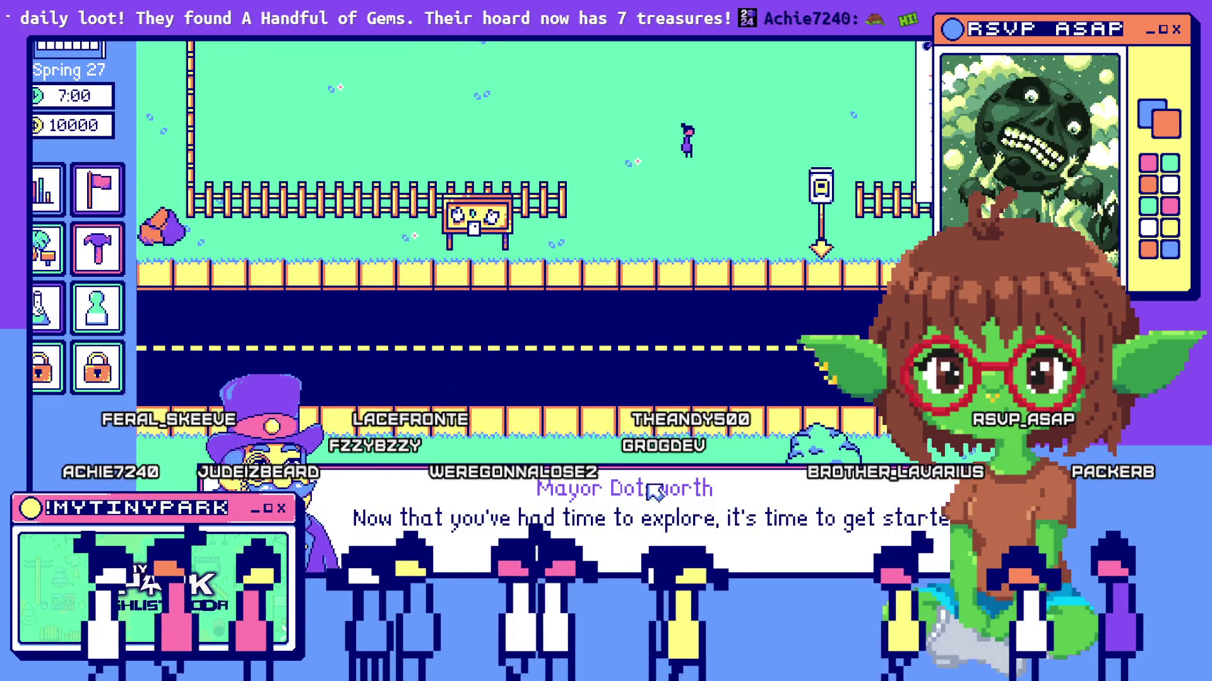
Dismiss the mayor's dialogue in the game, then bring up the context menu for lines 27–31.
click(655, 468)
click(606, 493)
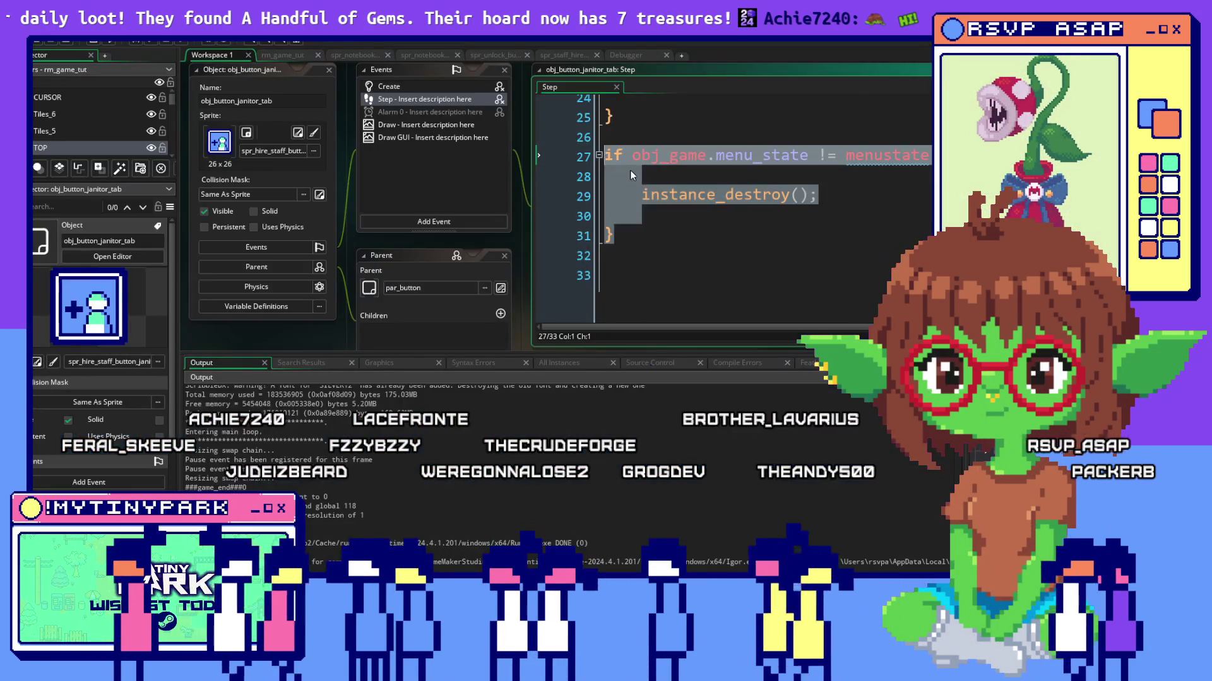
right_click(629, 169)
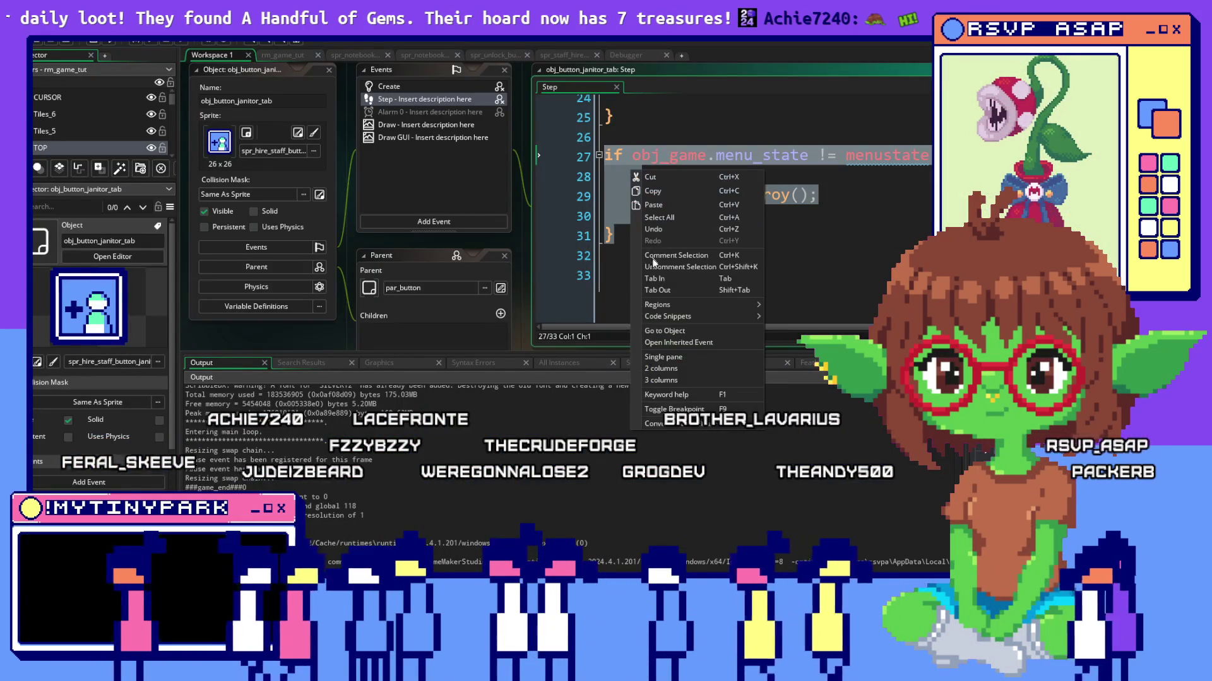
Comment out the destroy check on lines 27–31 and launch a debug build.
click(701, 275)
scroll(760, 254, up, 3)
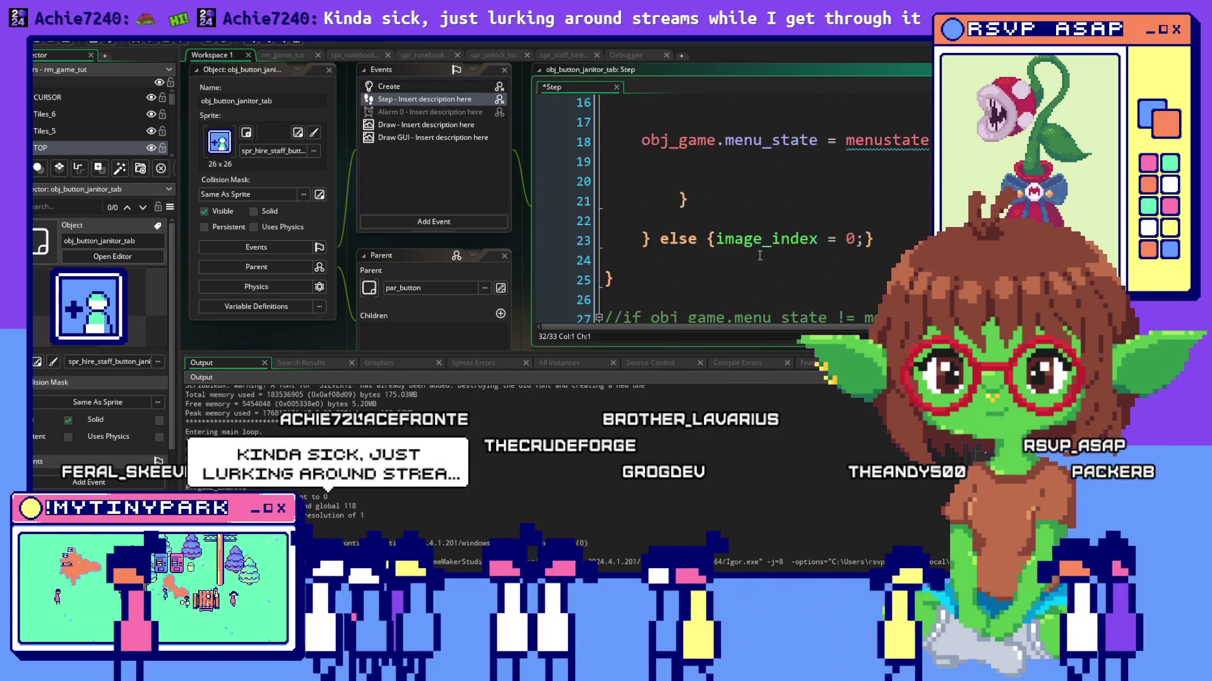
scroll(760, 253, up, 3)
scroll(760, 253, up, 3)
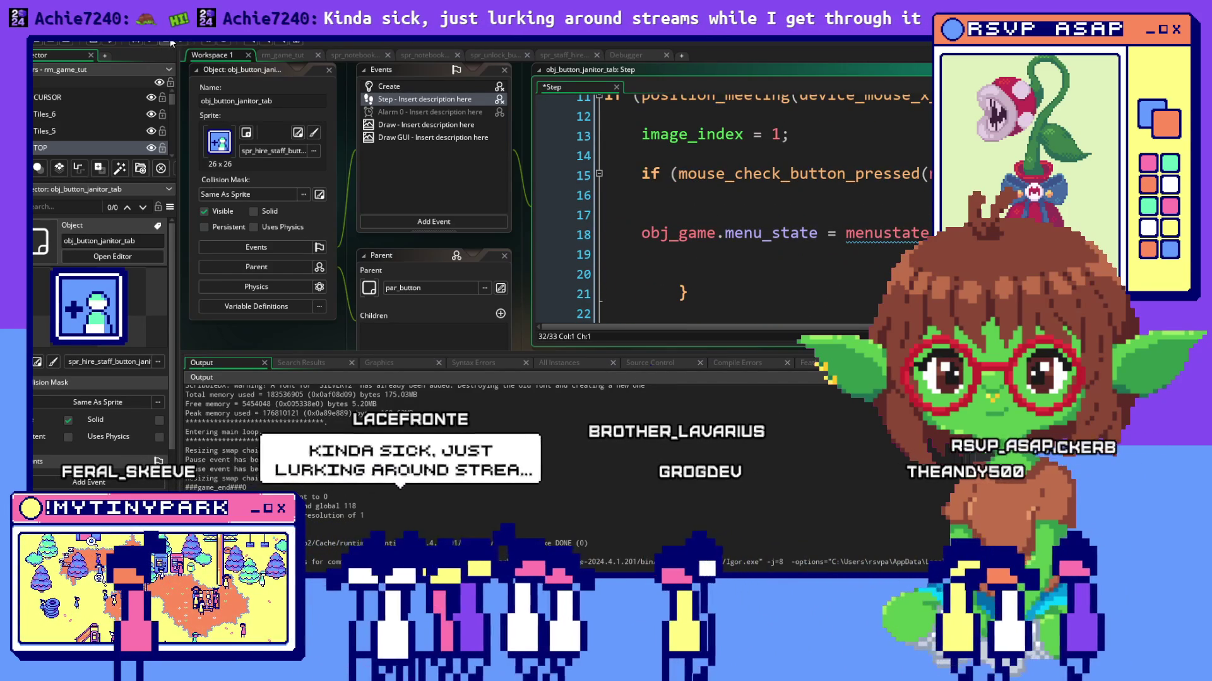
click(136, 44)
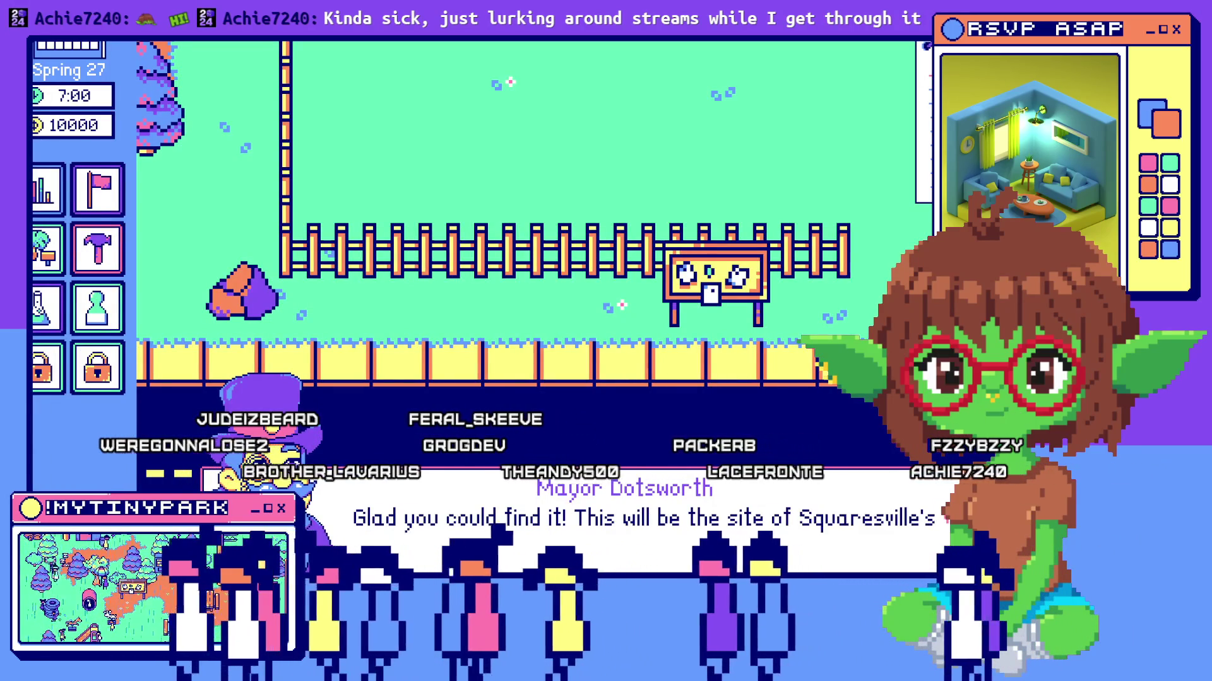
Dismiss the mayor's dialogue, switch the hire window from Scientists to Janitors, then close it.
click(322, 518)
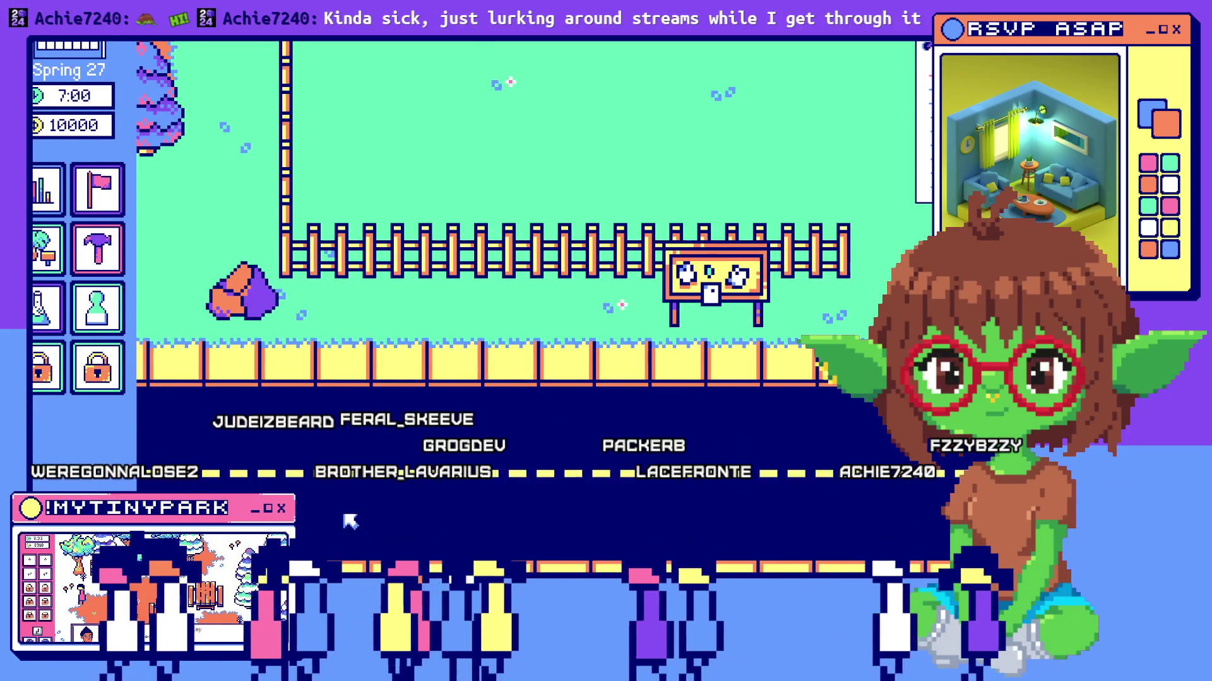
click(341, 520)
click(452, 75)
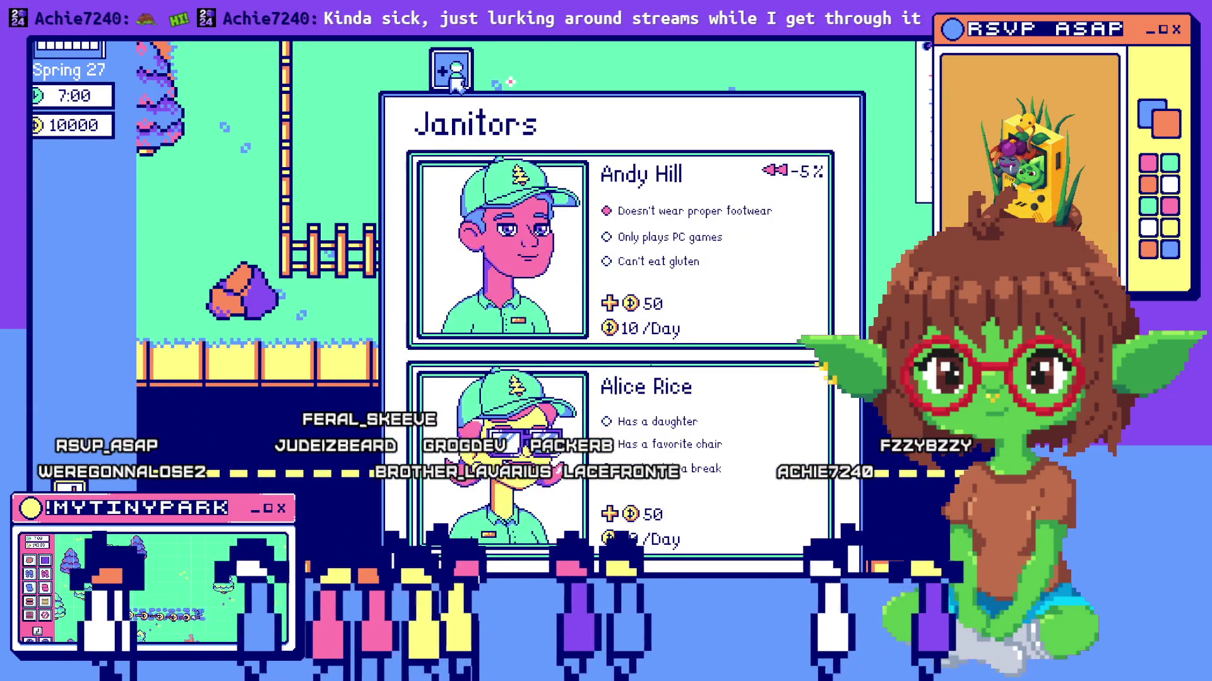
scroll(363, 289, down, 3)
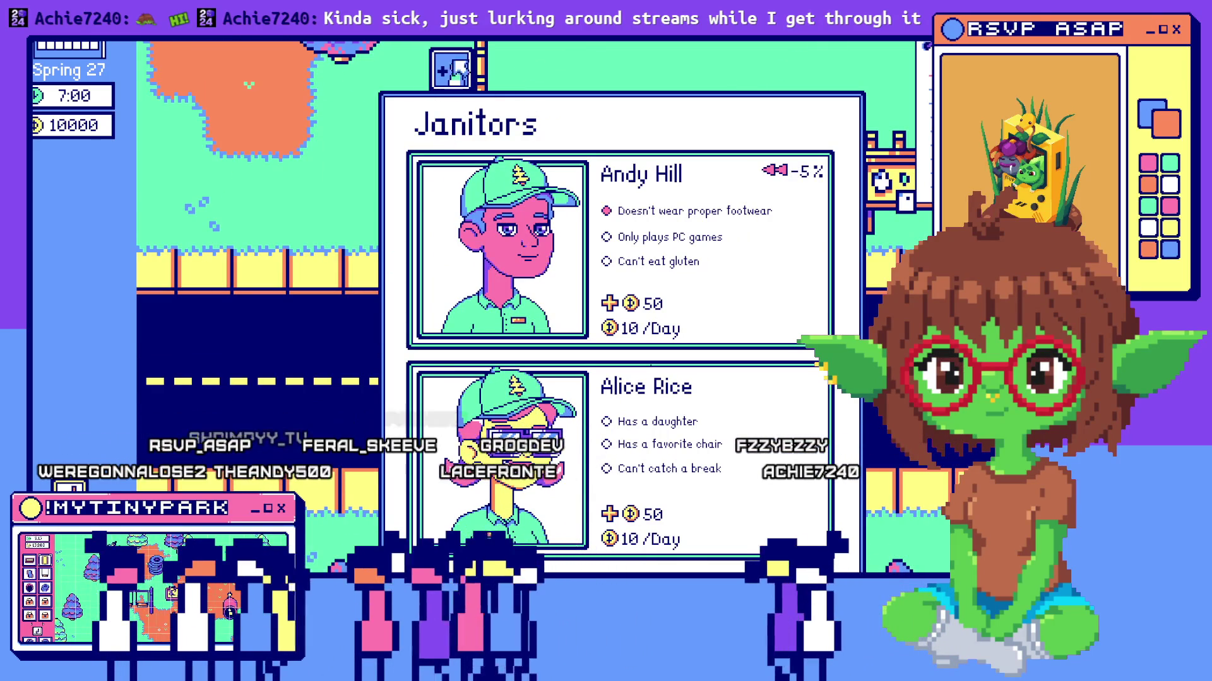
drag(458, 78, 666, 92)
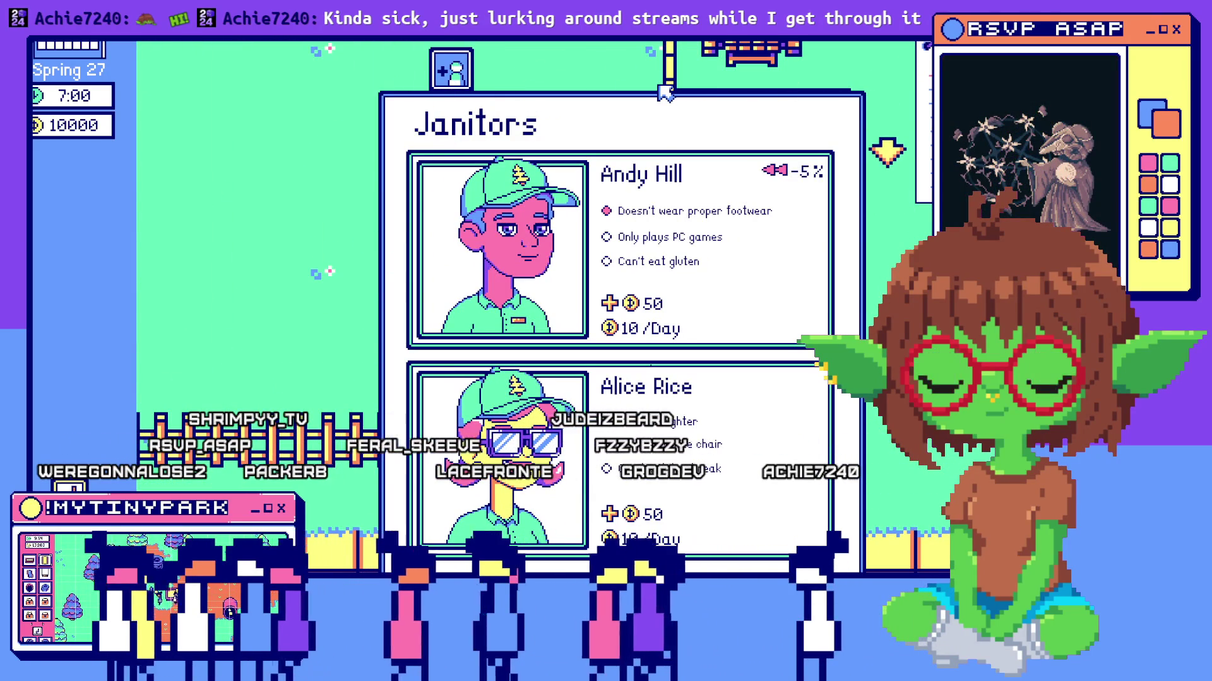
drag(521, 89, 147, 210)
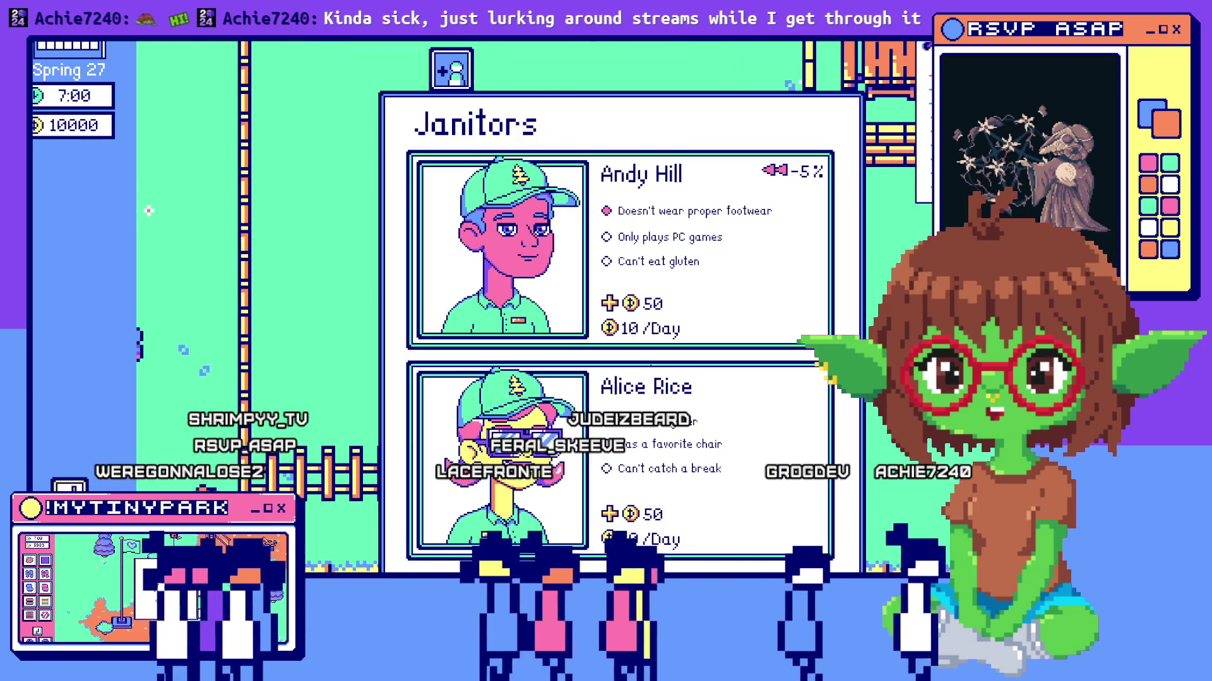
key(Escape)
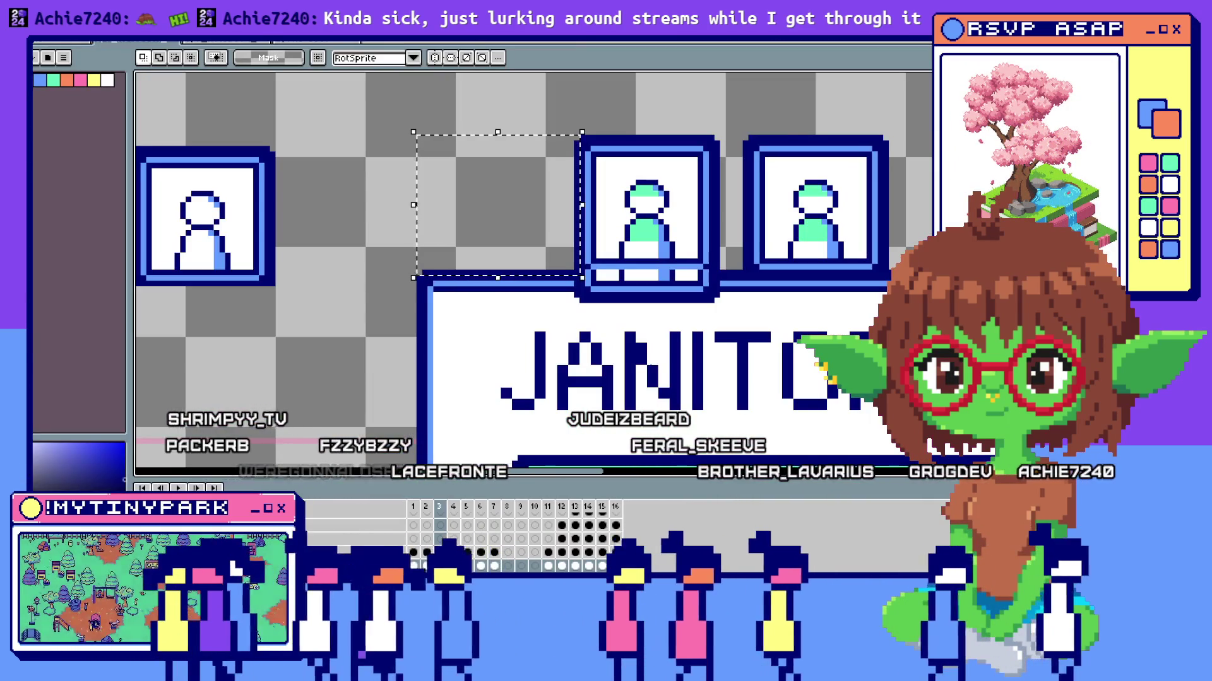
Return to the janitor tab's Step code and start editing on empty line 33.
key(alt+Tab)
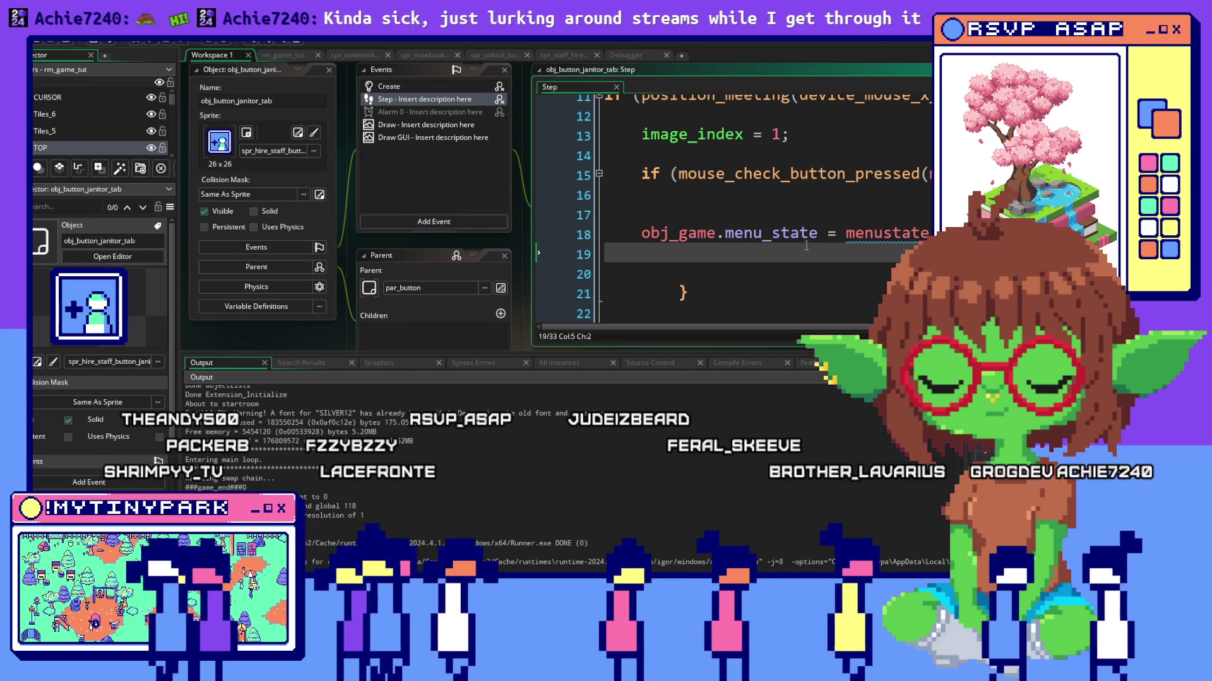
drag(805, 246, 633, 231)
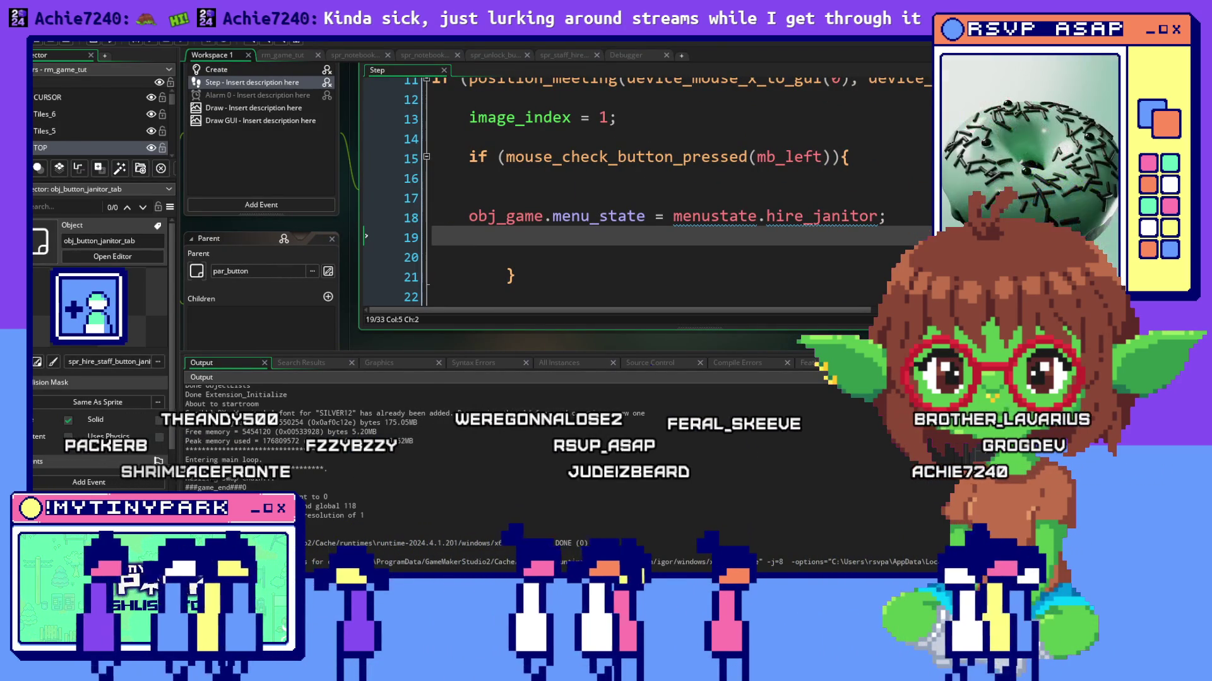
drag(416, 186, 587, 186)
scroll(588, 187, down, 4)
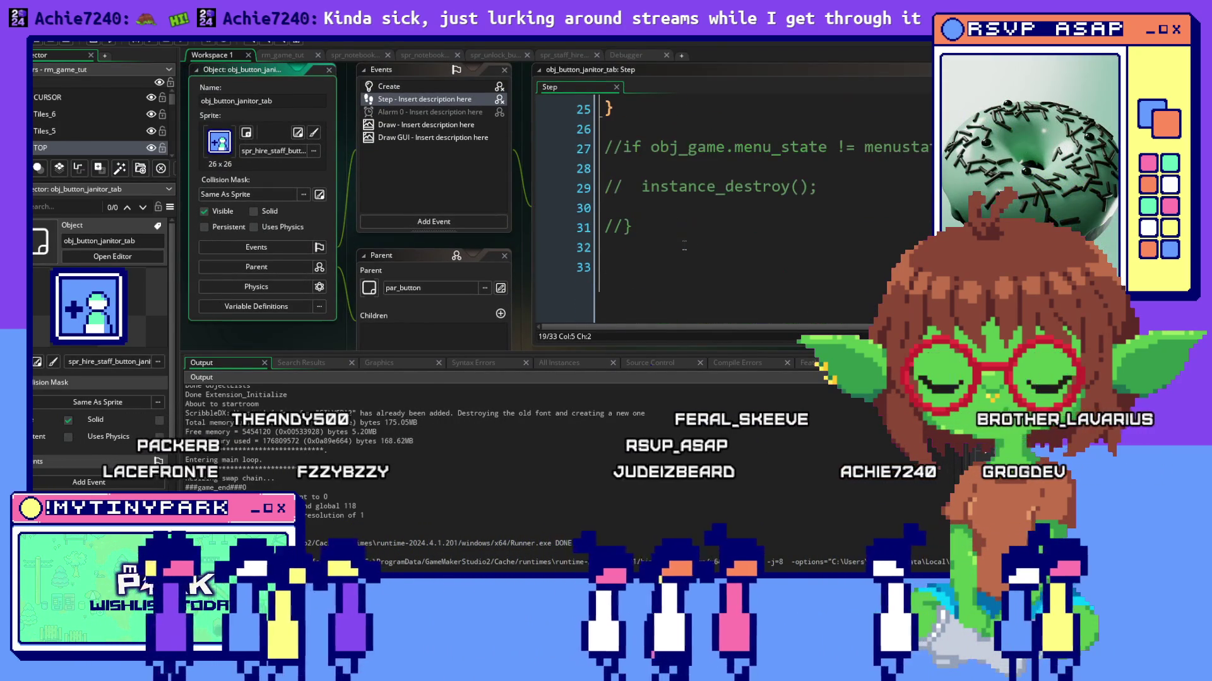
right_click(654, 212)
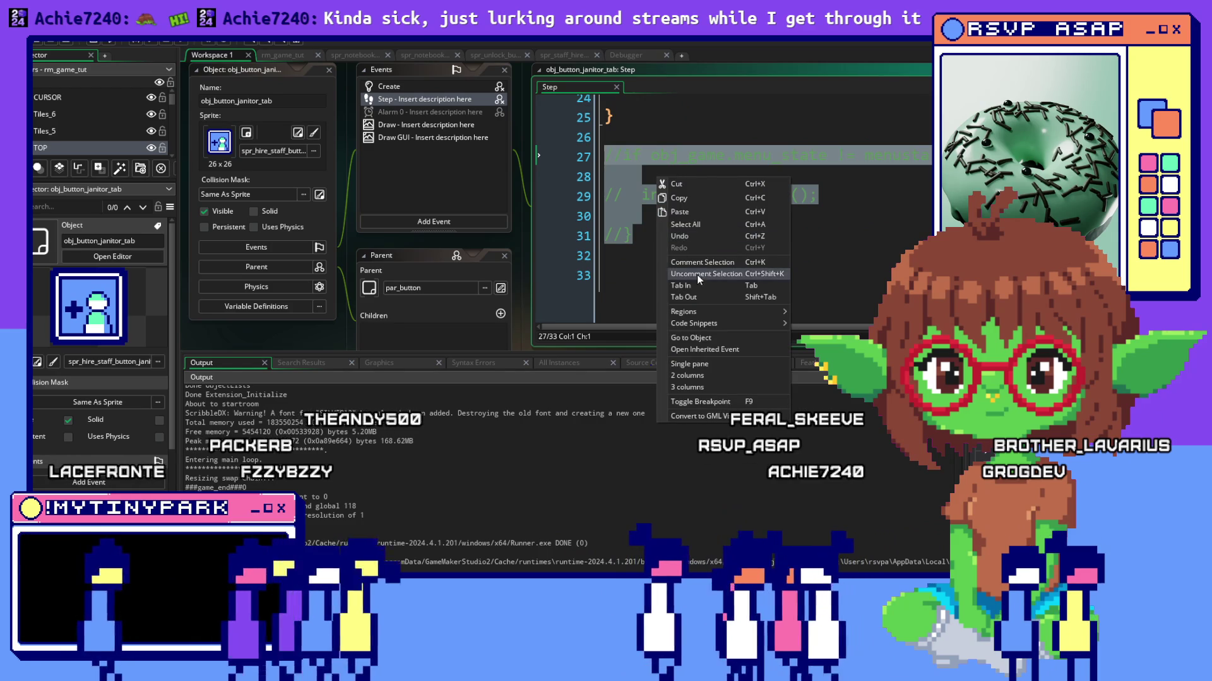
click(611, 177)
click(645, 273)
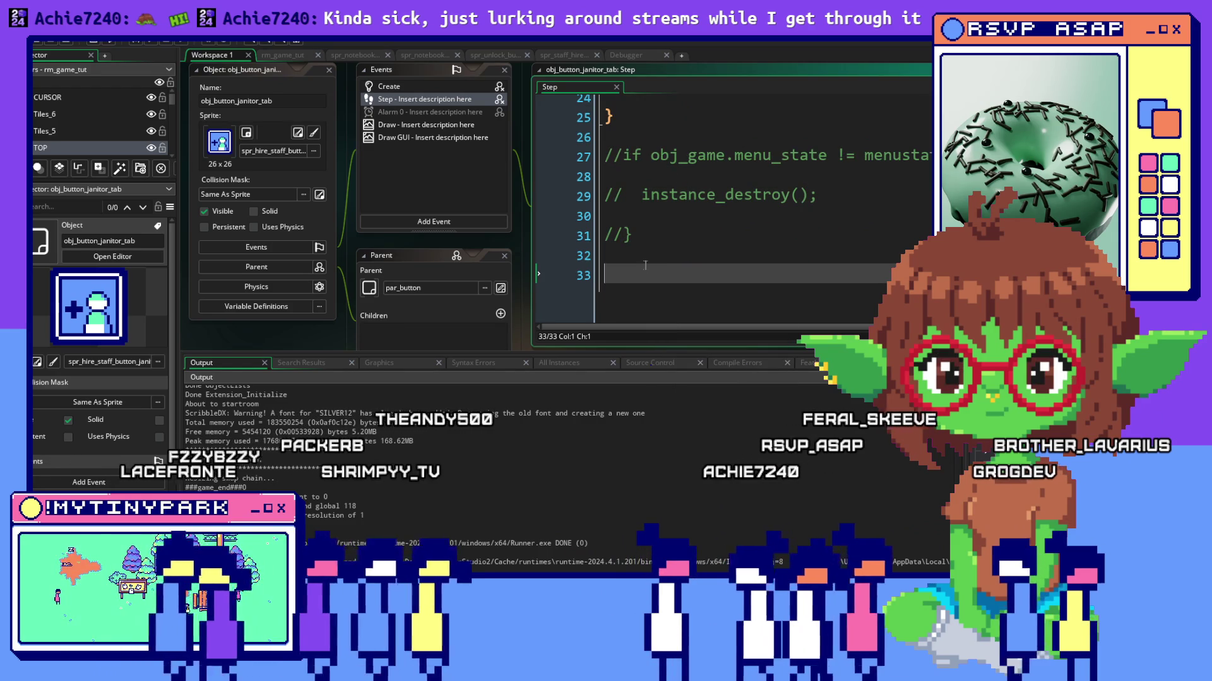
text(if !instance@)
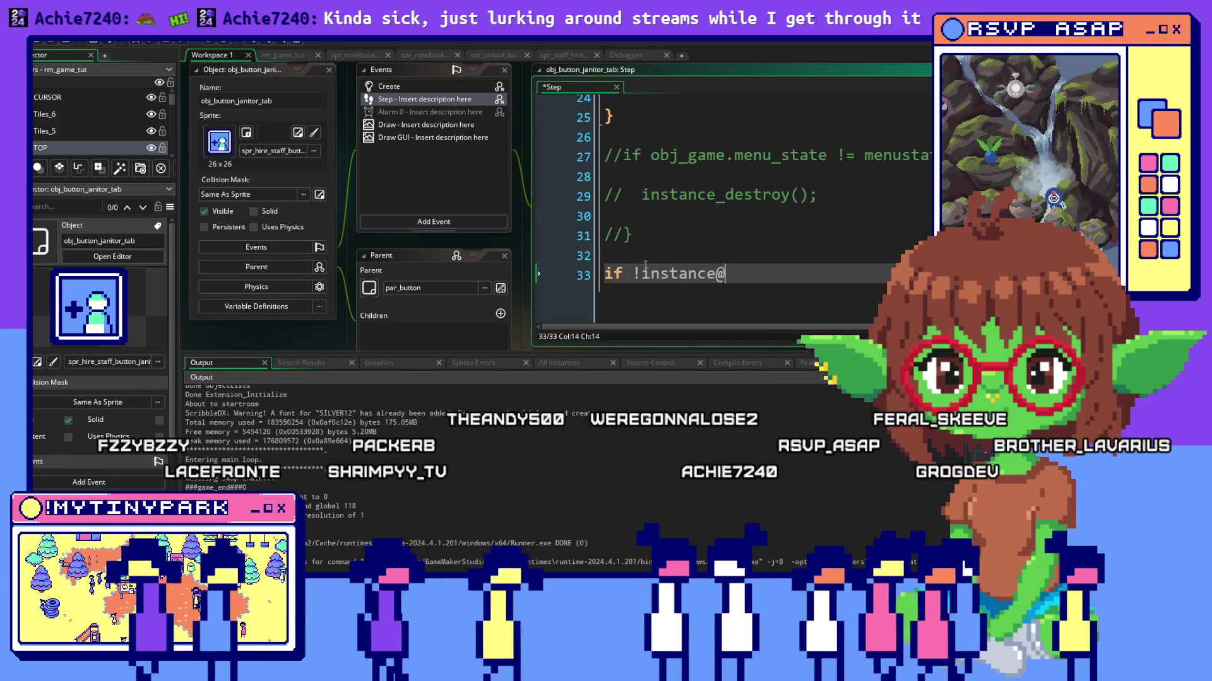
text(e)
text(exists)
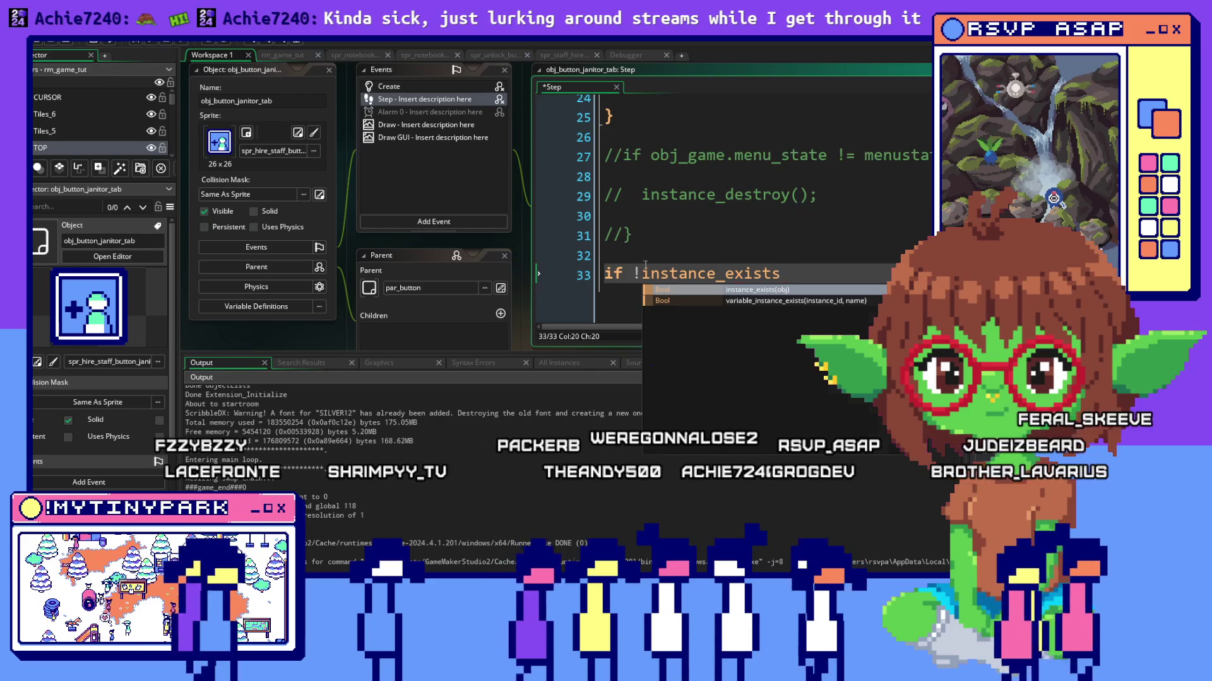
text((obj_staff)
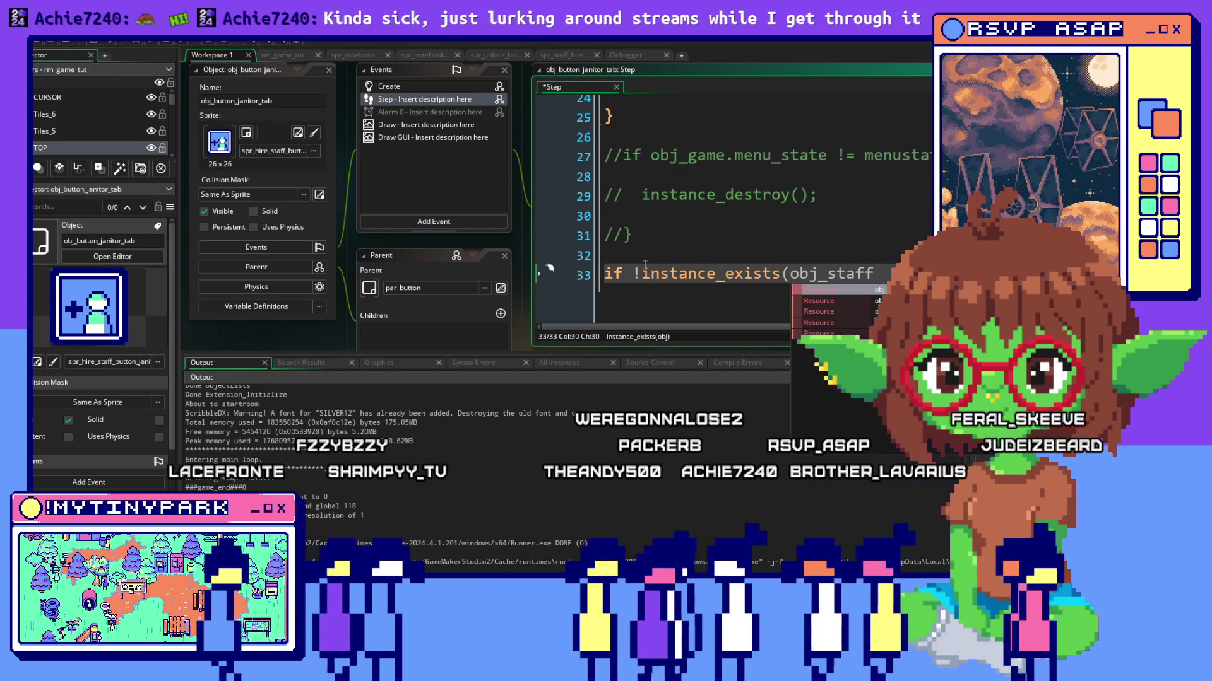
text(gen)
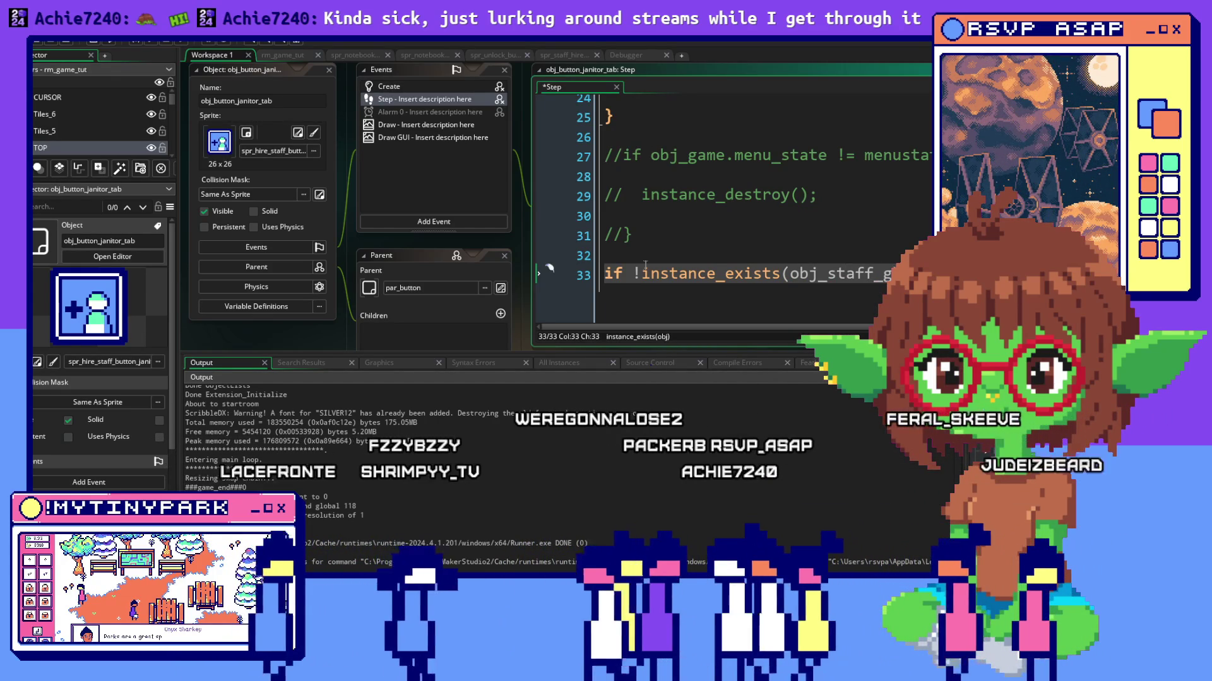
Write an if !instance_exists(obj_staff_hire) block with instance_destroy inside, and run the game.
key(BackSpace)
key(BackSpace)
text(hir)
key(Return)
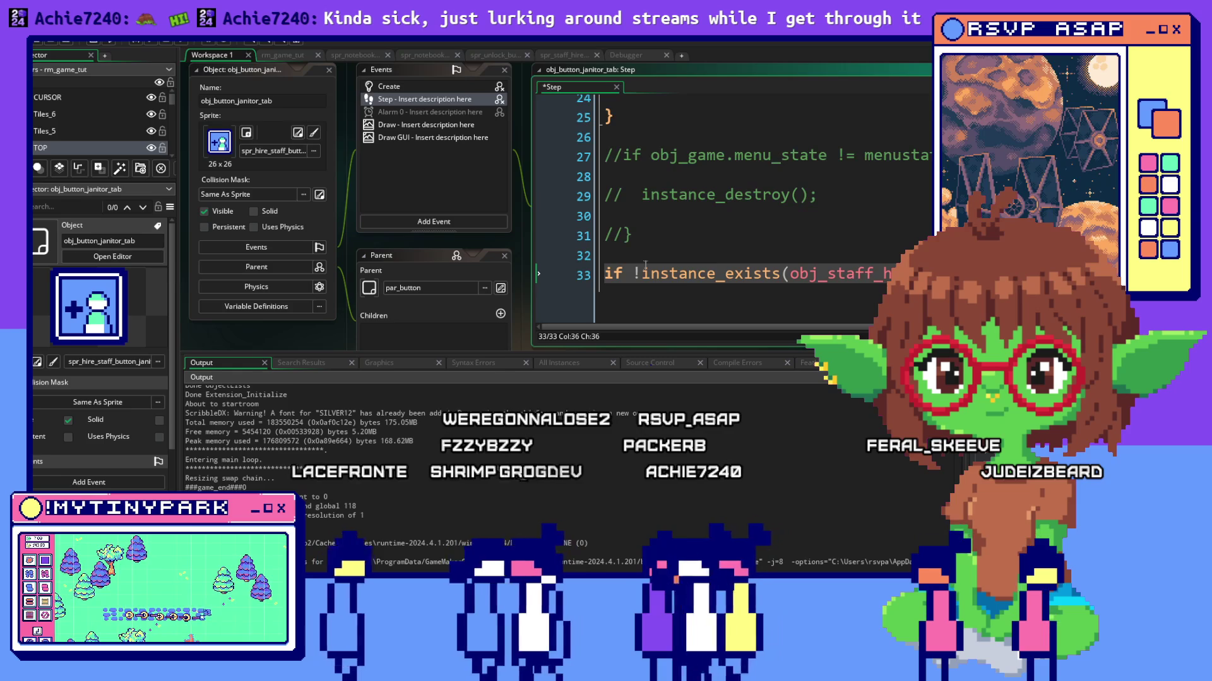
key(Return)
key(Return)
text(})
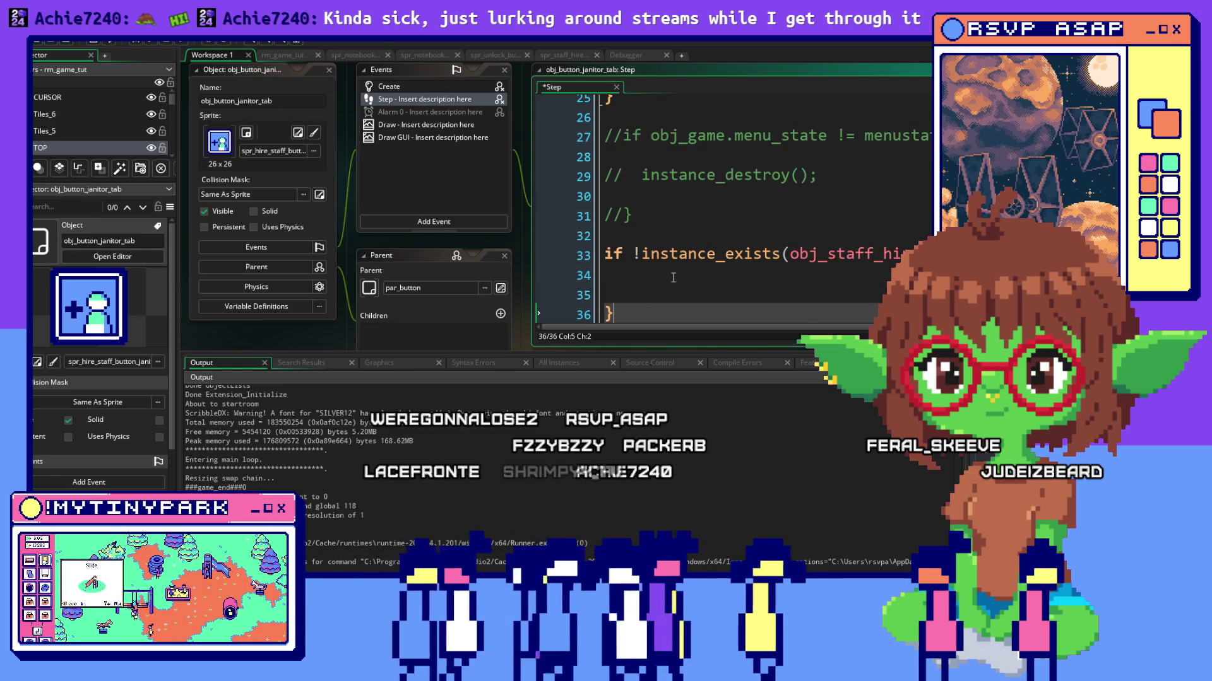
click(672, 277)
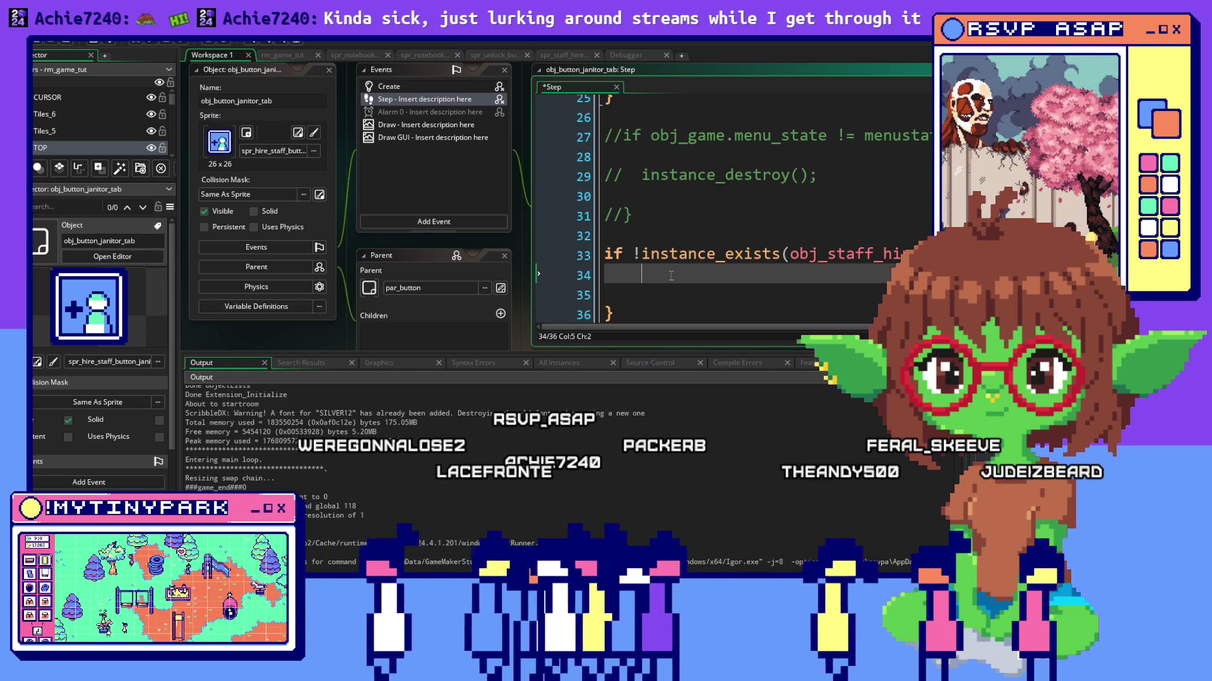
text(instance_destro)
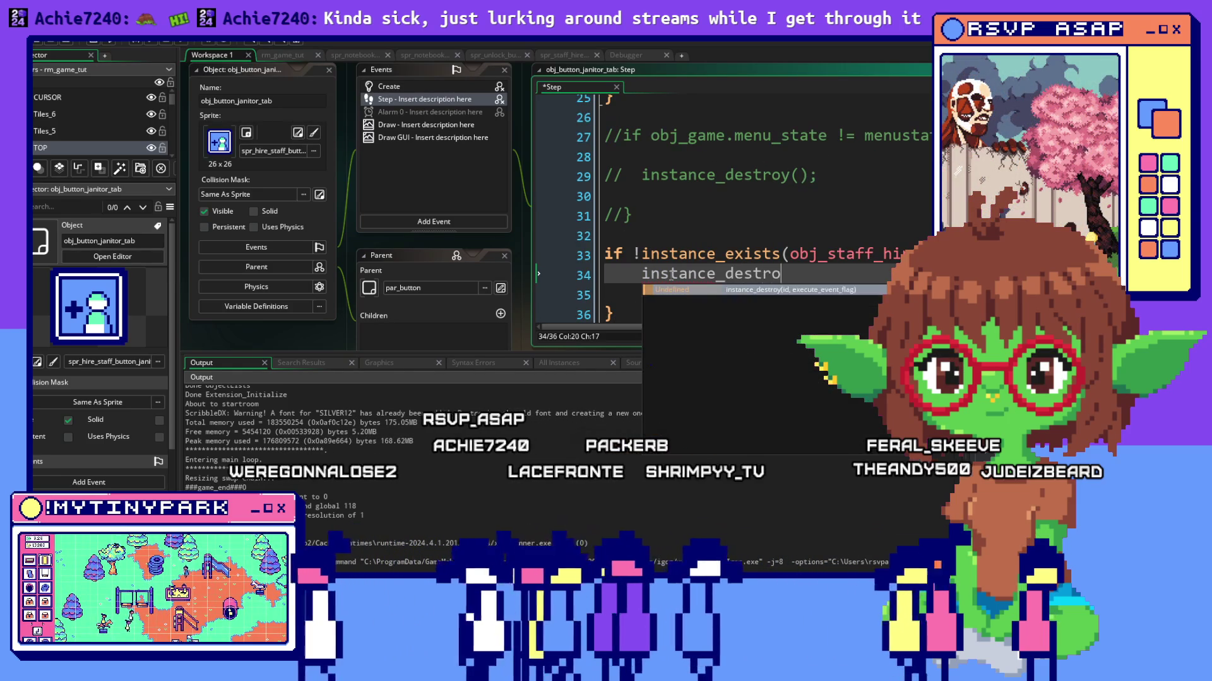
text(y)
key(F5)
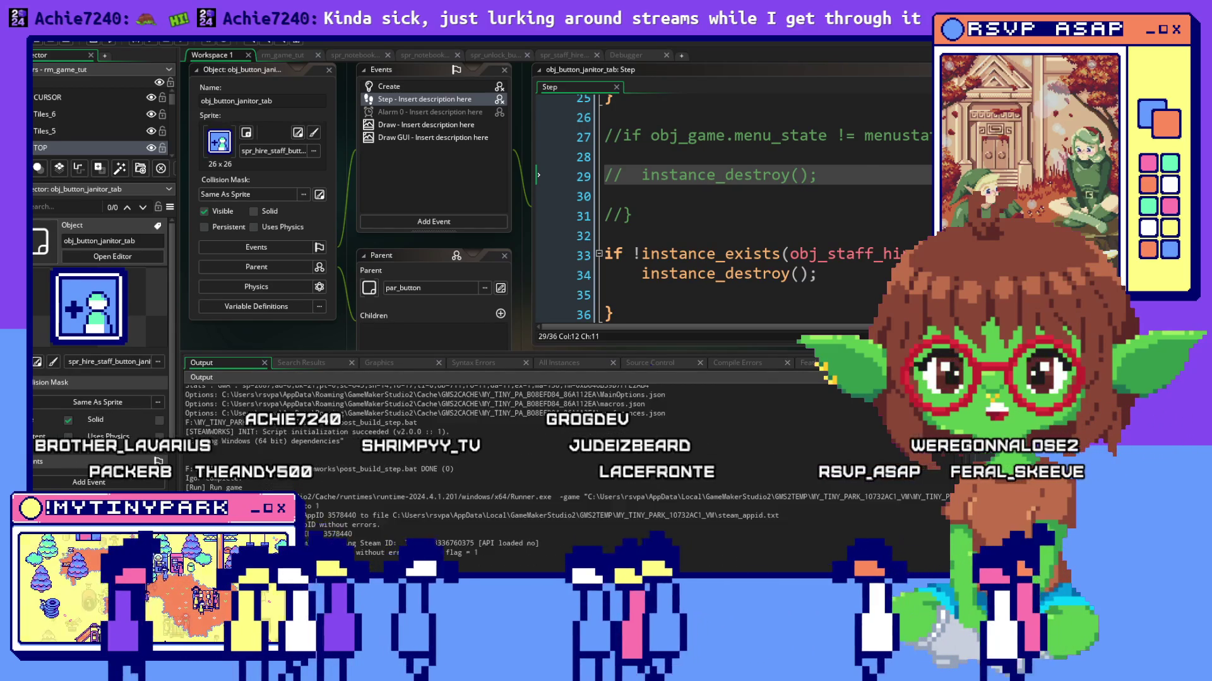
key(alt+Tab)
key(alt+Tab)
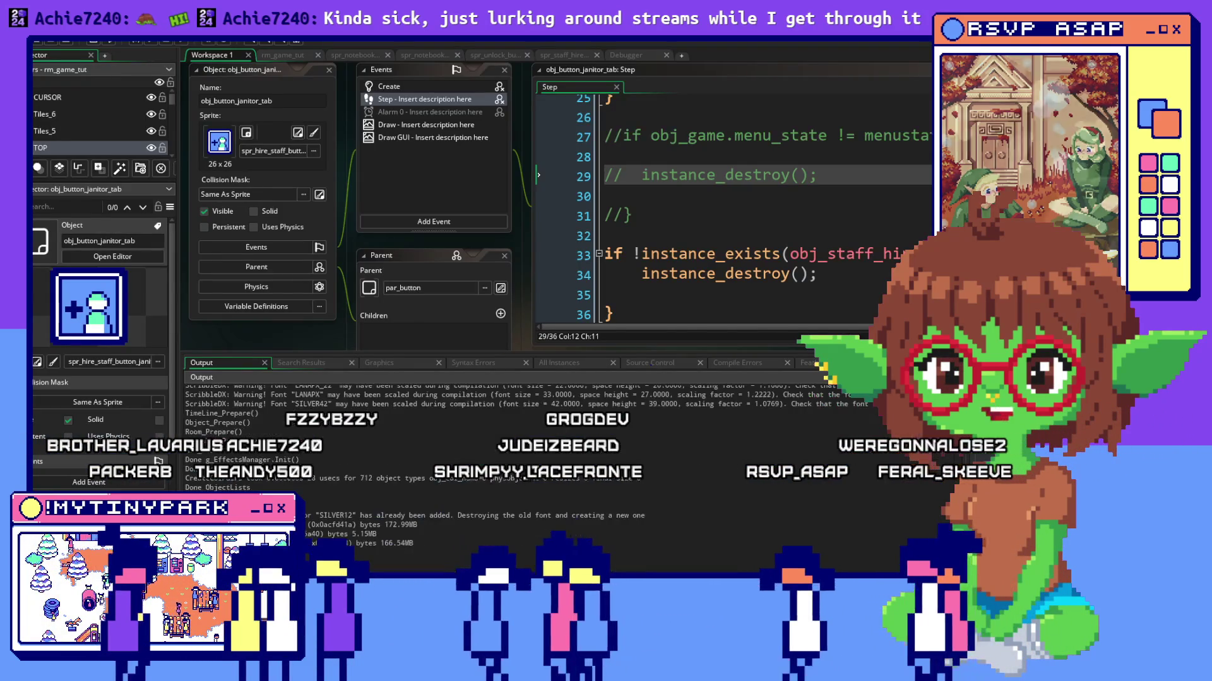
key(alt+Tab)
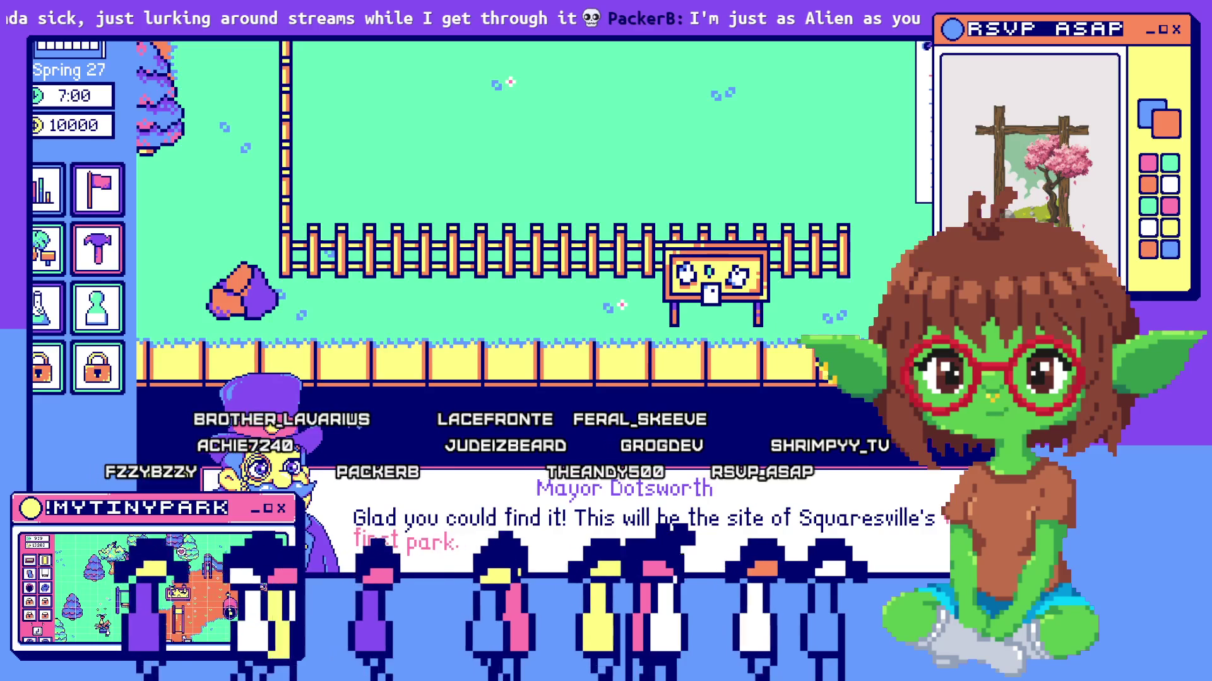
click(831, 499)
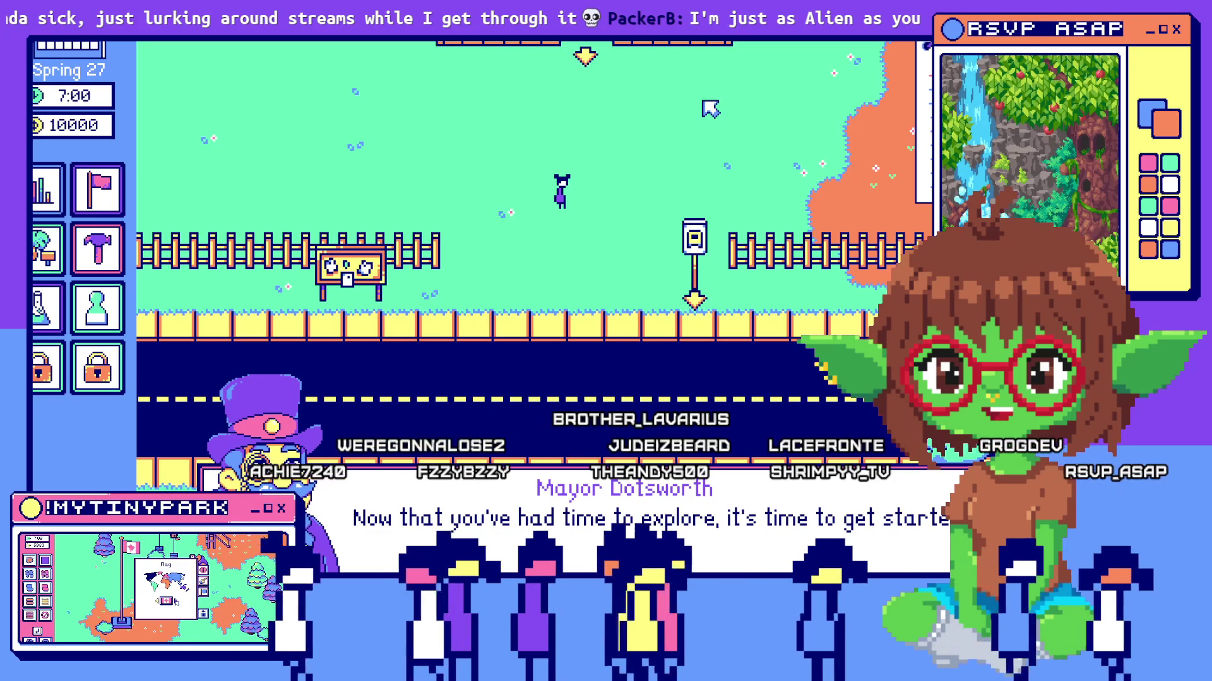
key(Up)
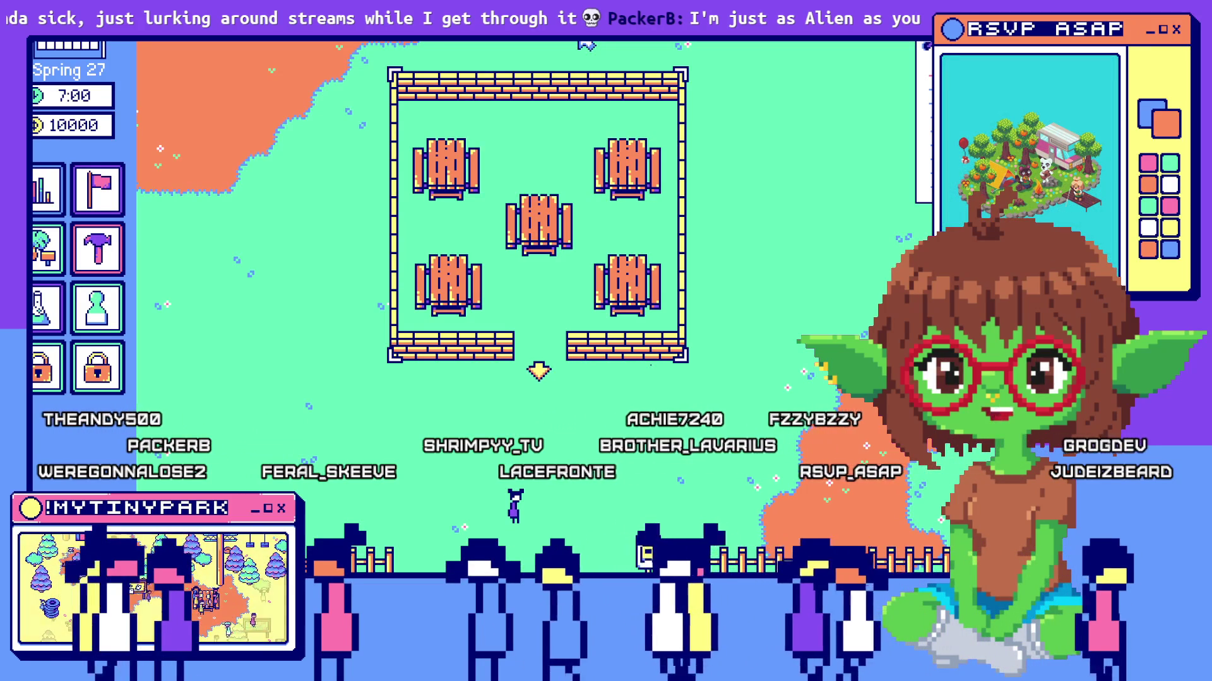
drag(585, 44, 412, 501)
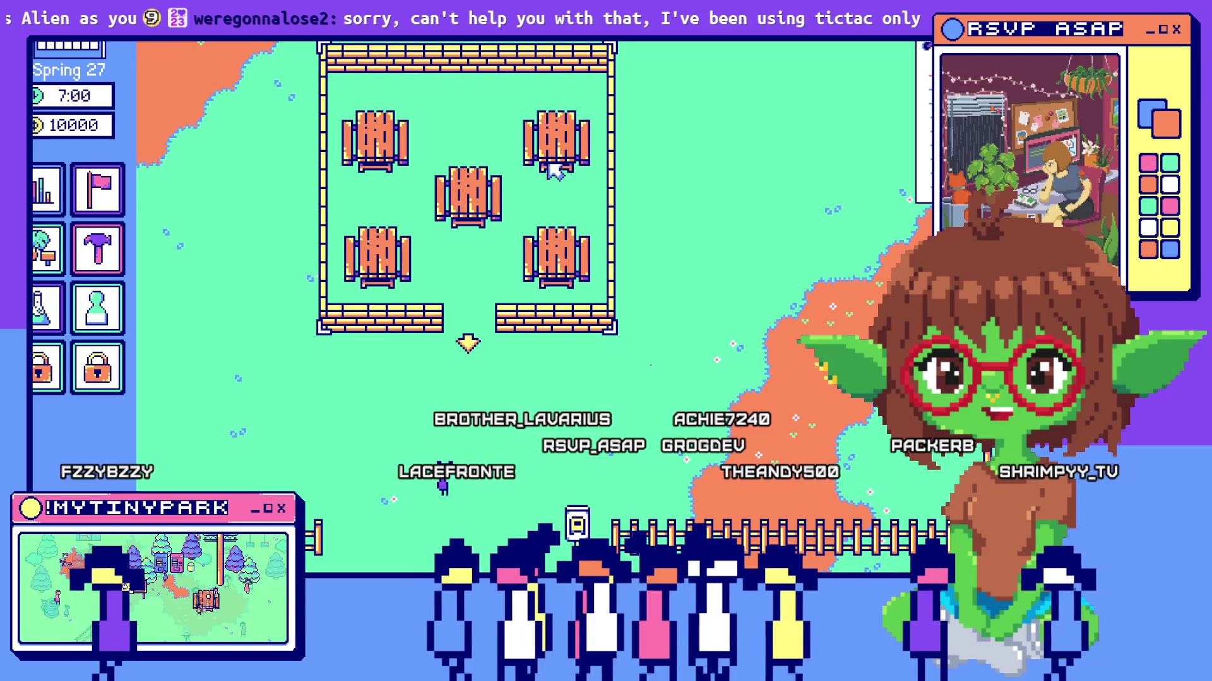
scroll(556, 176, down, 2)
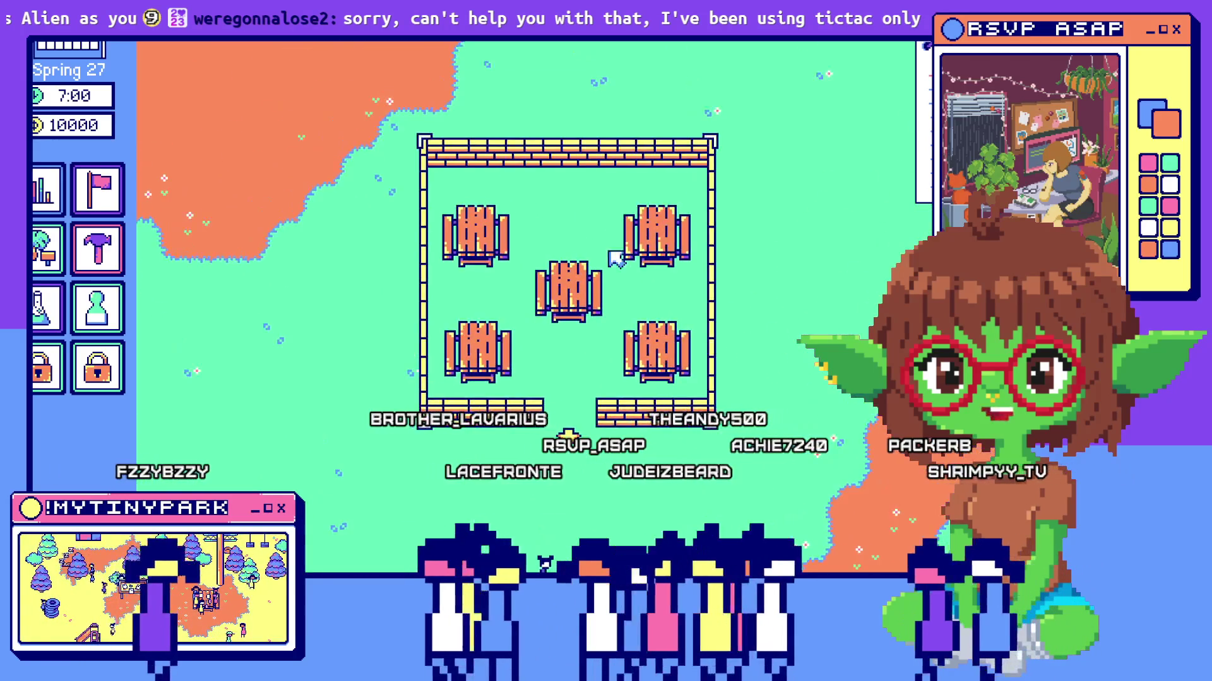
scroll(594, 203, up, 3)
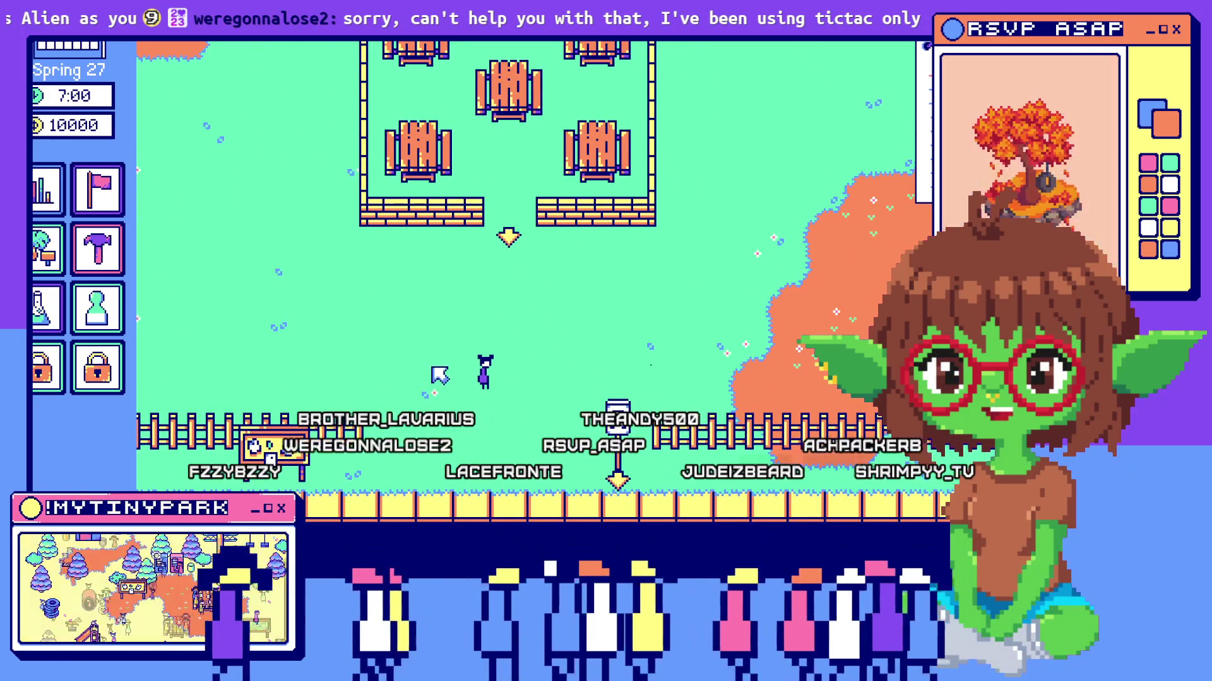
drag(467, 368, 209, 339)
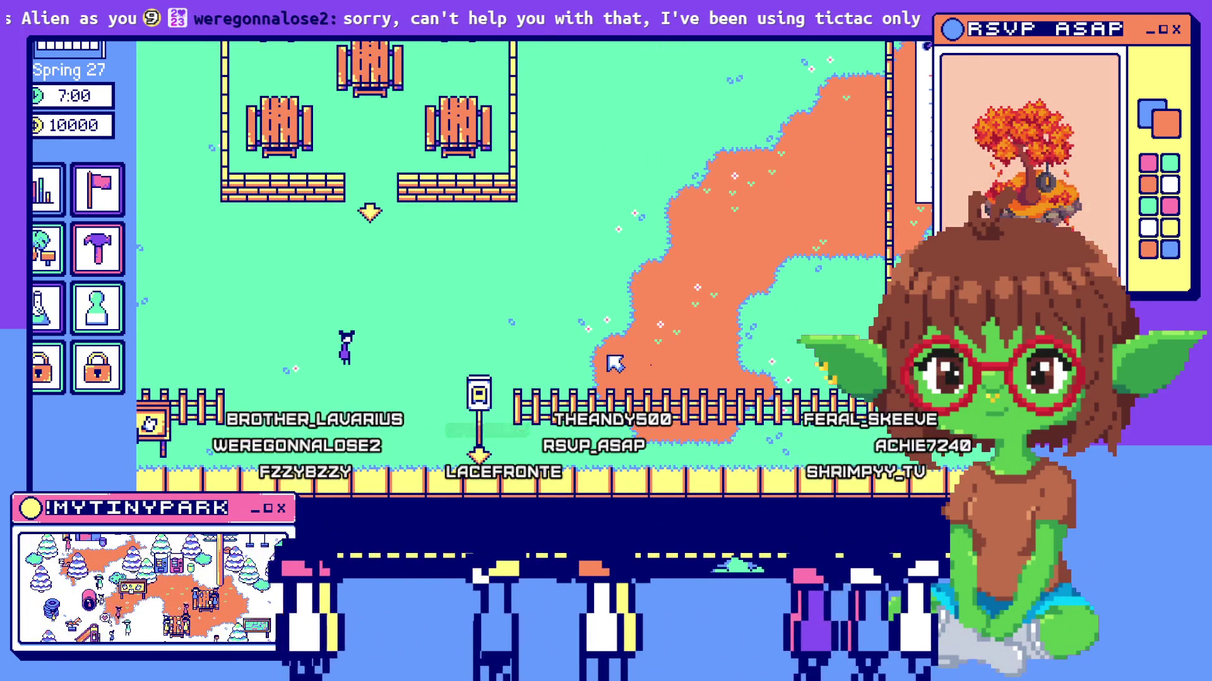
scroll(615, 364, down, 3)
click(91, 313)
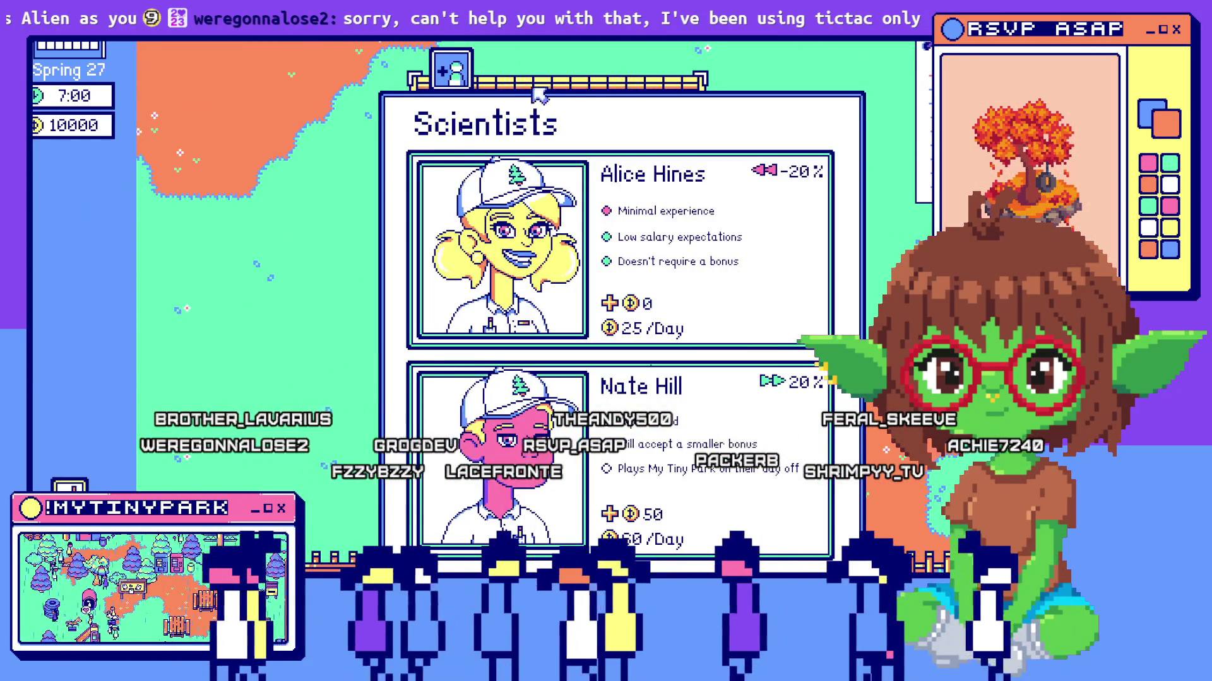
click(456, 77)
key(Escape)
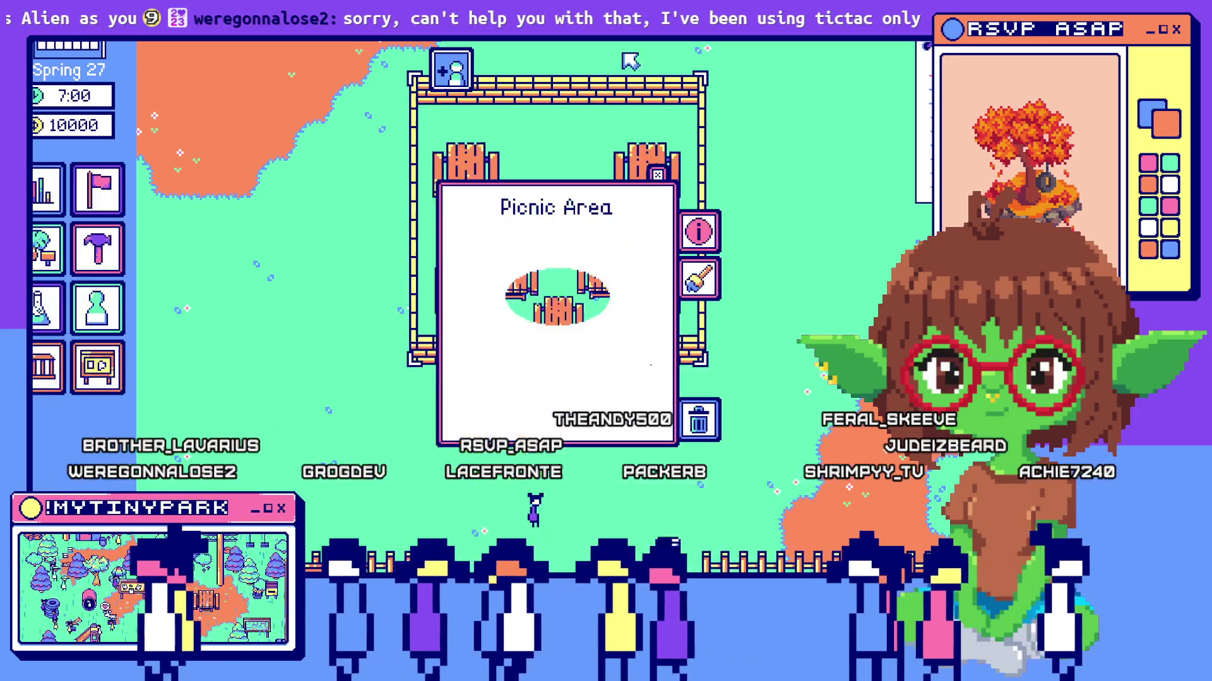
scroll(528, 497, down, 3)
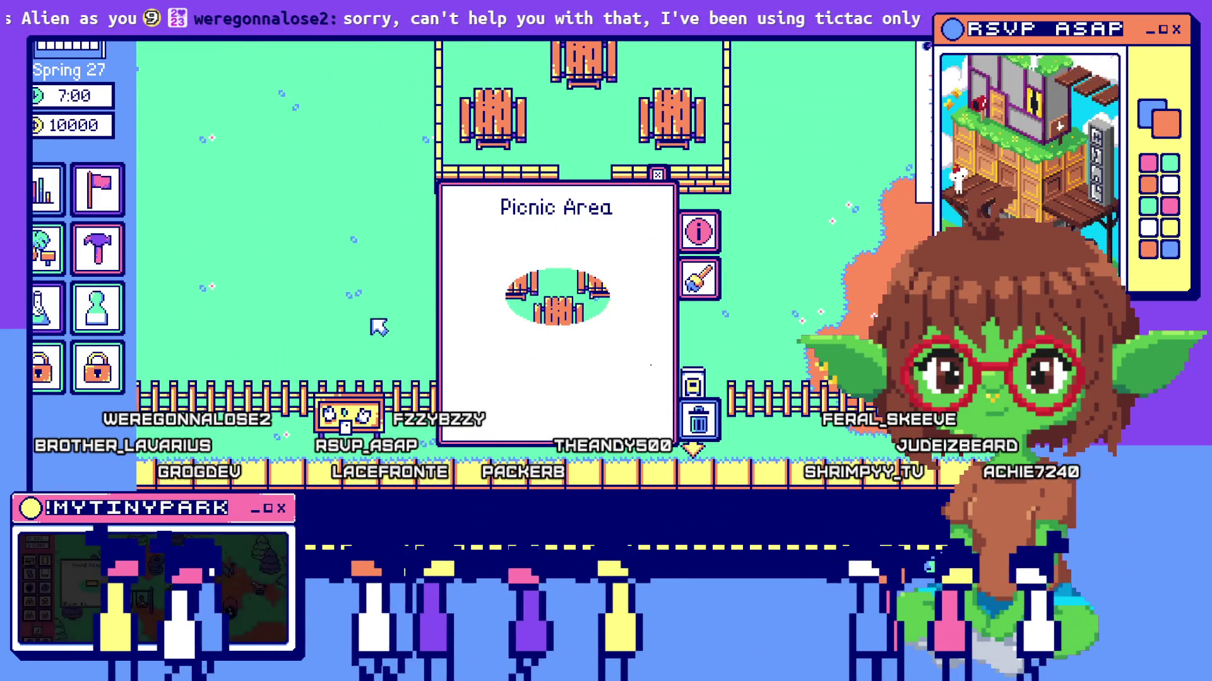
click(657, 175)
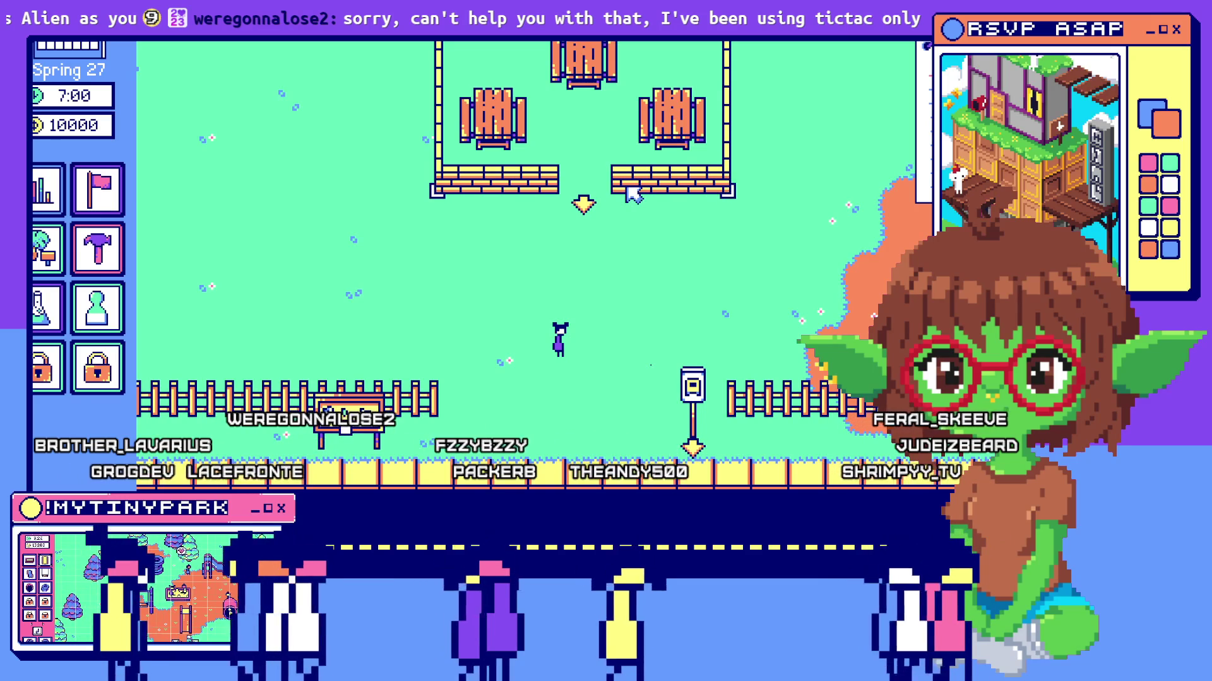
key(alt+Tab)
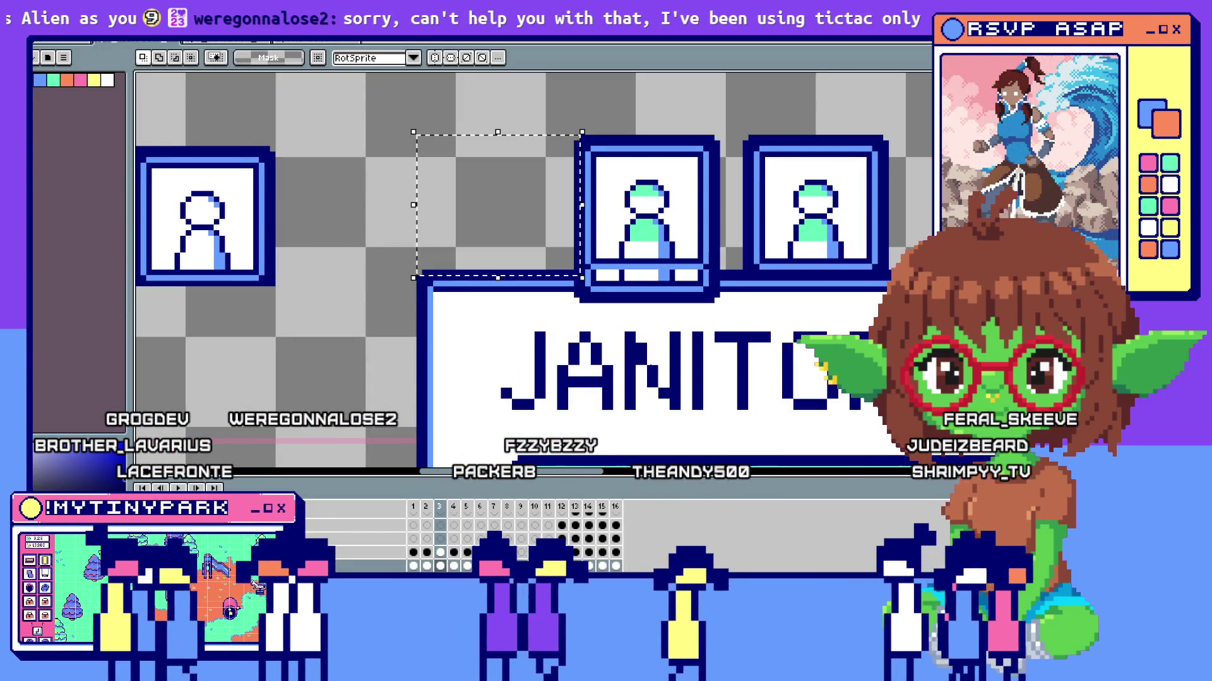
Bring the GameMaker workspace with the janitor tab's Step code to the front.
key(alt+Tab)
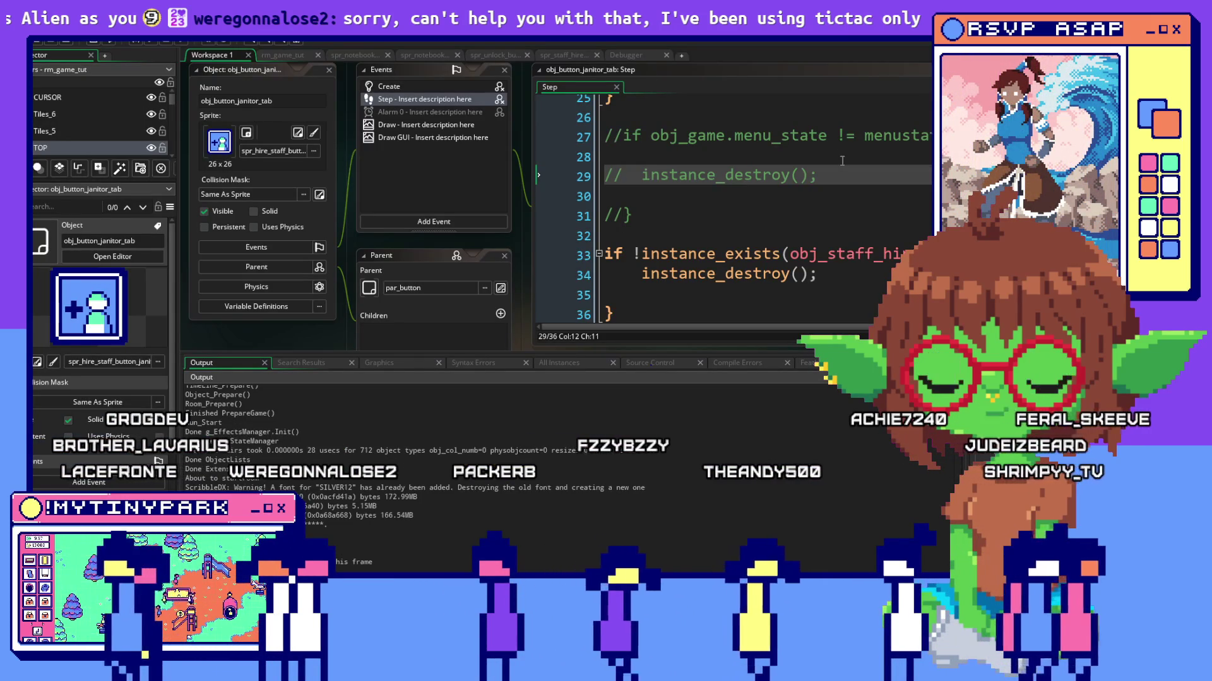
scroll(738, 208, down, 1)
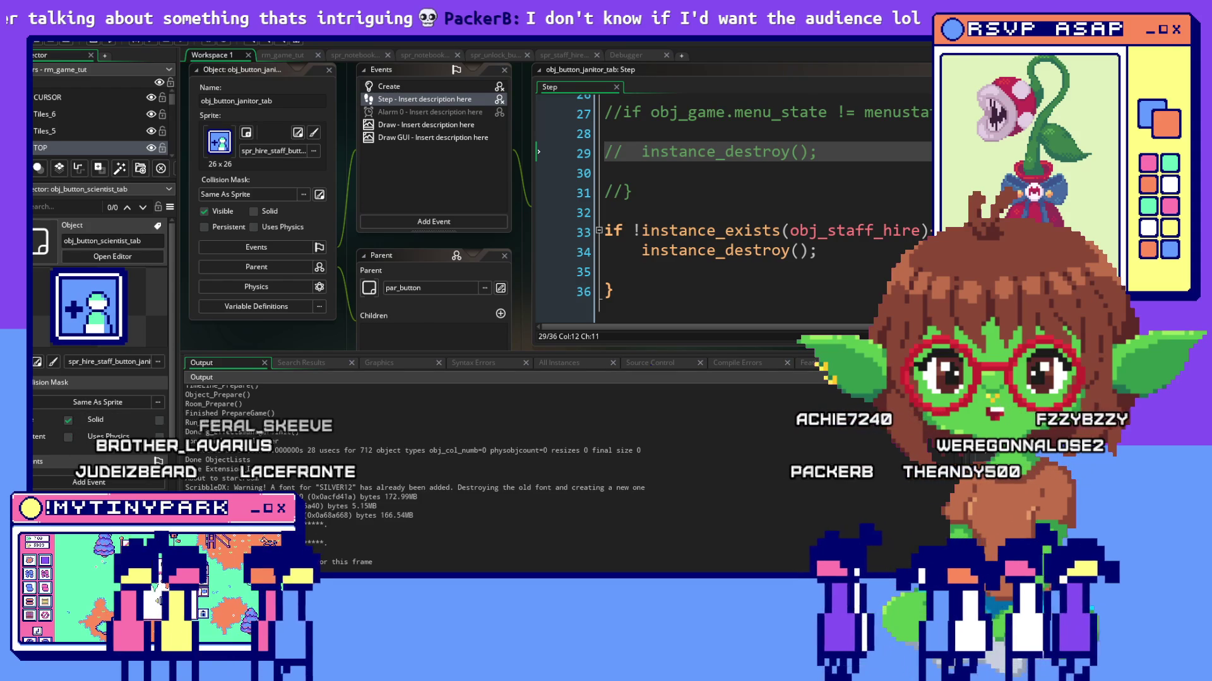
drag(888, 180, 684, 183)
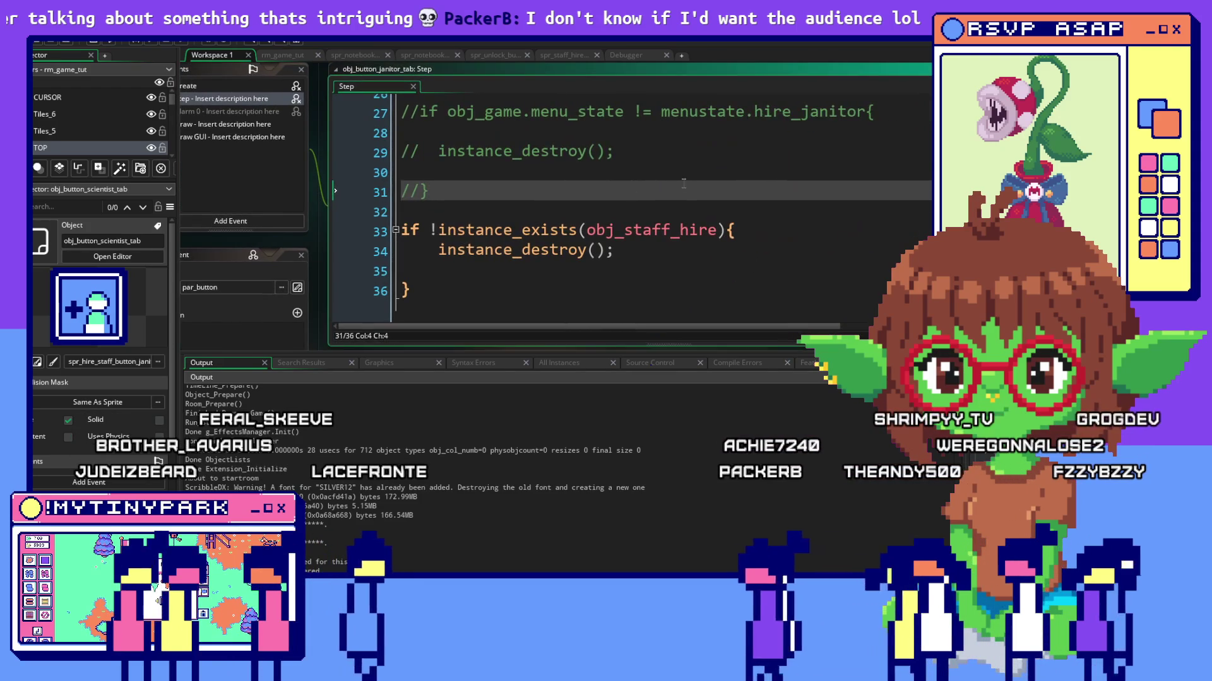
drag(897, 225, 792, 240)
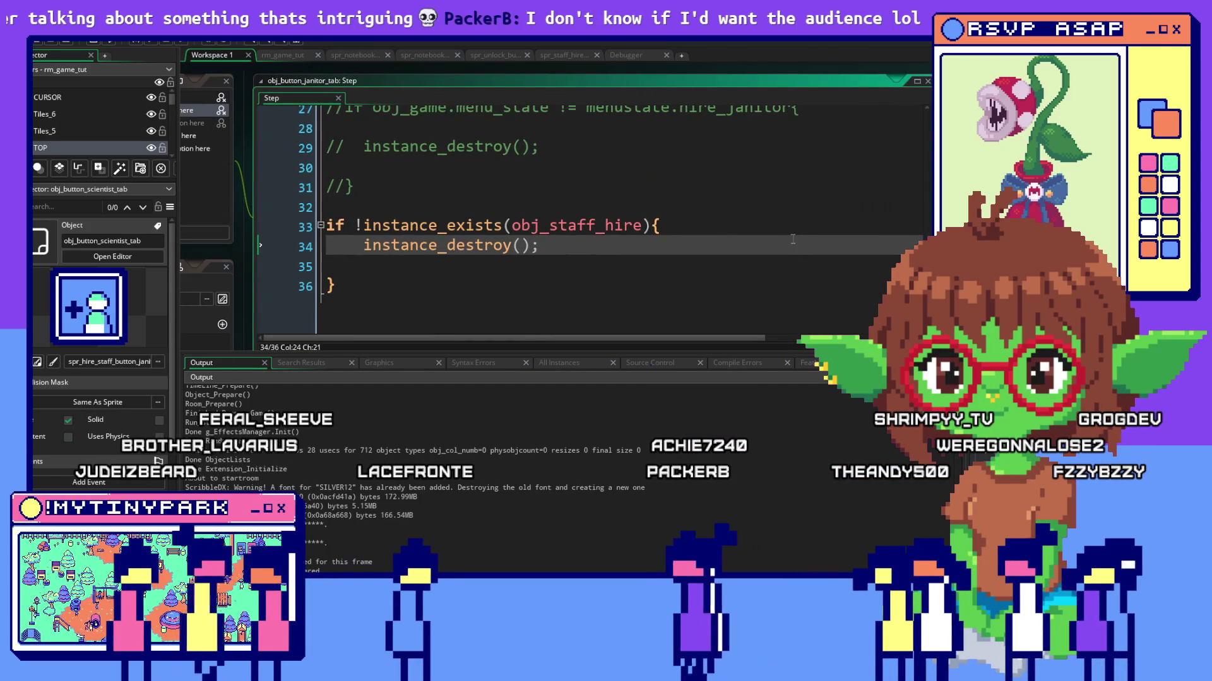
scroll(793, 239, up, 1)
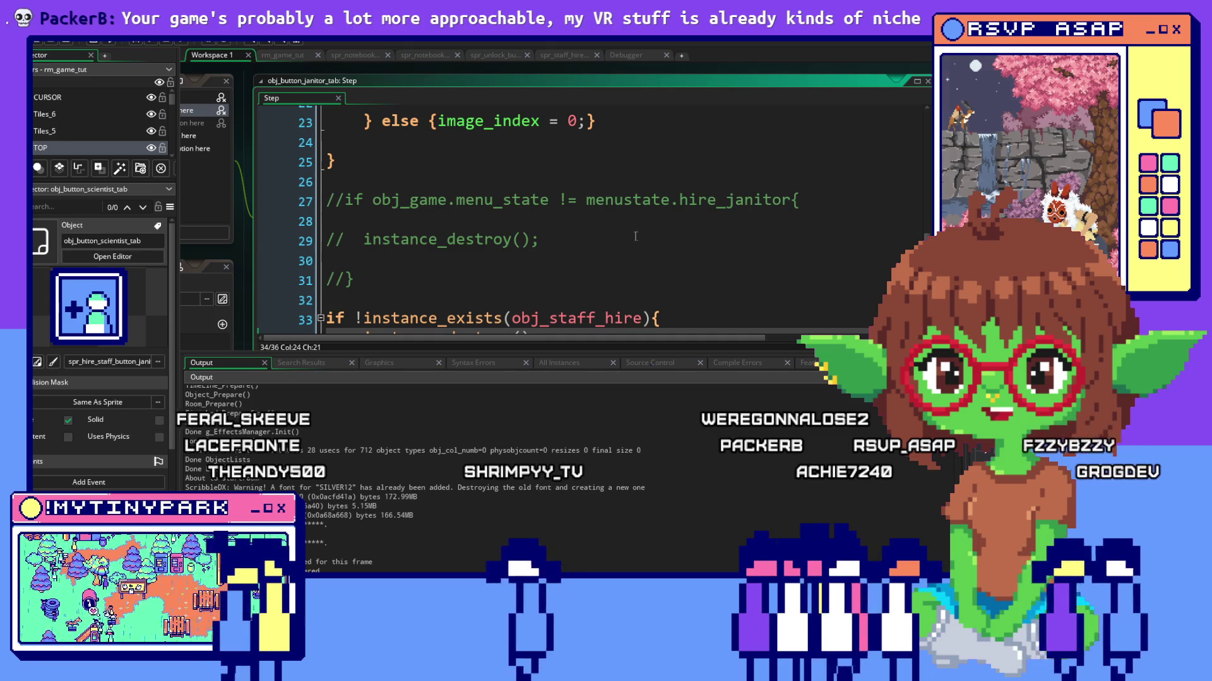
scroll(636, 236, down, 2)
scroll(636, 237, up, 6)
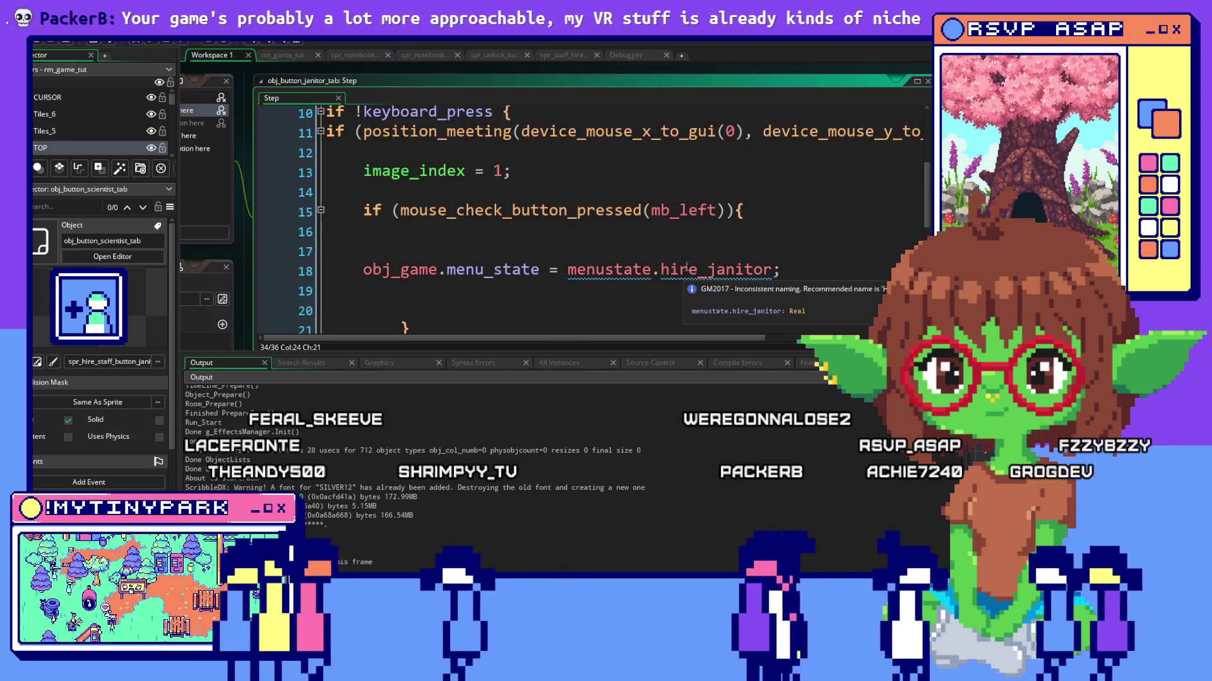
Undo the edit to line 18 so menu_state stays hire_janitor, then close the Step code.
click(776, 270)
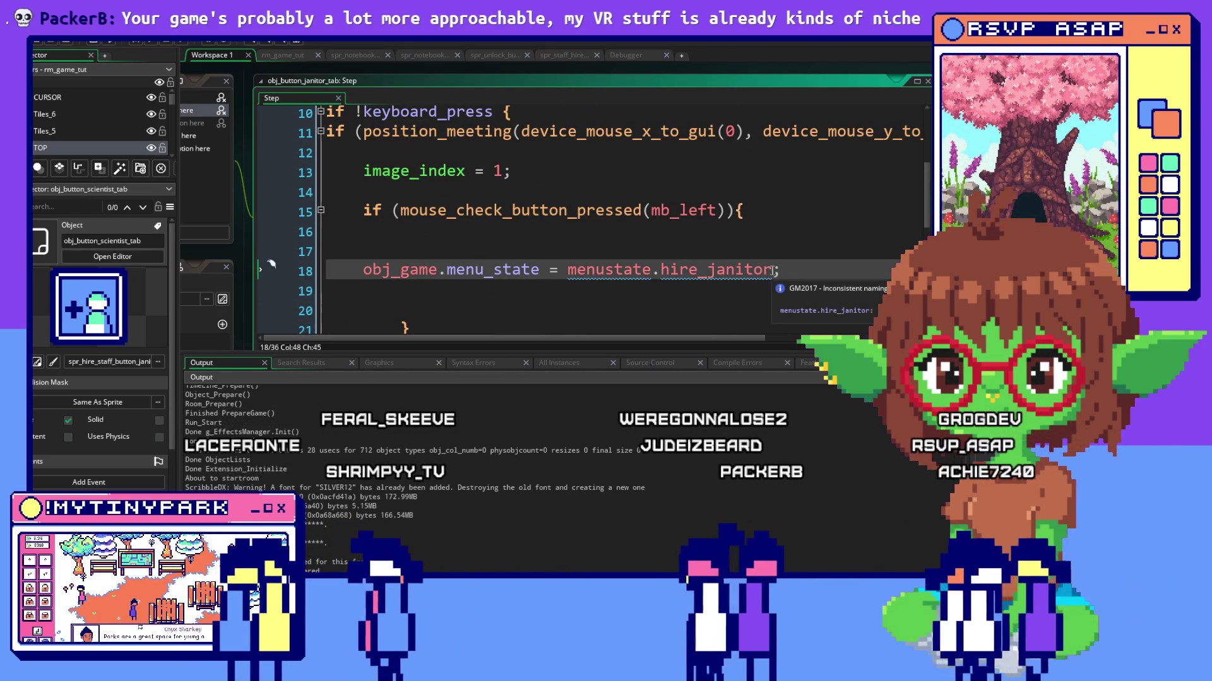
drag(779, 270, 710, 272)
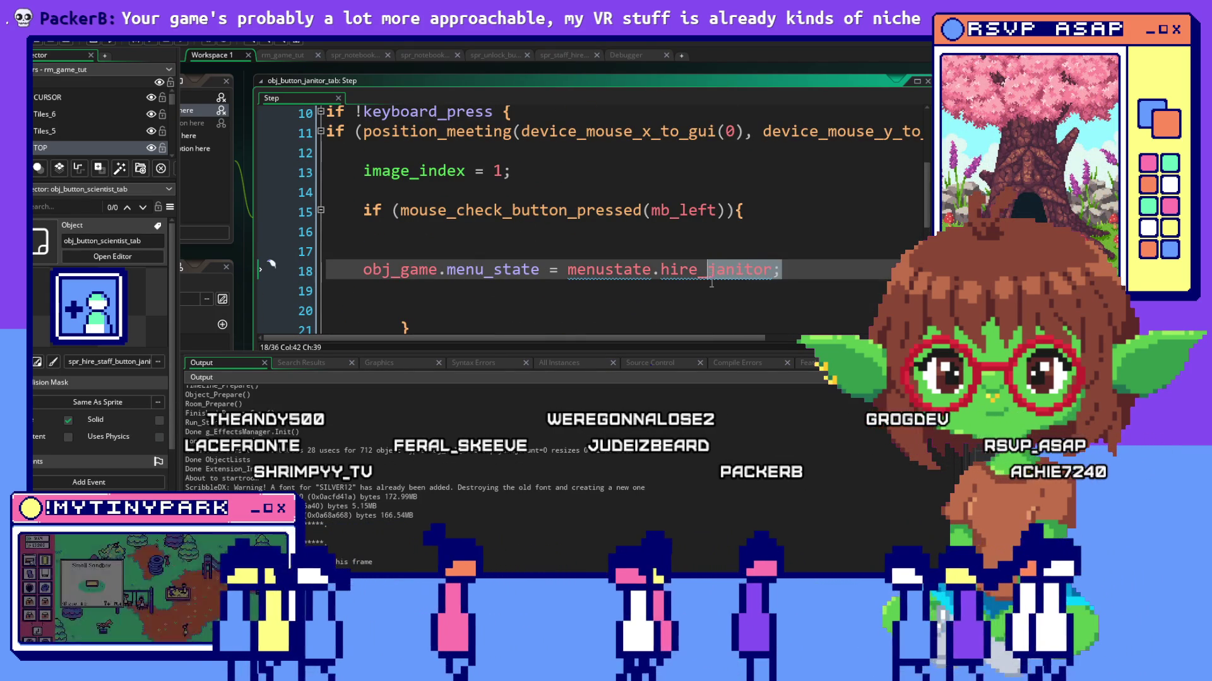
text(scientist)
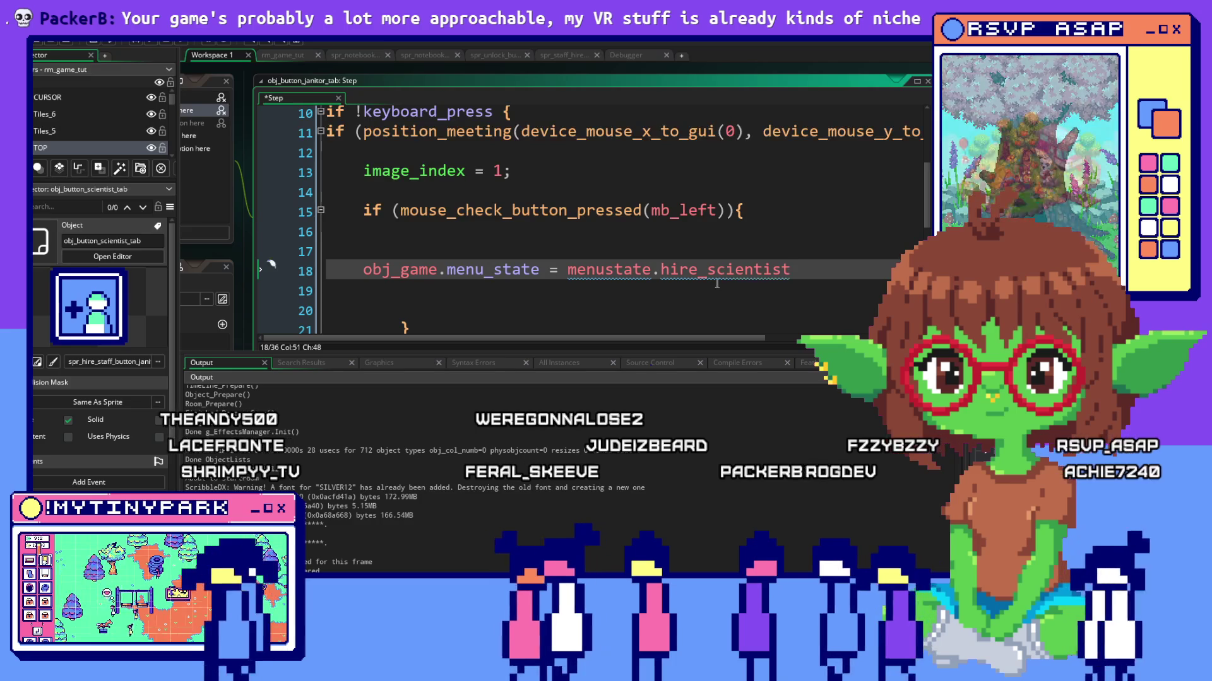
click(766, 213)
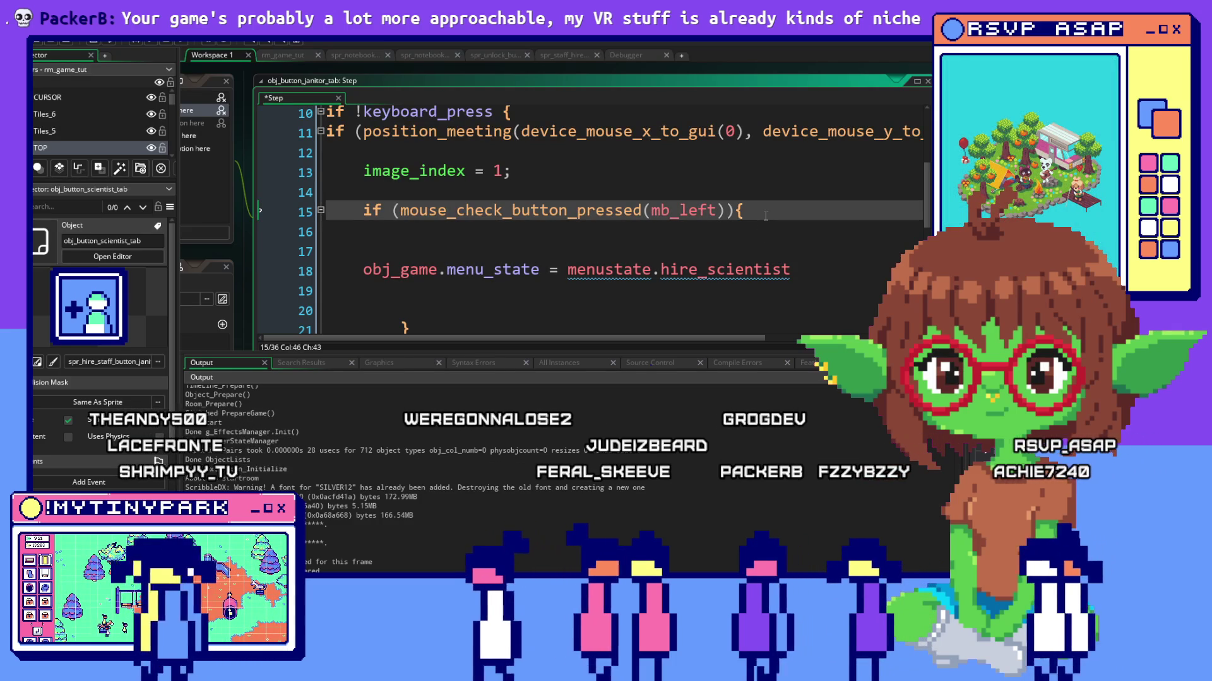
key(ctrl+z)
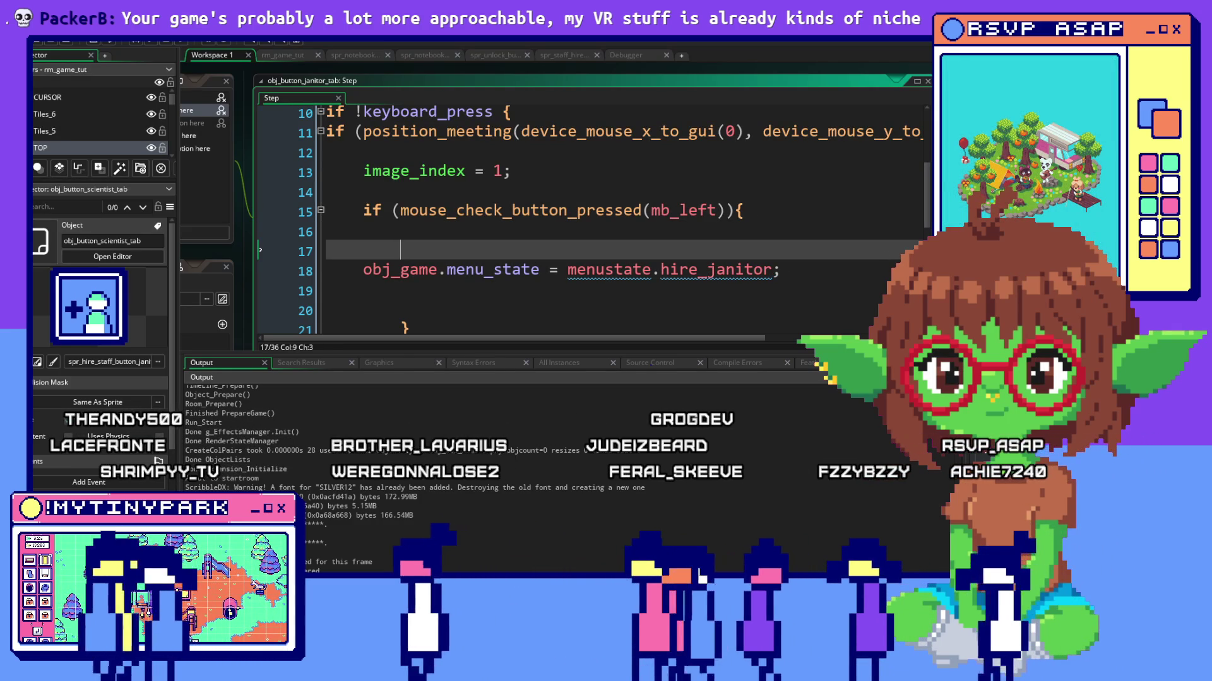
key(ctrl+w)
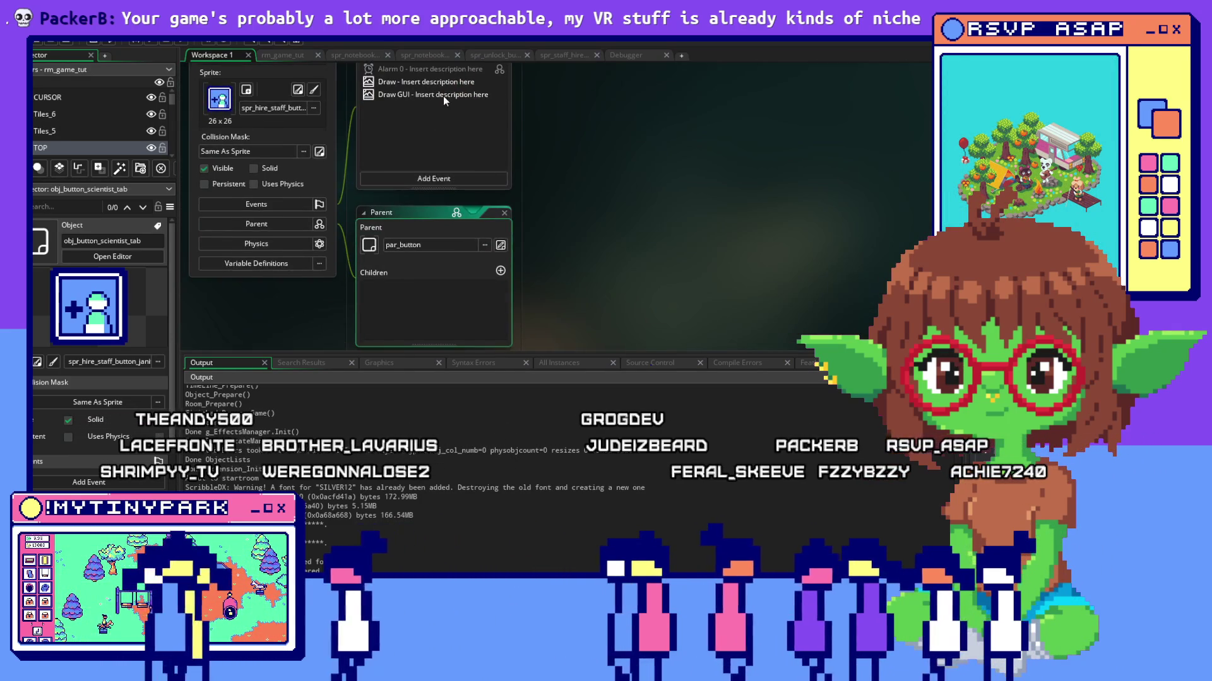
scroll(443, 95, up, 3)
Open obj_button_scientist_tab's Create code and then its Step code.
double_click(444, 149)
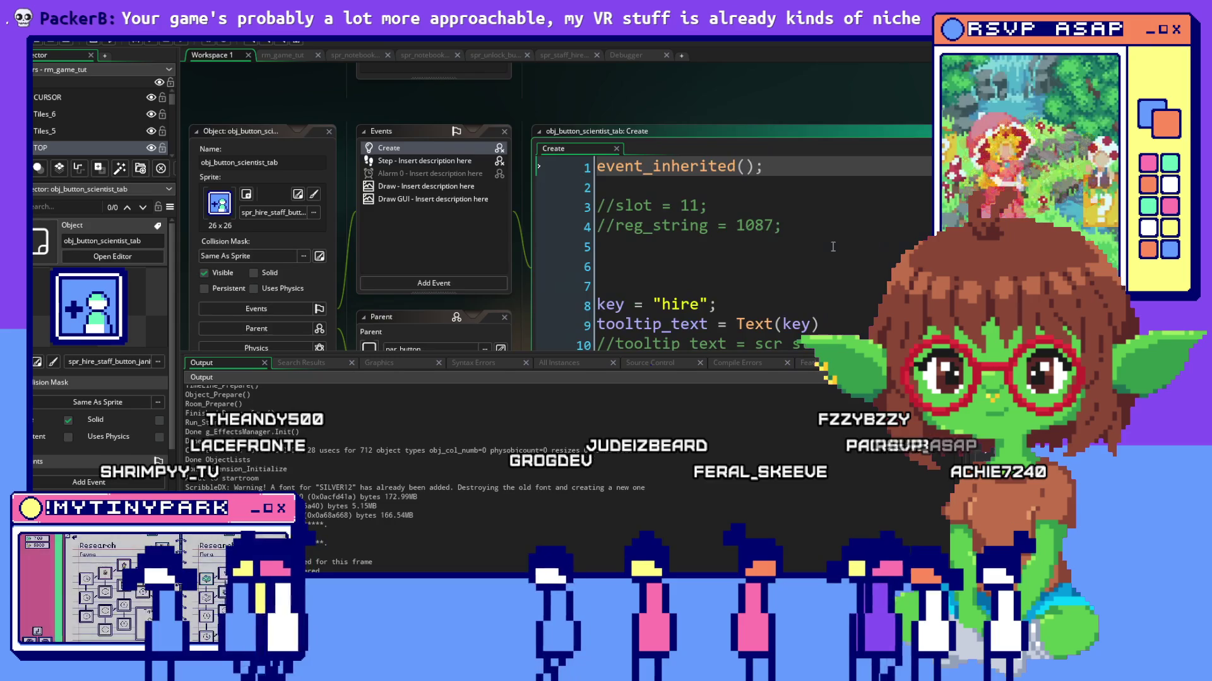
scroll(831, 246, down, 3)
scroll(663, 237, down, 3)
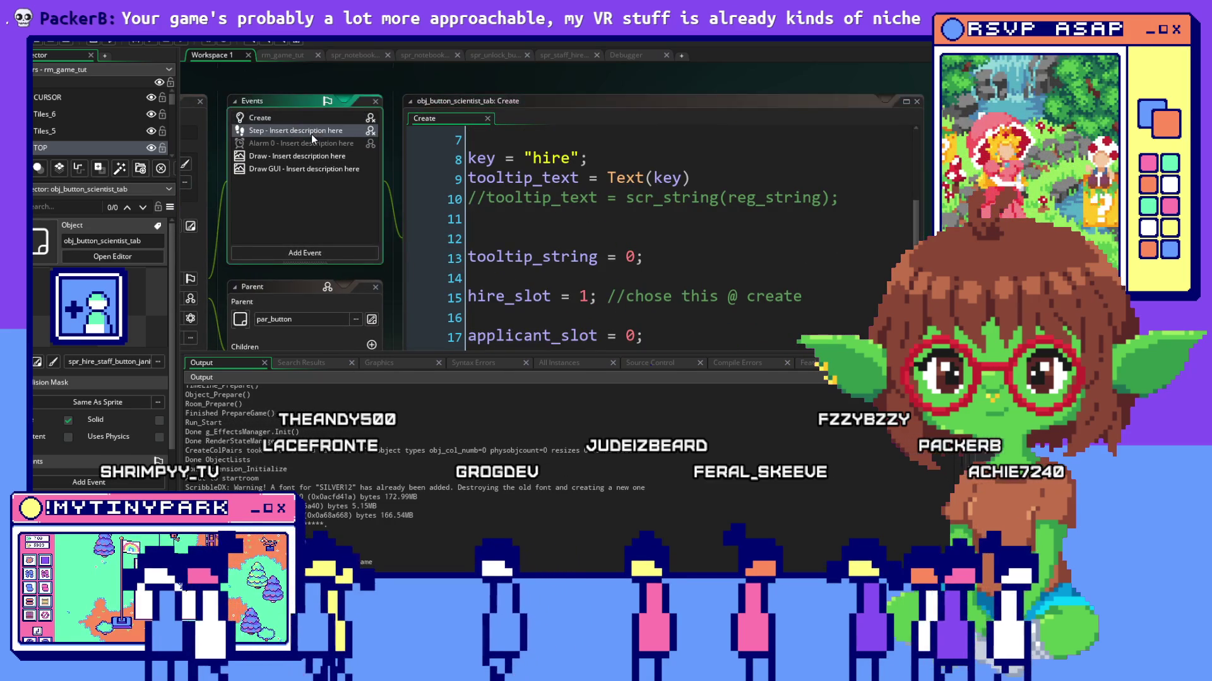
double_click(311, 134)
scroll(595, 203, down, 5)
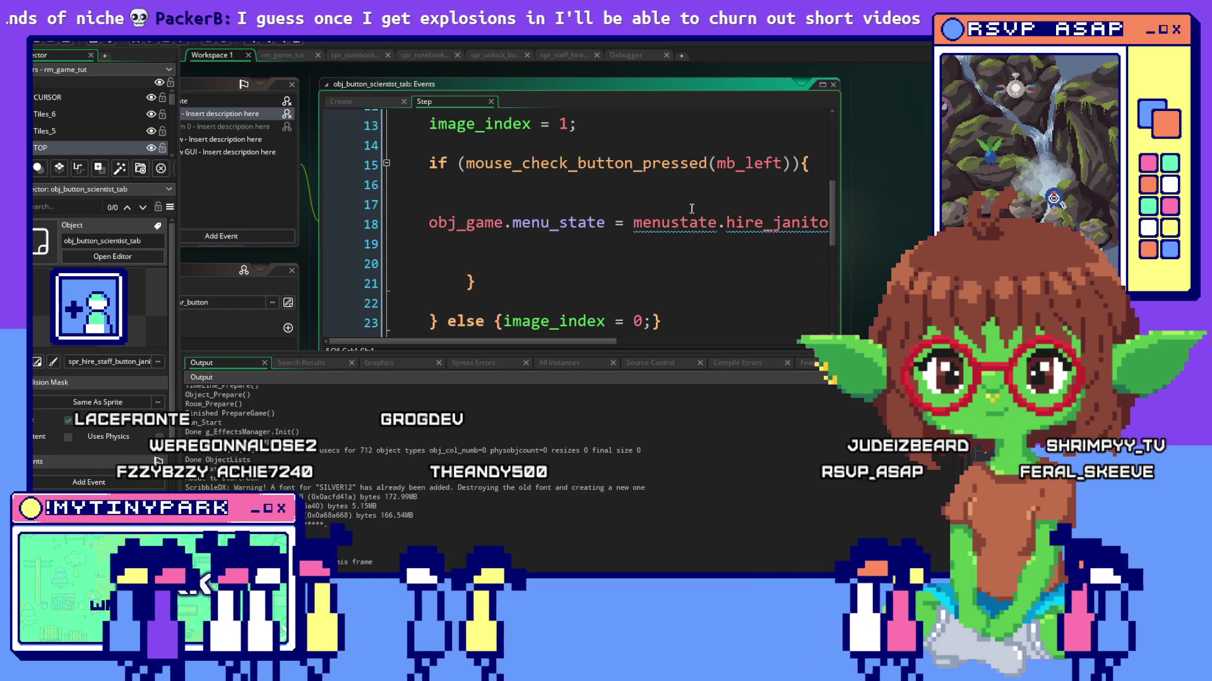
Replace hire_janitor with hire_scientist in the line 18 menu_state assignment.
click(607, 204)
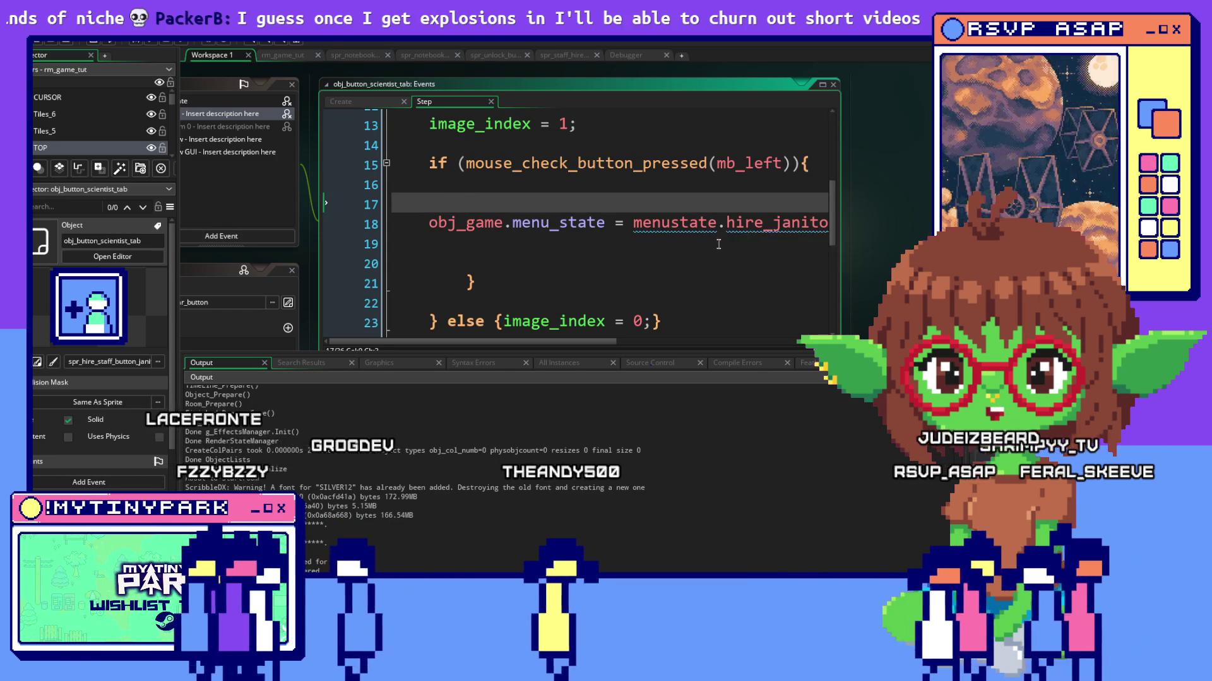
click(723, 247)
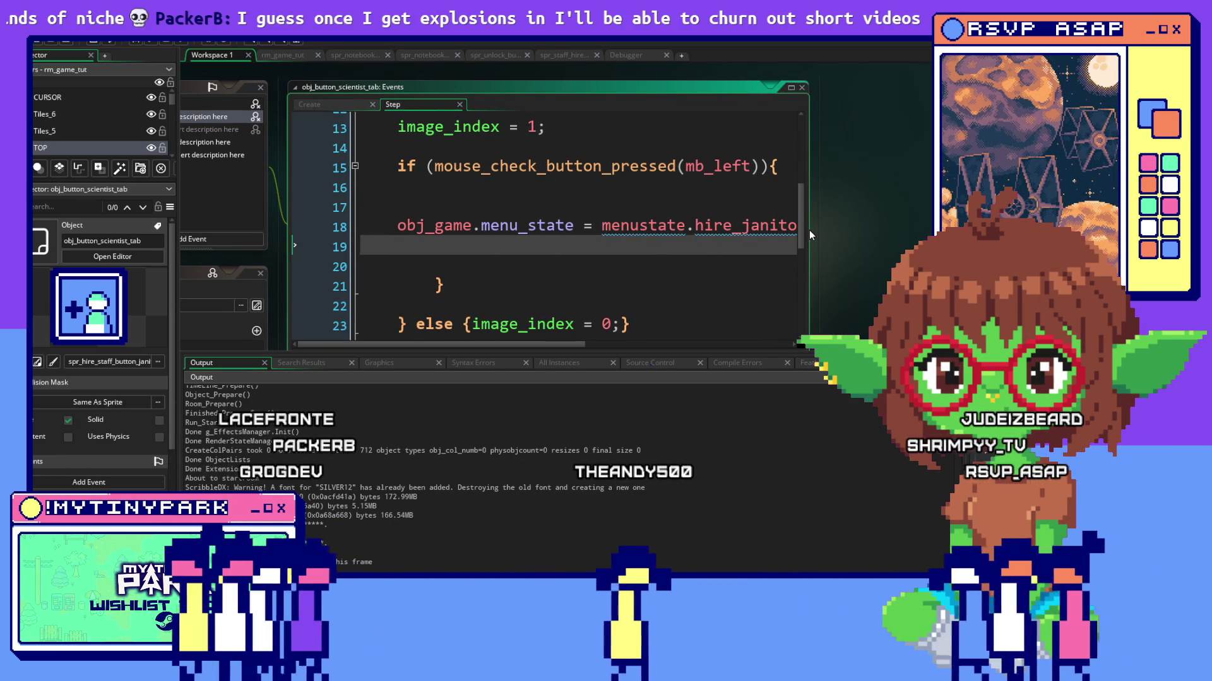
drag(808, 230, 932, 230)
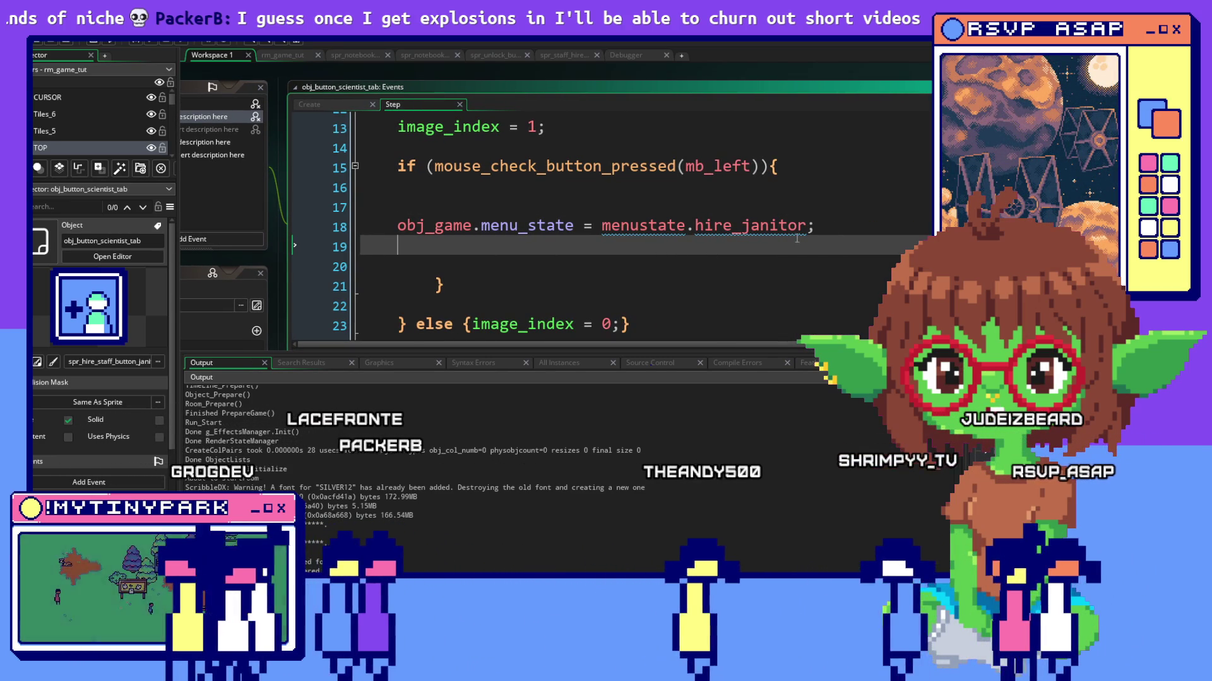
click(785, 269)
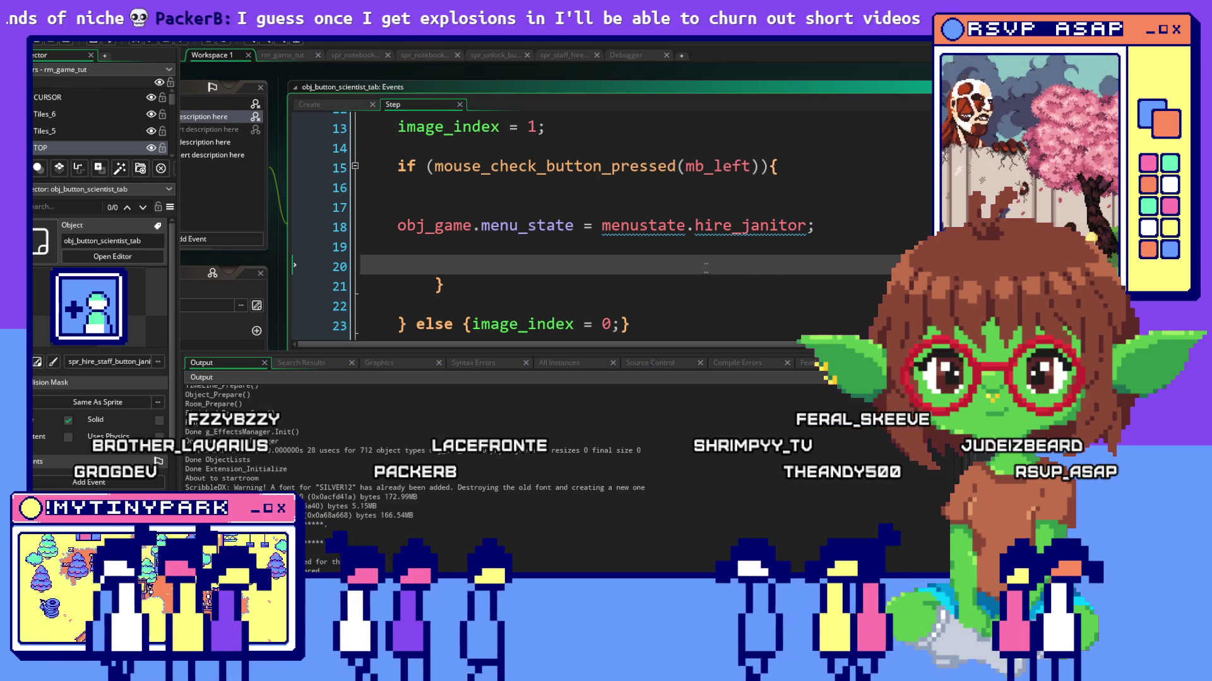
scroll(572, 209, up, 3)
scroll(573, 208, down, 2)
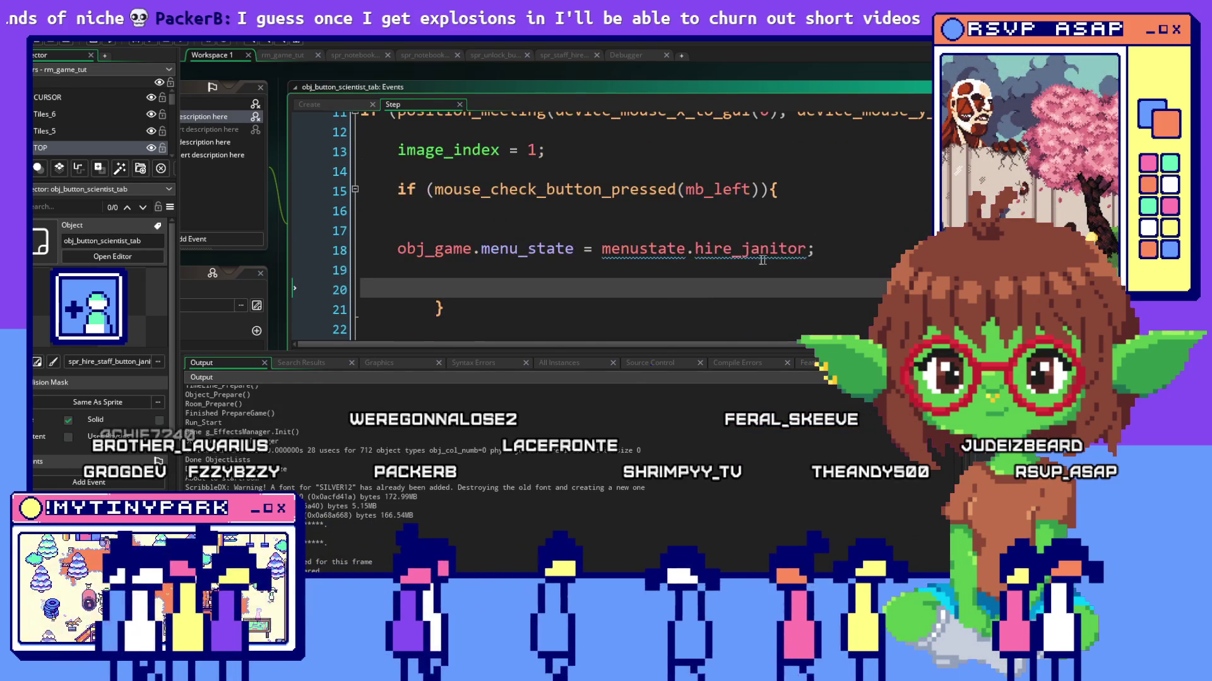
double_click(766, 249)
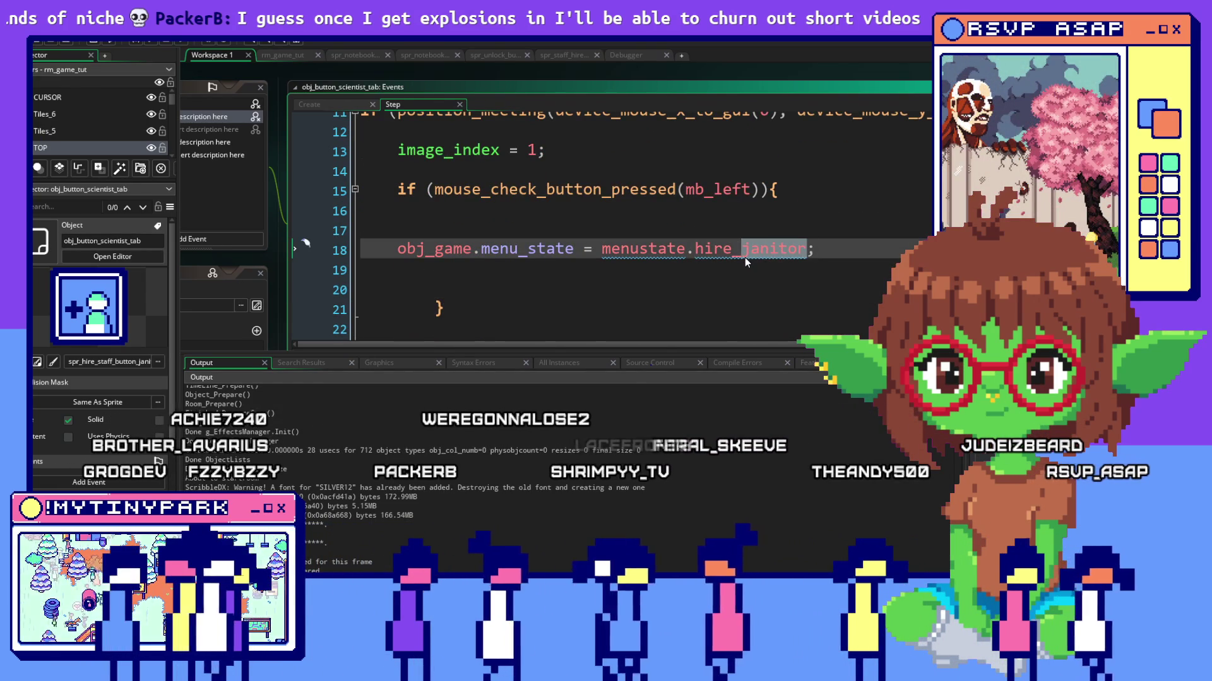
text(sci)
click(745, 264)
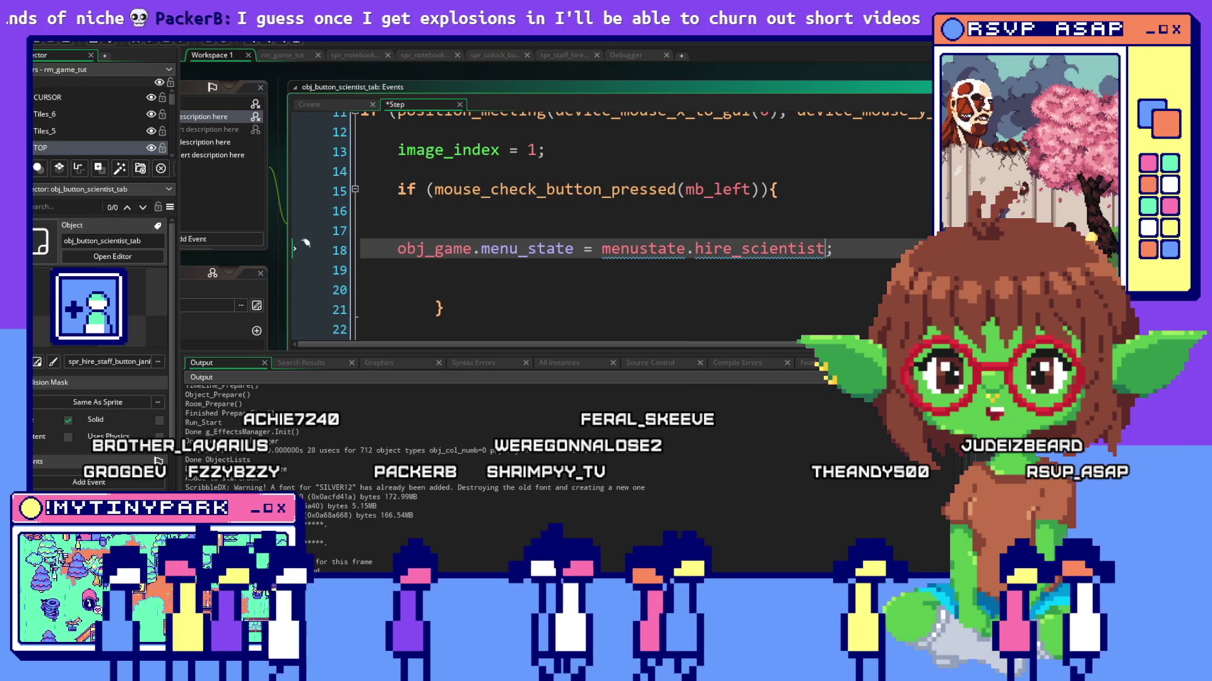
scroll(775, 111, up, 2)
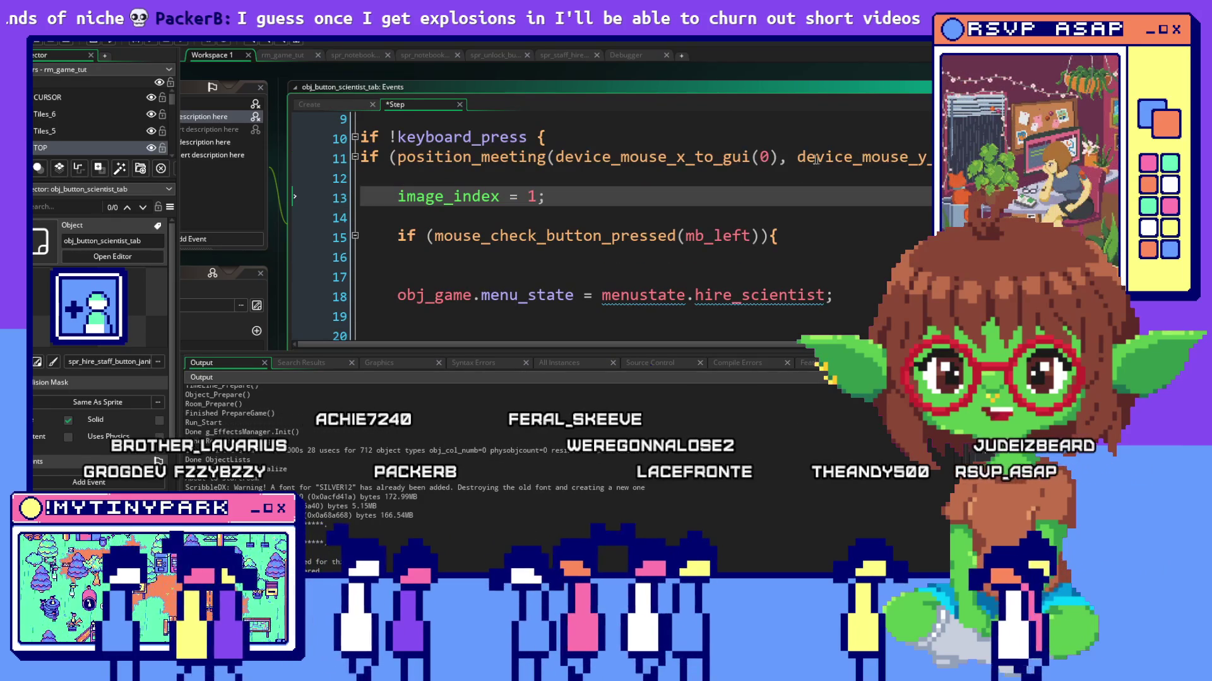
scroll(570, 256, right, 3)
scroll(569, 256, left, 3)
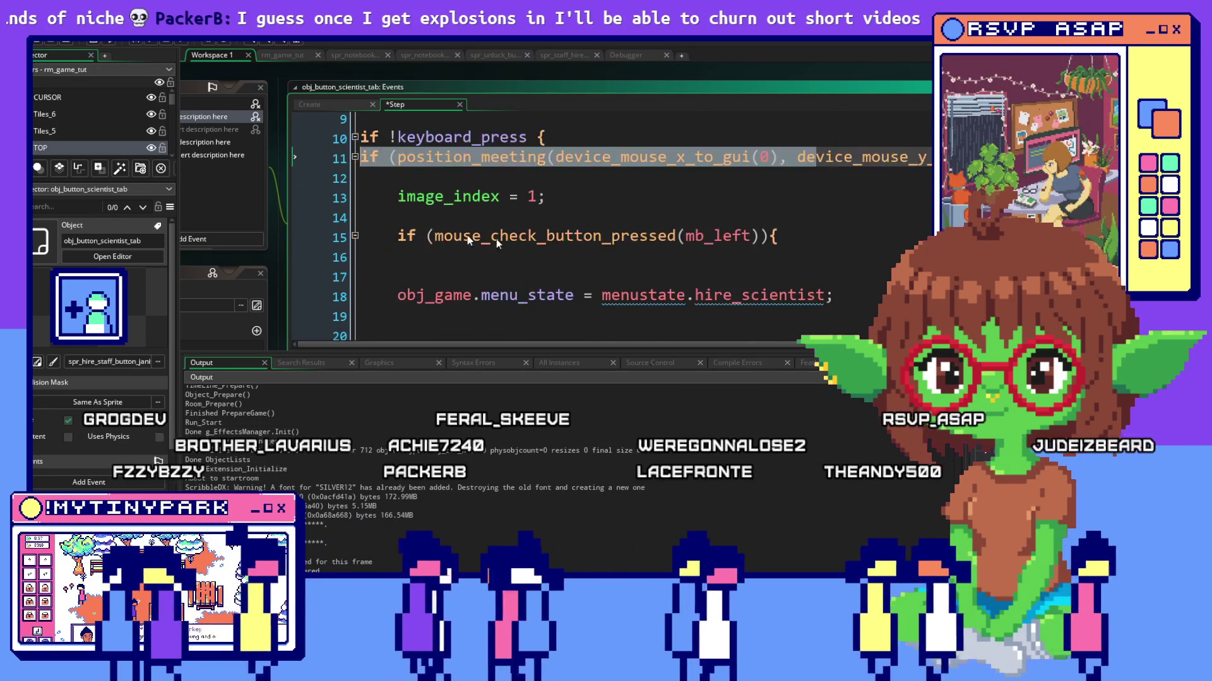
scroll(570, 256, down, 4)
scroll(569, 255, down, 5)
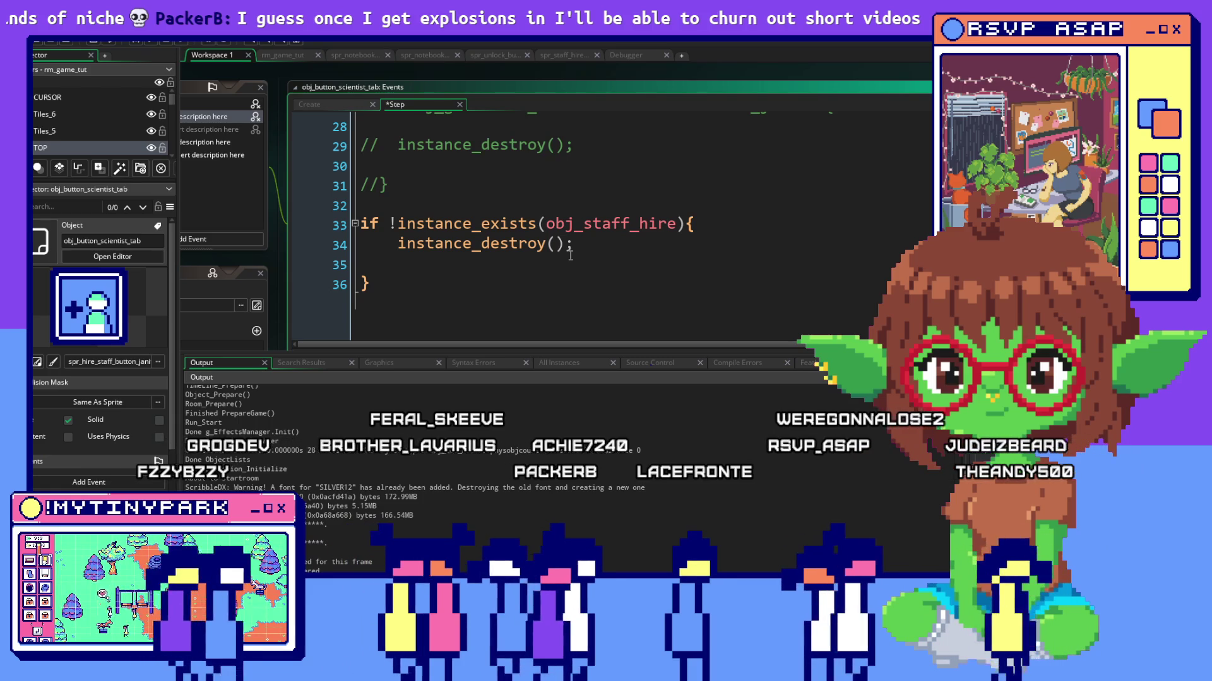
scroll(570, 256, up, 2)
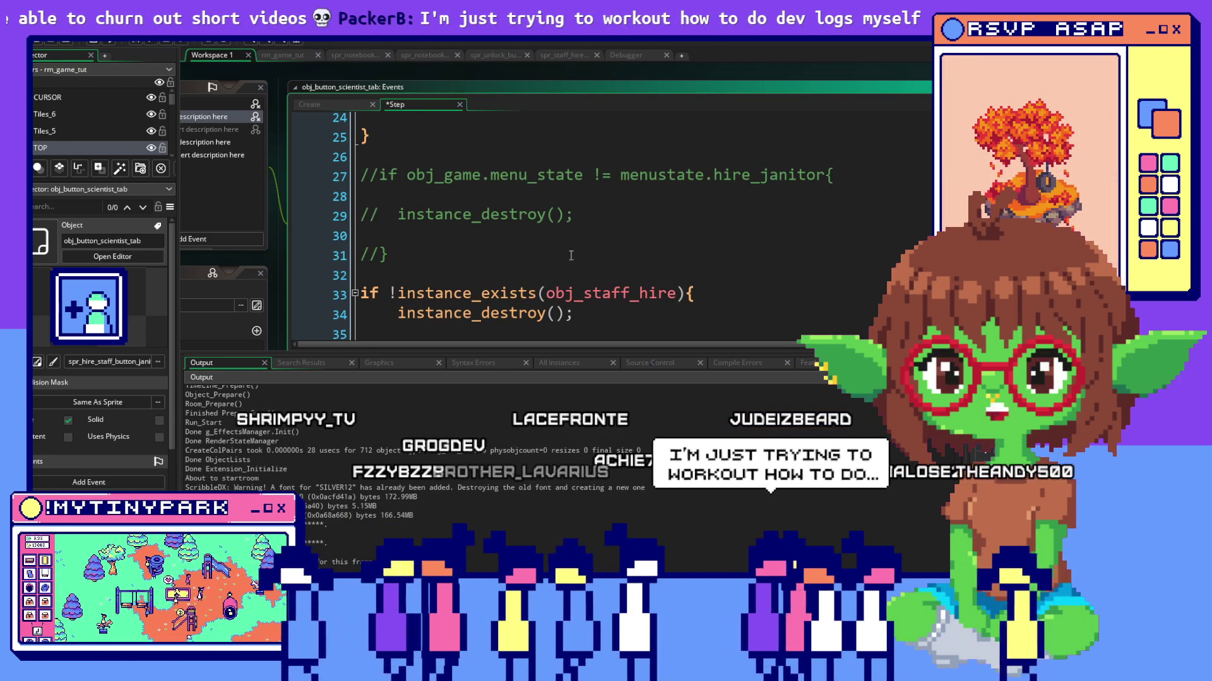
scroll(570, 256, up, 4)
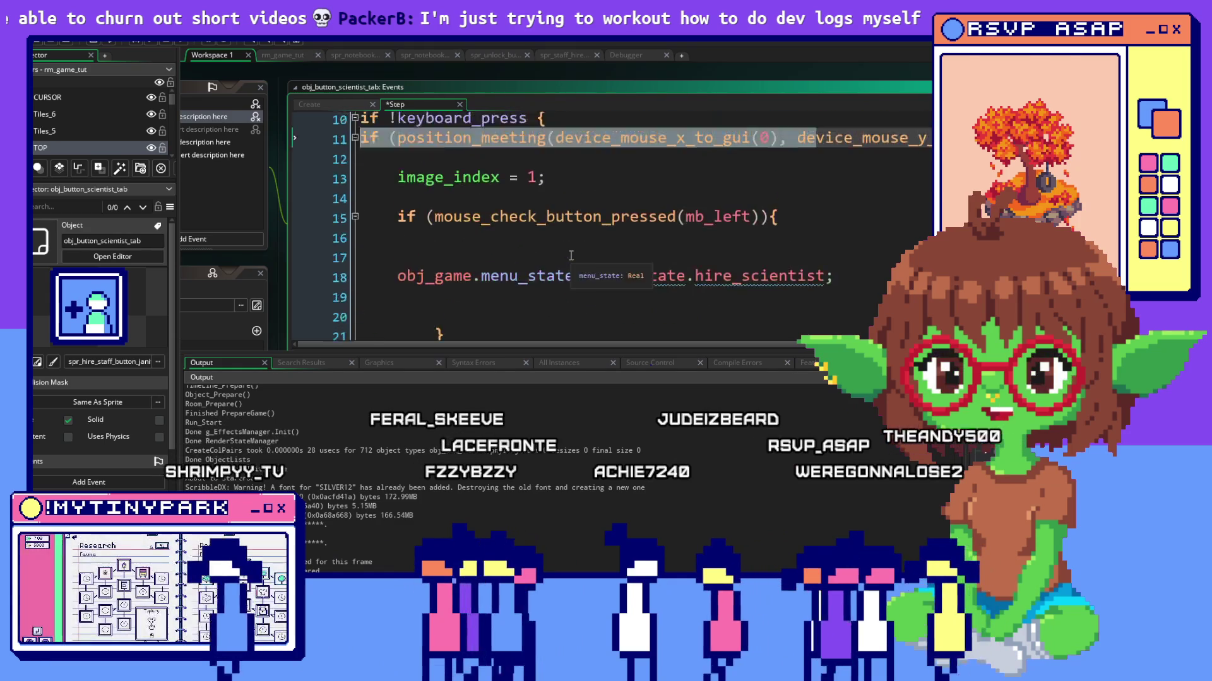
scroll(570, 256, up, 4)
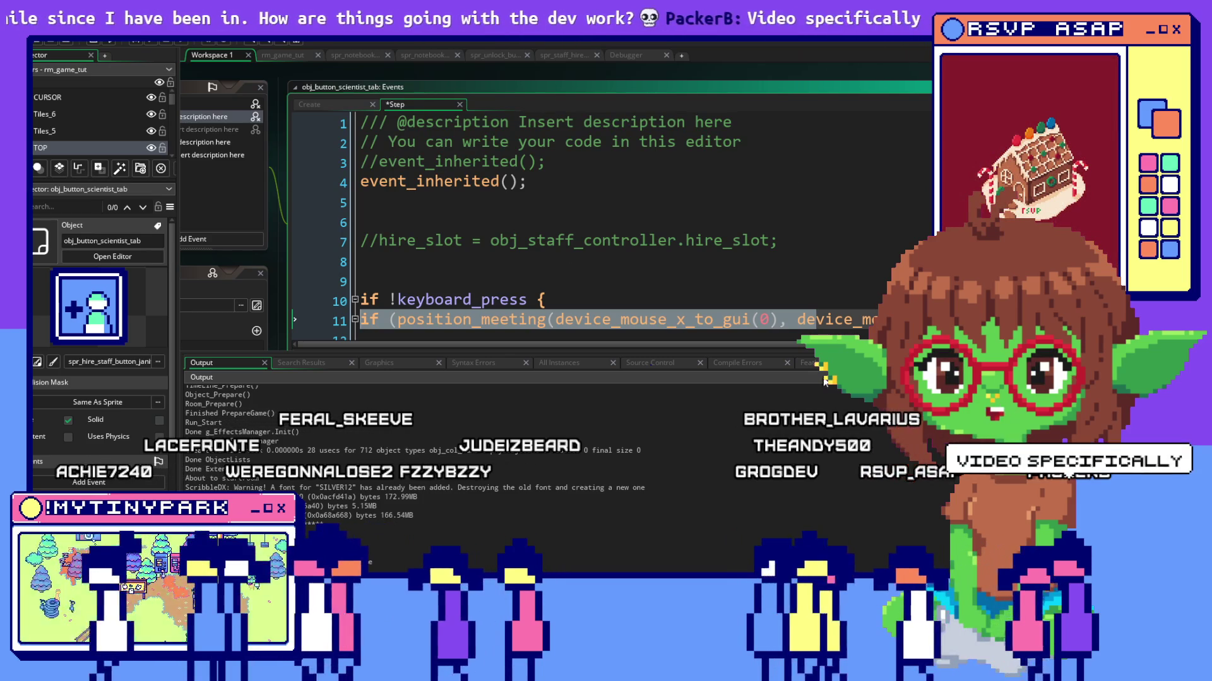
click(828, 320)
scroll(807, 294, down, 1)
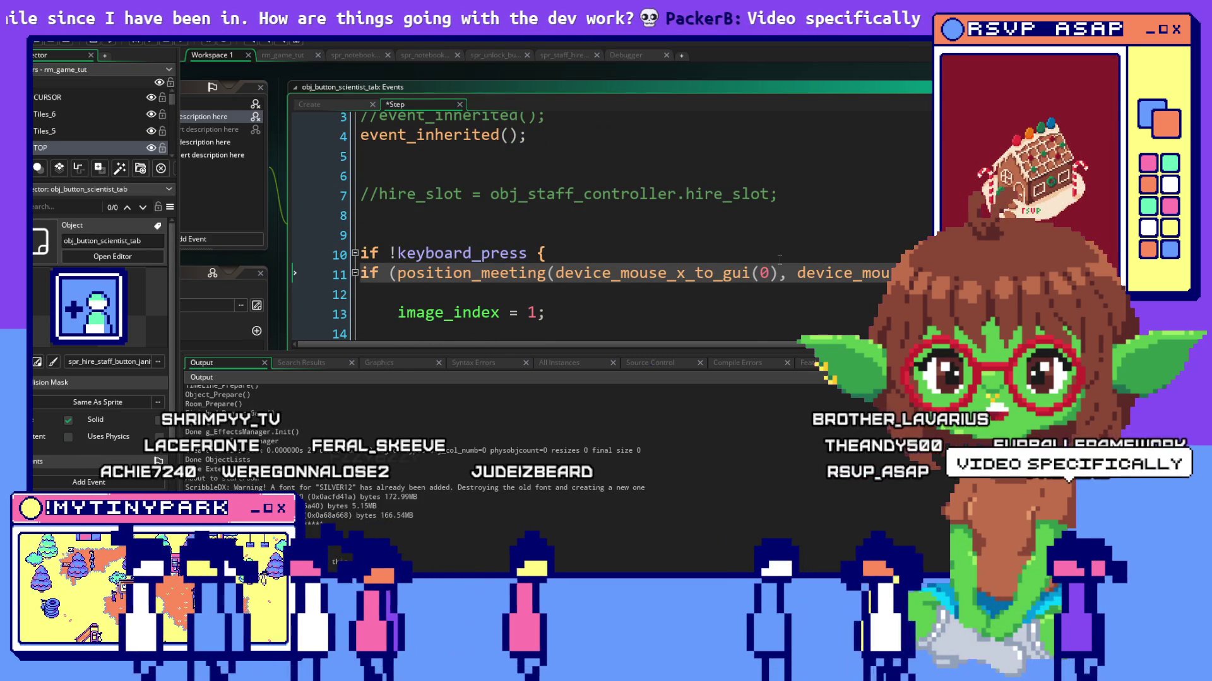
scroll(779, 259, down, 2)
scroll(780, 265, down, 3)
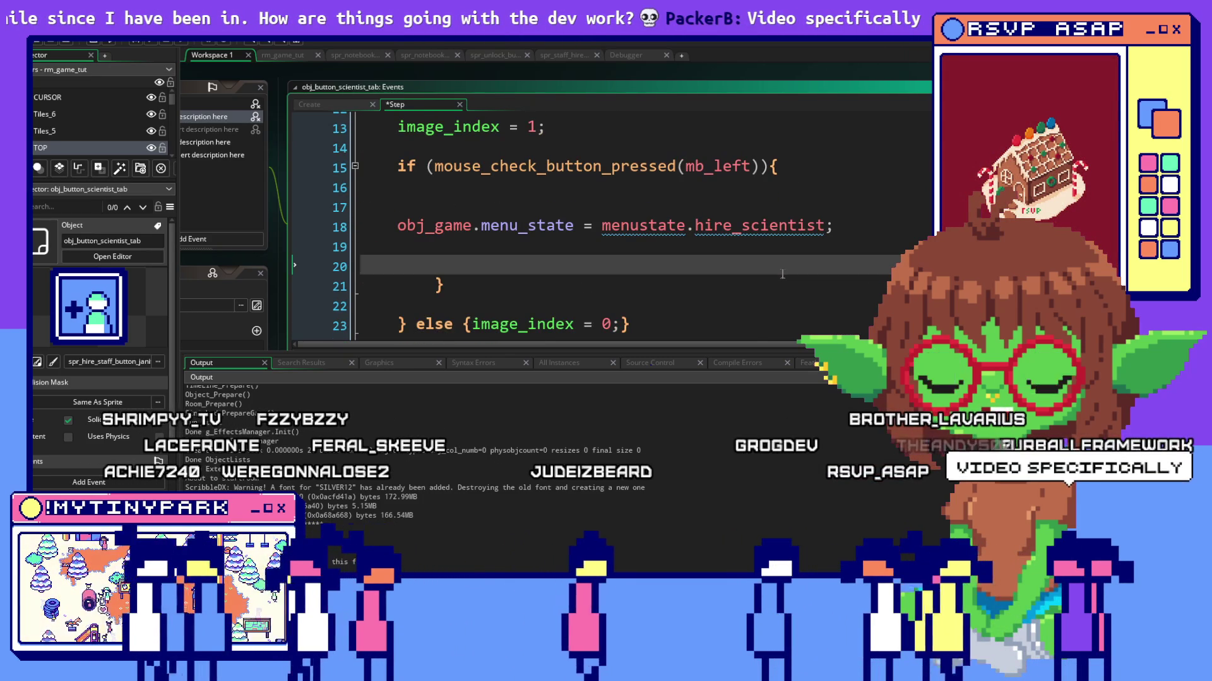
scroll(782, 275, down, 4)
scroll(781, 275, down, 2)
scroll(782, 275, up, 3)
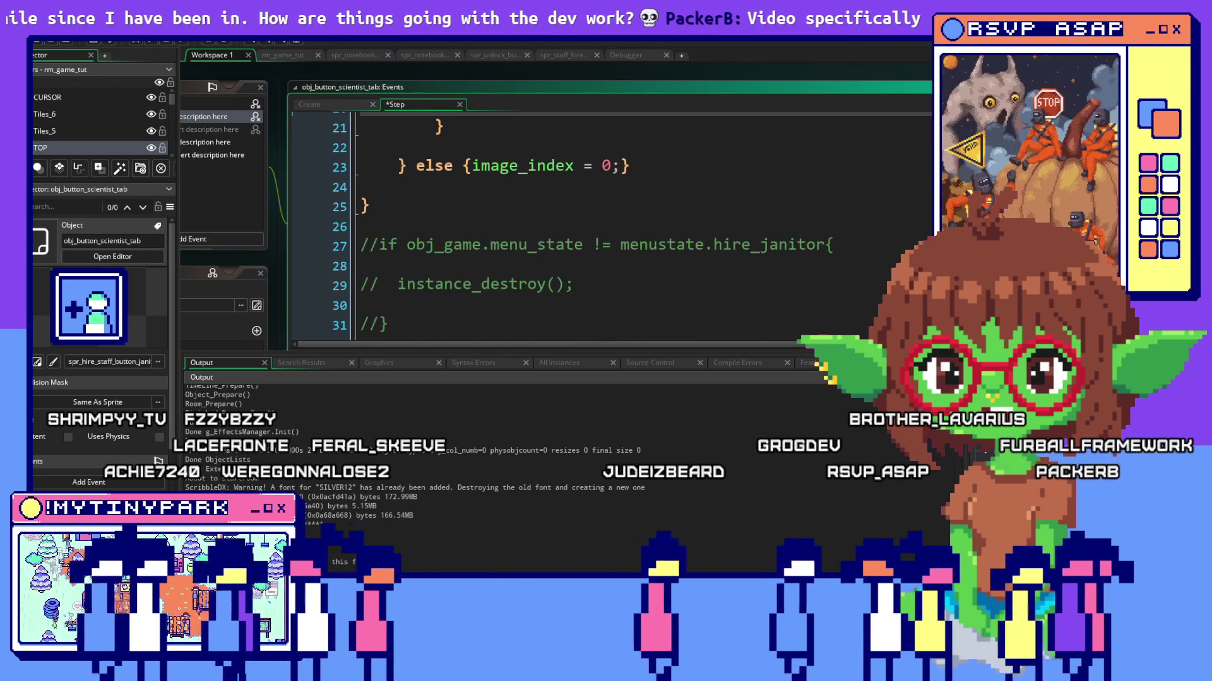
In obj_staff_hire's Create code, duplicate the line 4 instance_create_layer tab spawn onto line 5.
click(569, 54)
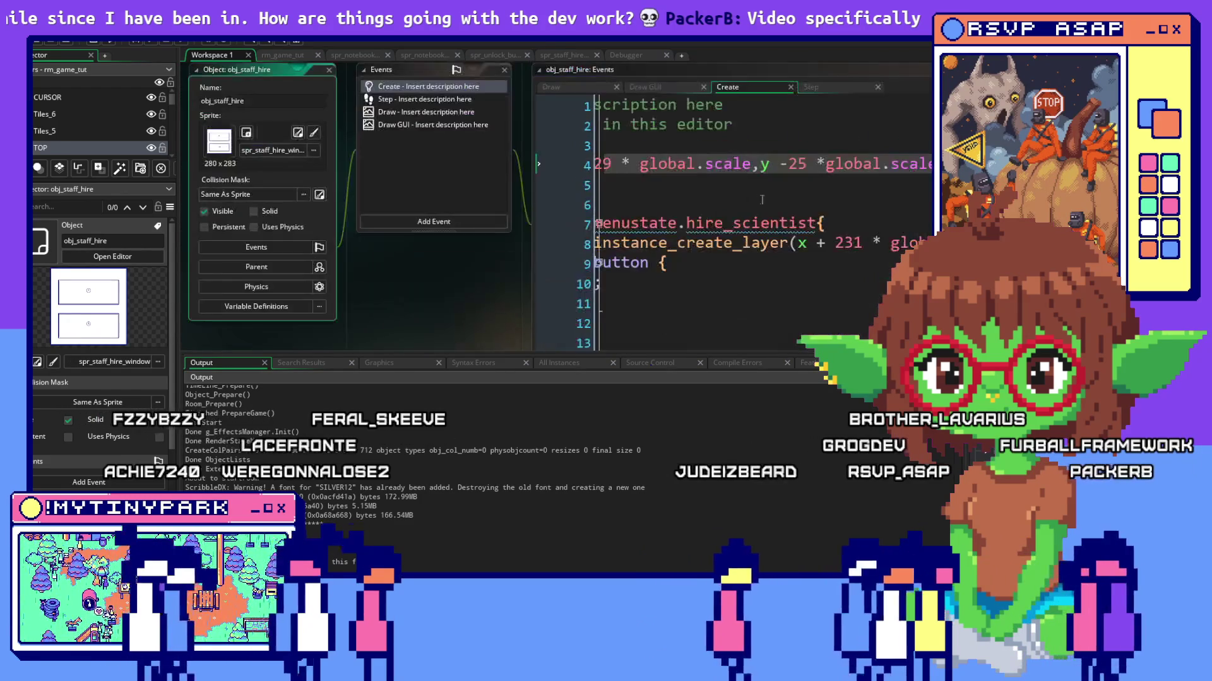
mouse_move(671, 164)
mouse_down()
mouse_move(608, 169)
mouse_move(841, 176)
mouse_up()
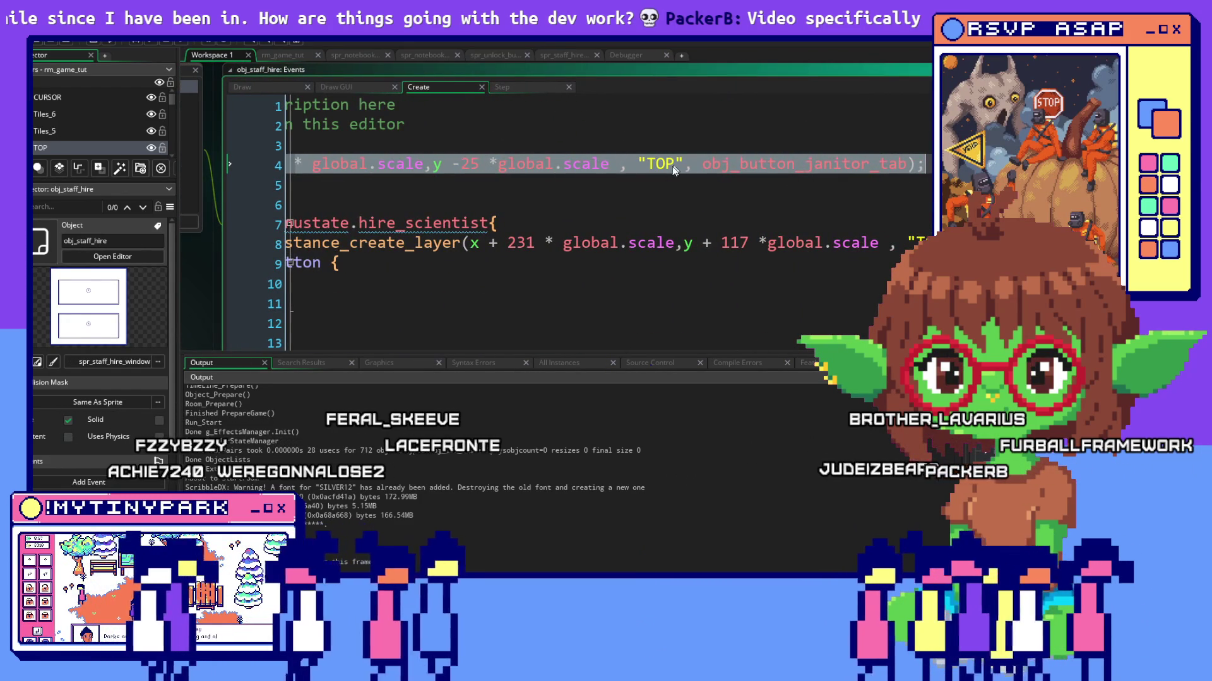
key(ctrl+c)
key(ctrl+v)
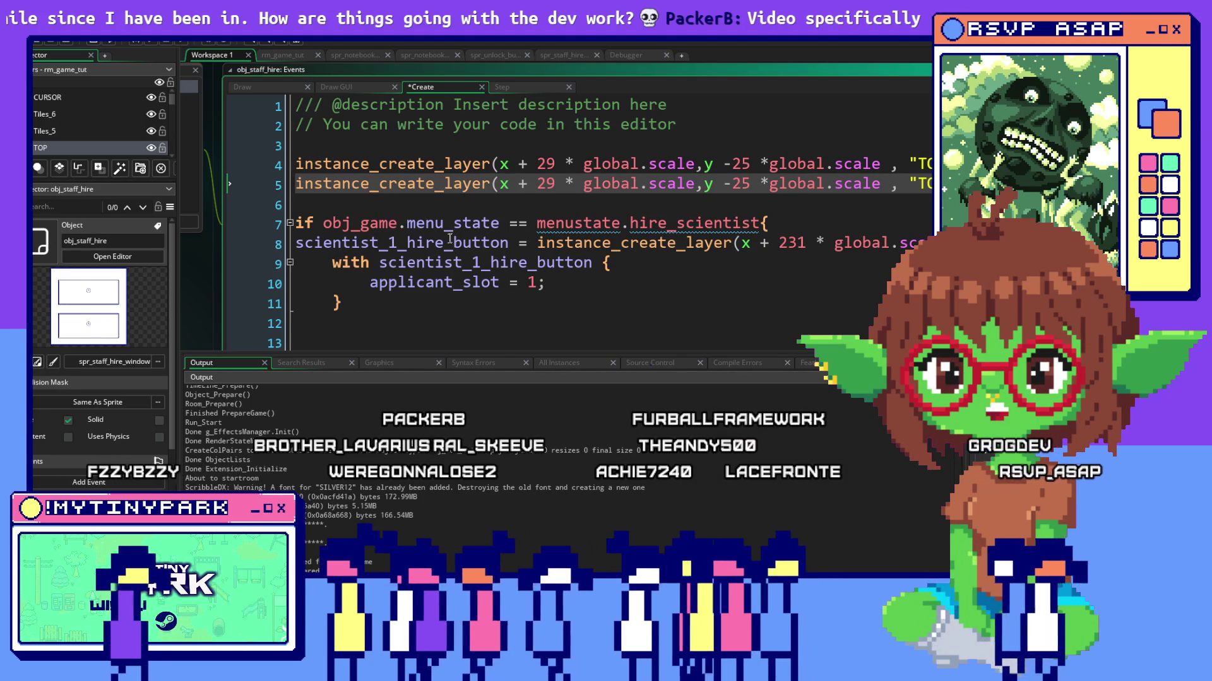
Review line 5's x and y offsets and check the tab spacing in the Aseprite Janitors sprite.
drag(585, 184, 663, 185)
click(741, 185)
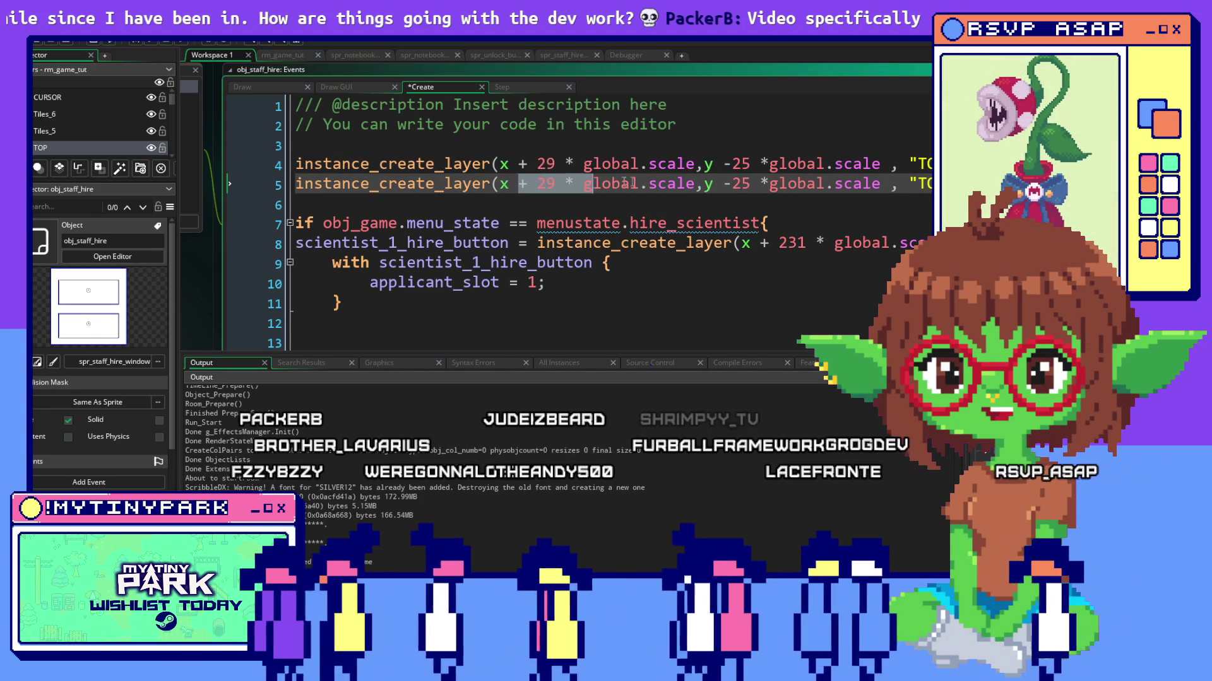
drag(594, 184, 771, 184)
click(663, 284)
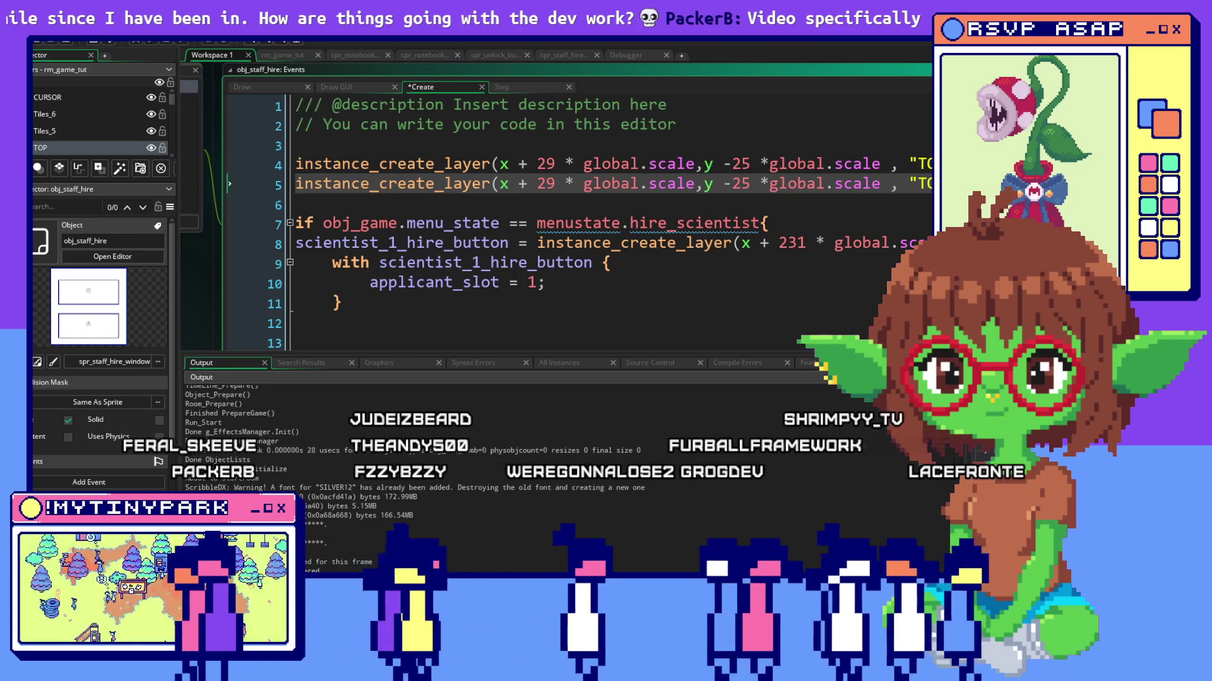
key(alt+Tab)
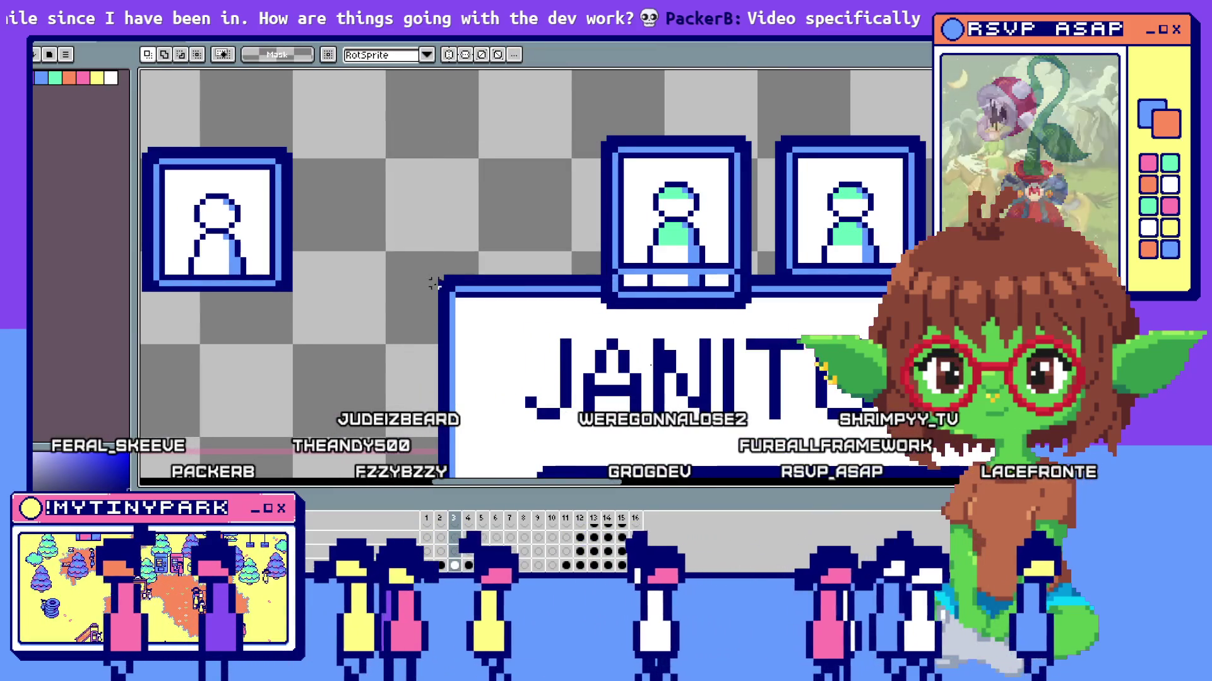
drag(759, 278, 772, 281)
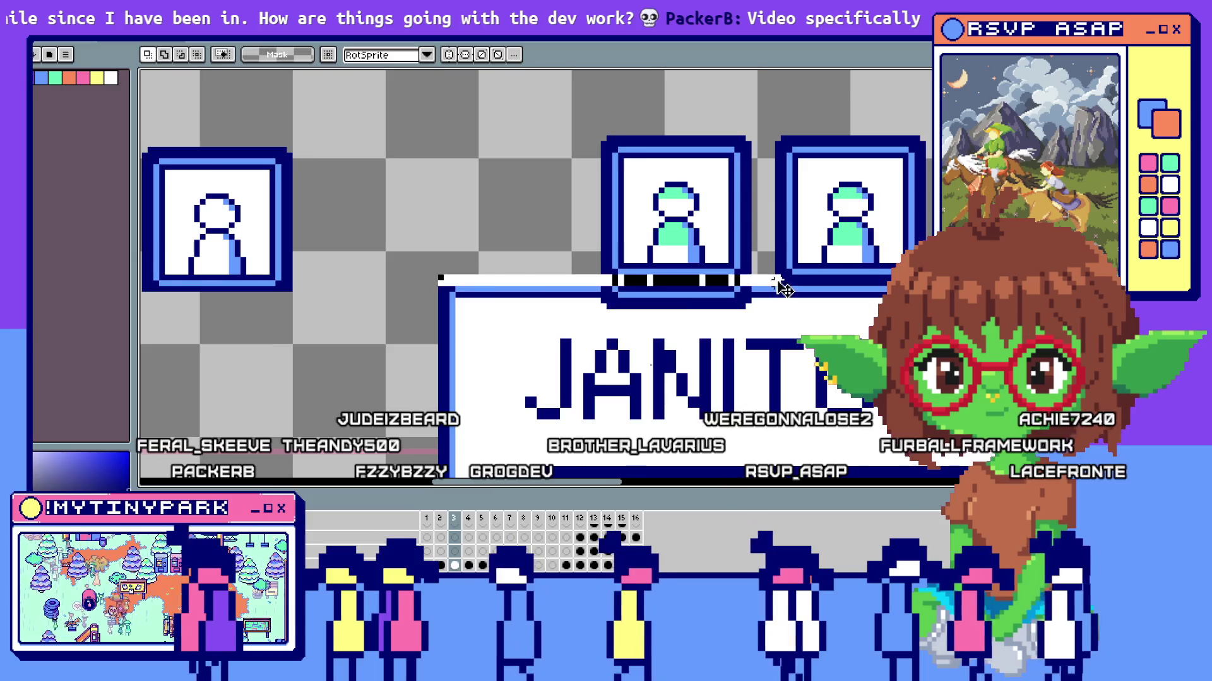
key(alt+Tab)
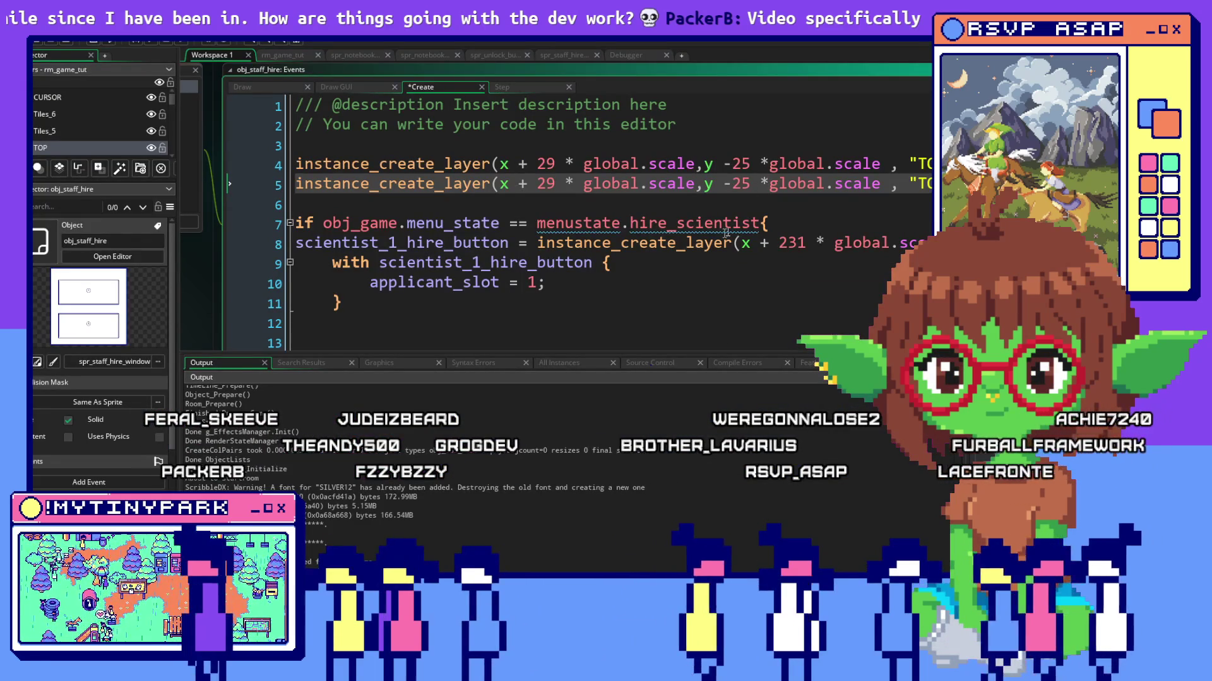
Change the x offset from 29 to 30 on both tab-creation lines 4 and 5.
double_click(544, 164)
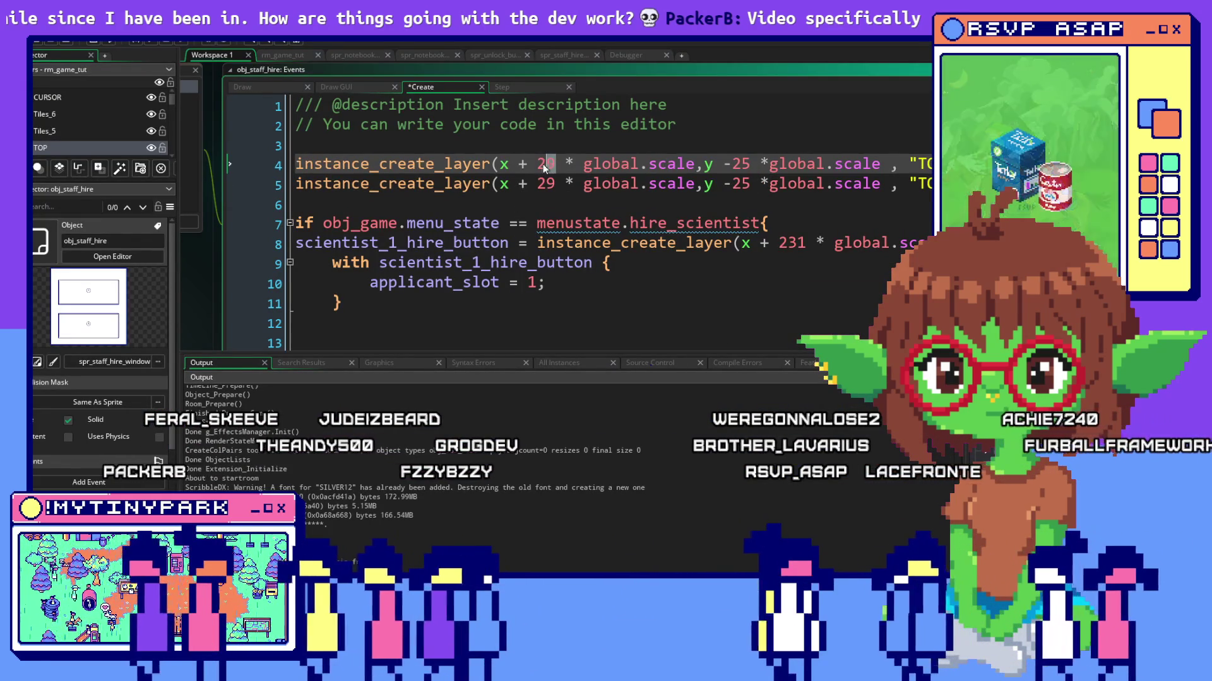
text(30)
double_click(543, 184)
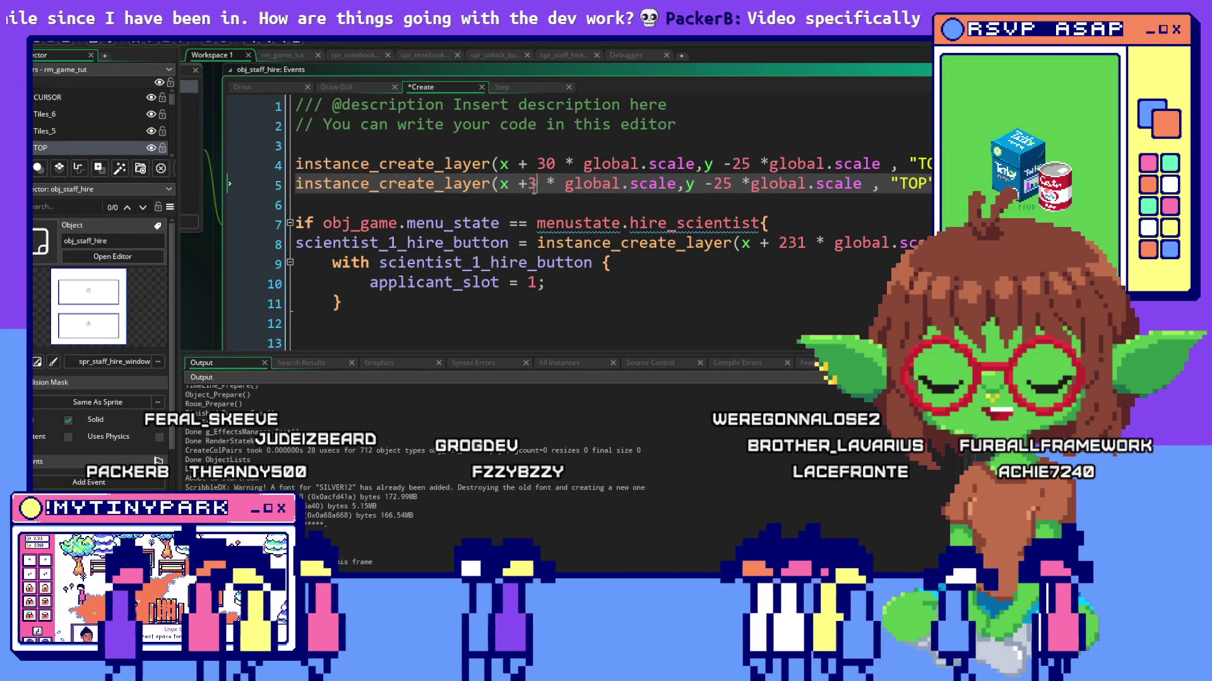
text(0)
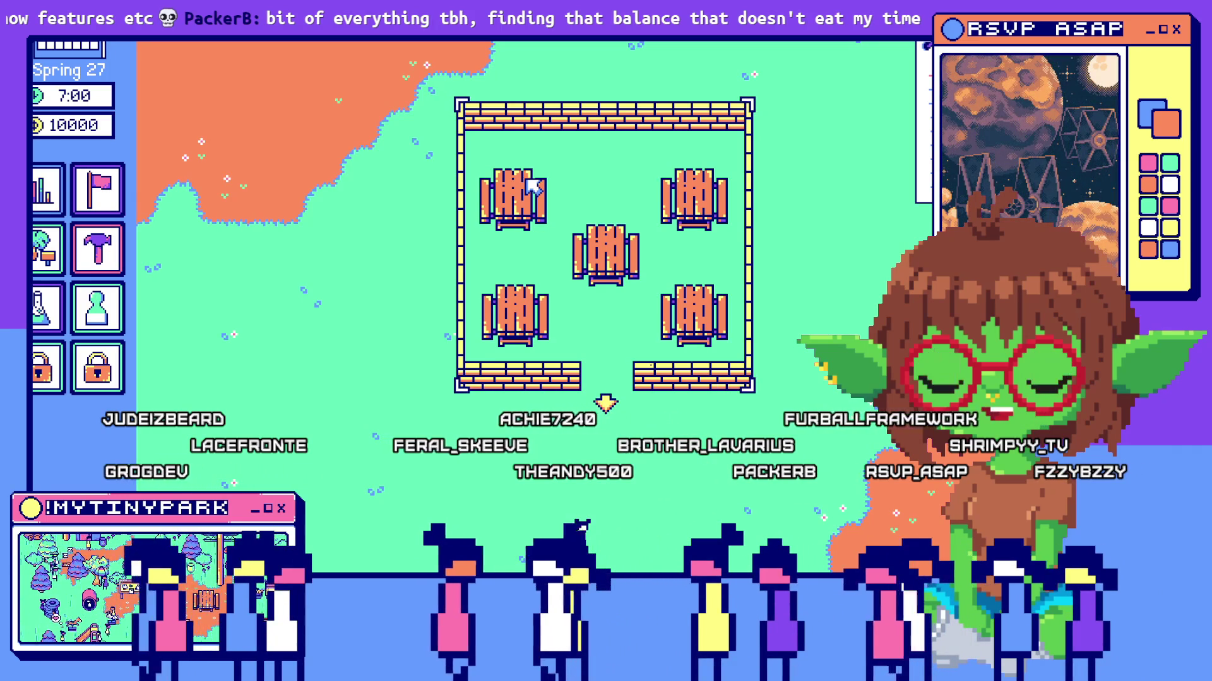
Open the hiring window, switch Scientists to Janitors via the new tab, then return to GameMaker.
drag(540, 180, 631, 404)
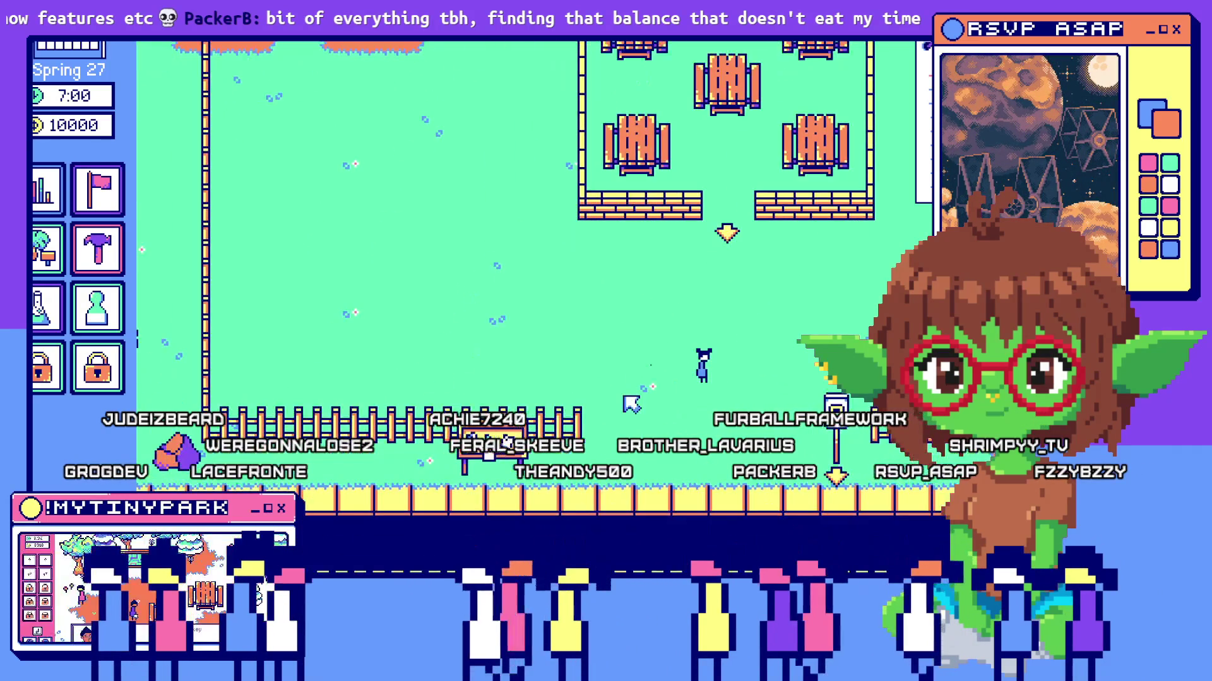
key(Escape)
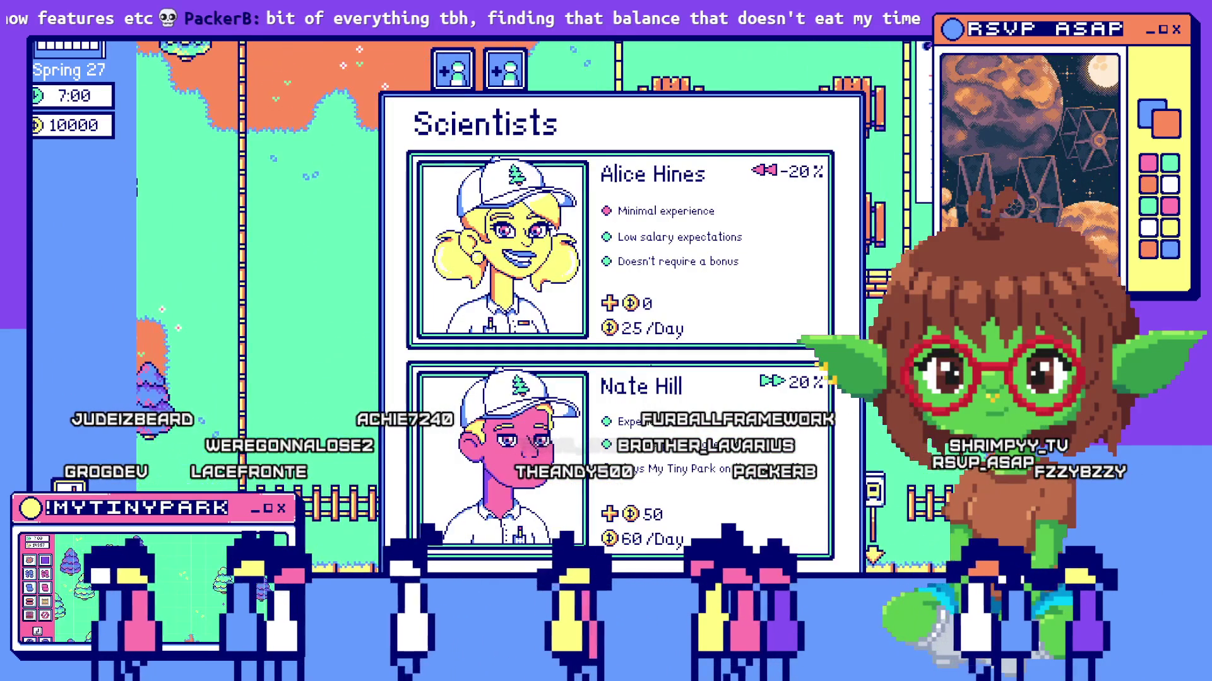
click(505, 69)
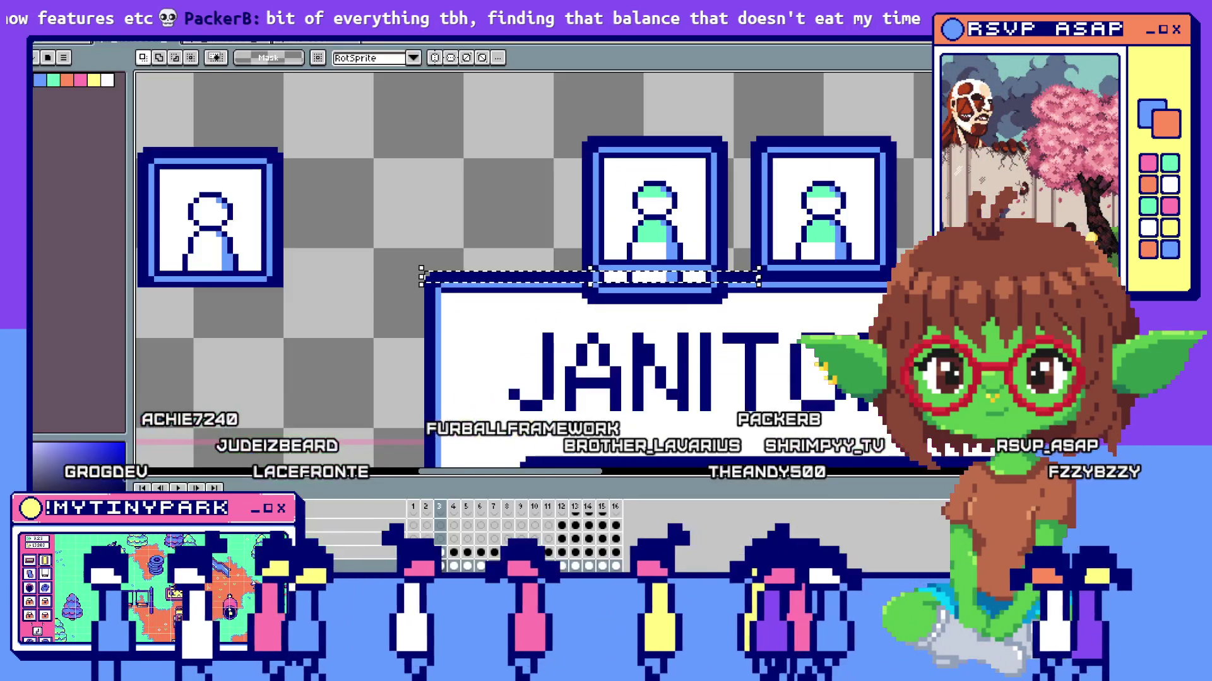
key(alt+Tab)
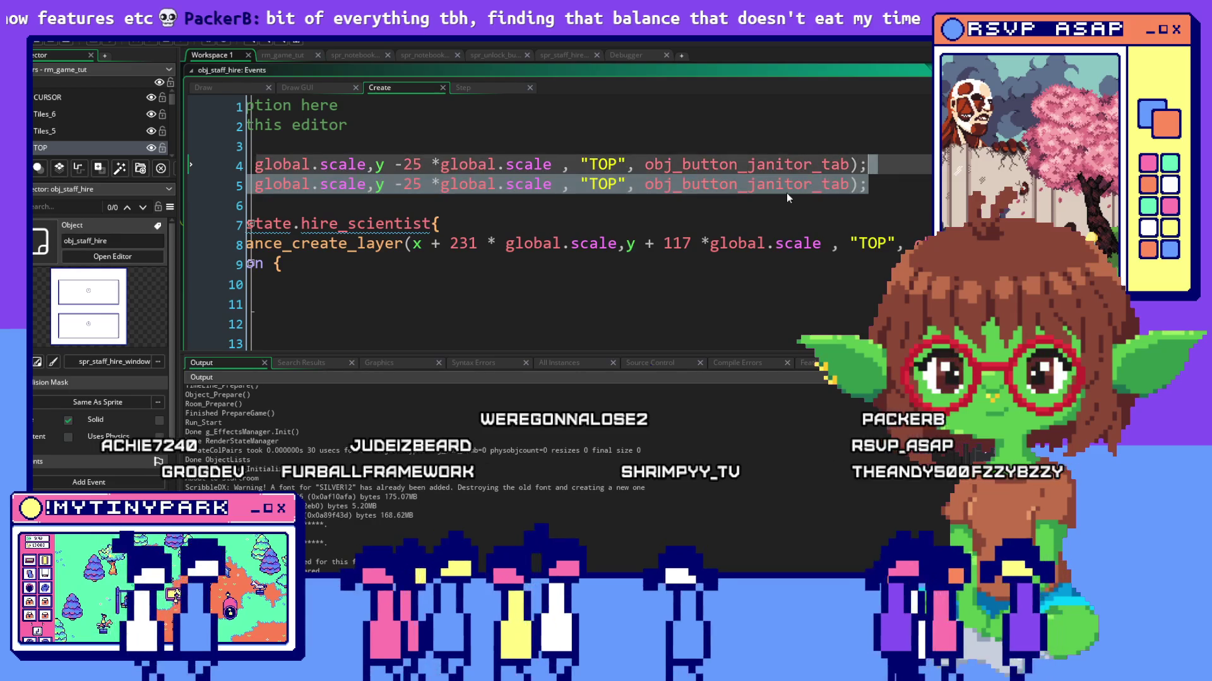
Select 'janitor' in the second tab-spawn line so it can become obj_button_scientist_tab.
click(787, 192)
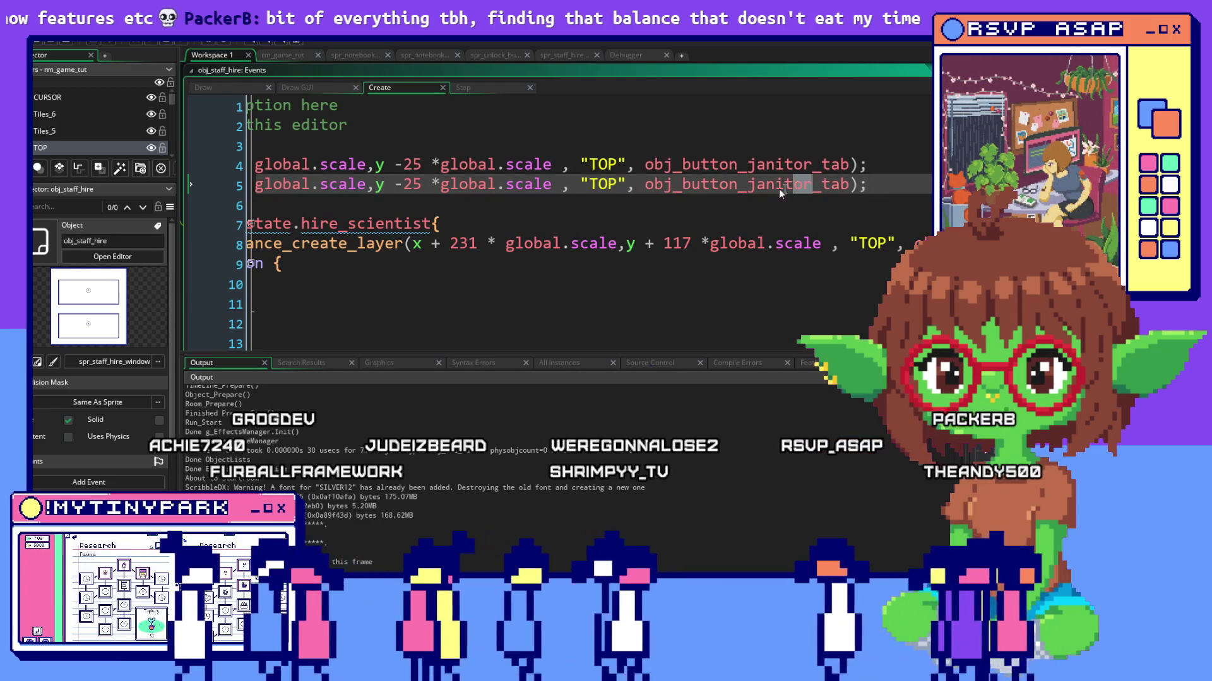
drag(812, 186, 748, 186)
text(scientist)
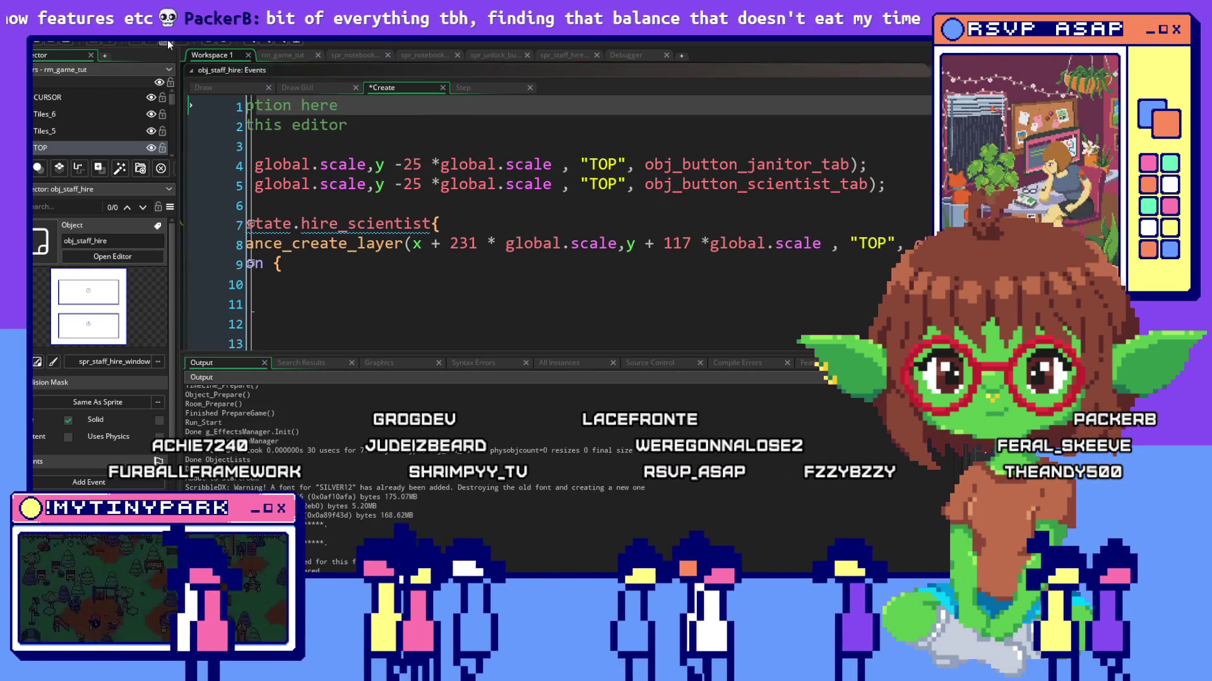
key(alt+Tab)
key(alt+Tab)
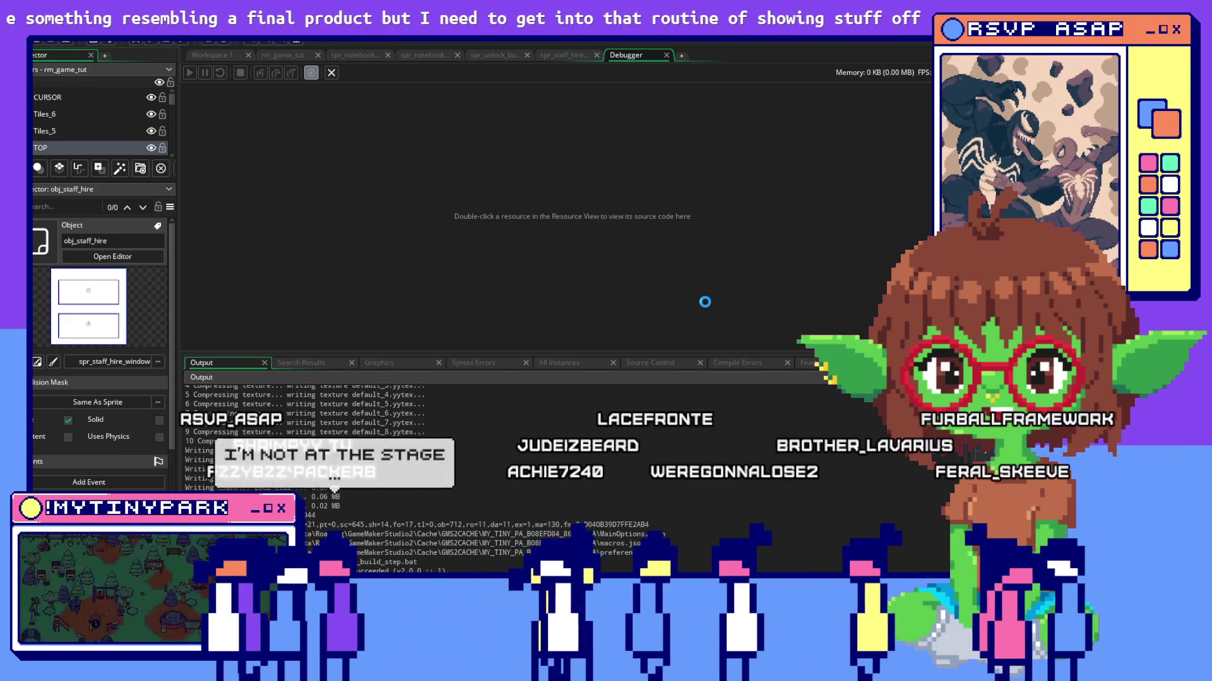
Bring the running game forward and dismiss Mayor Dotsworth's introduction dialogue.
key(alt+Tab)
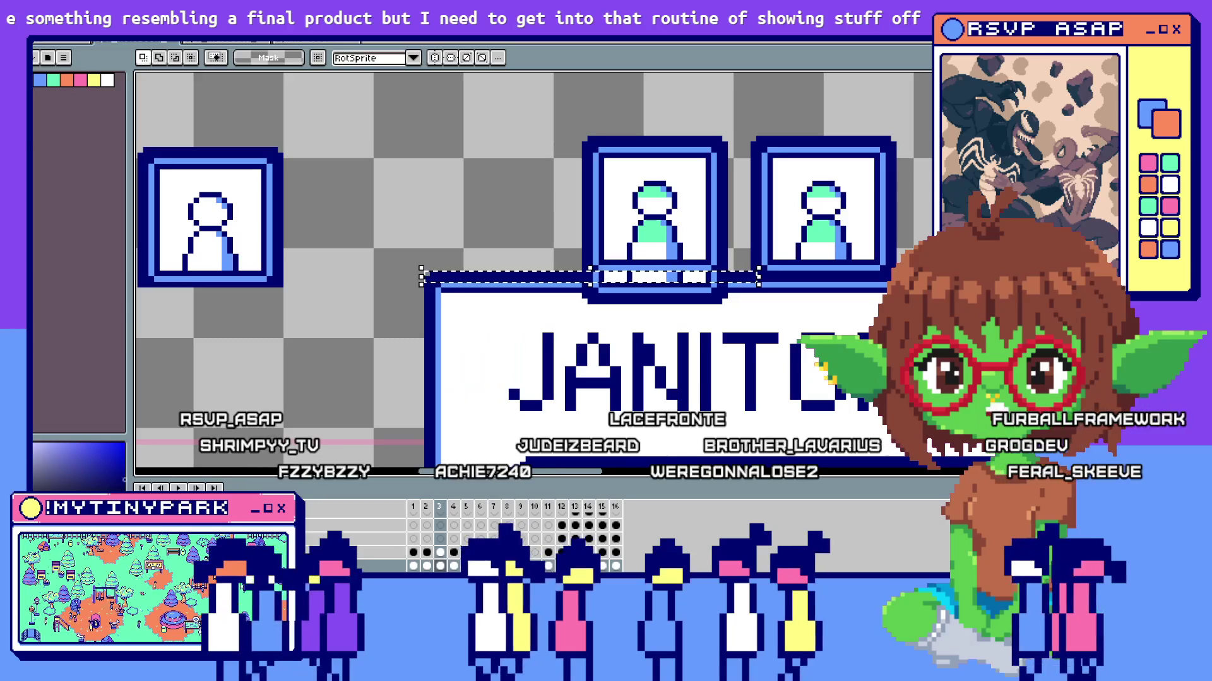
key(alt+Tab)
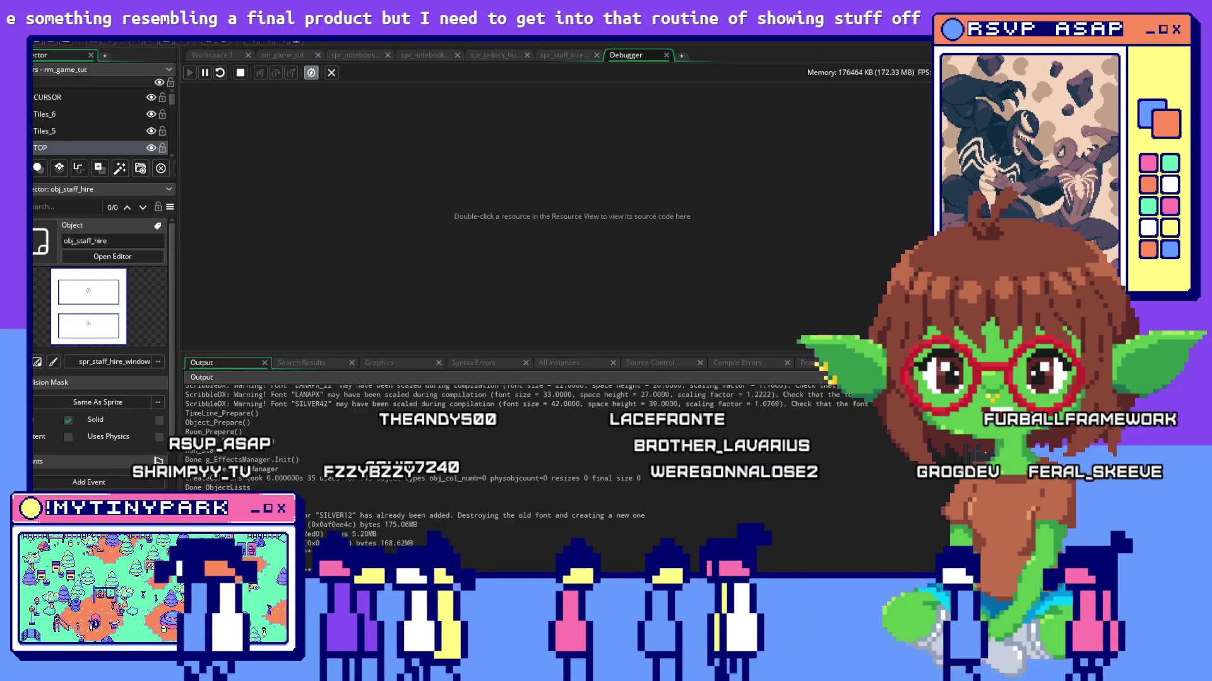
key(alt+Tab)
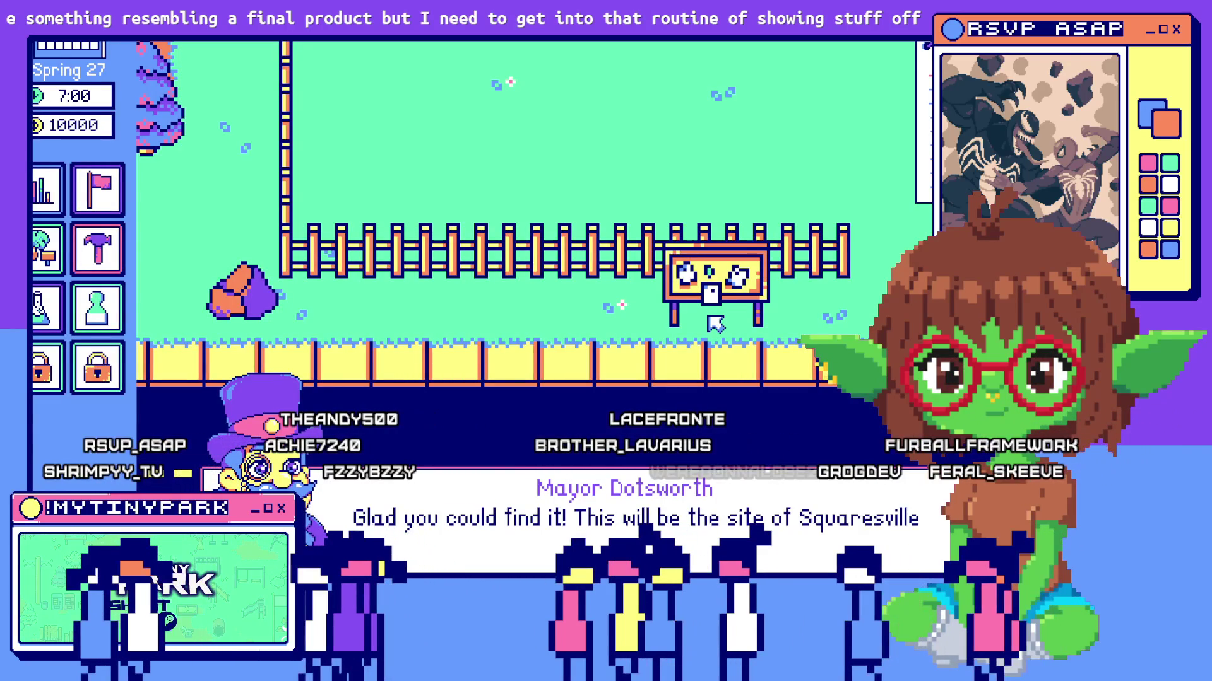
key(space)
key(space)
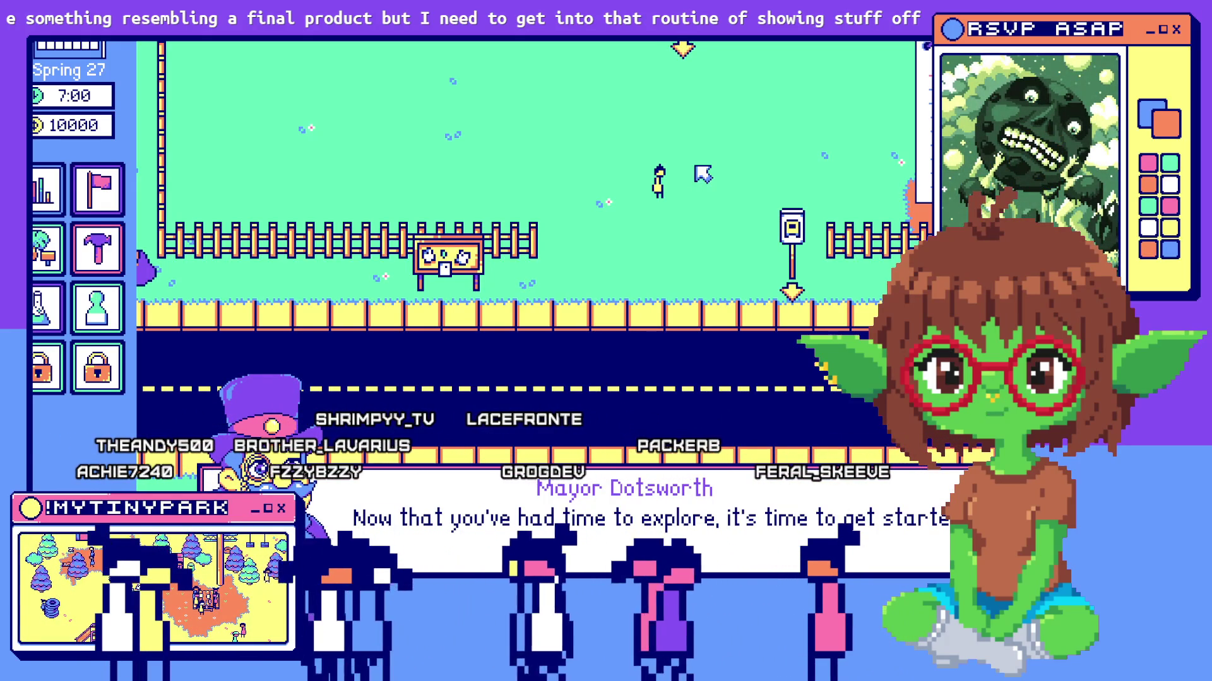
click(814, 509)
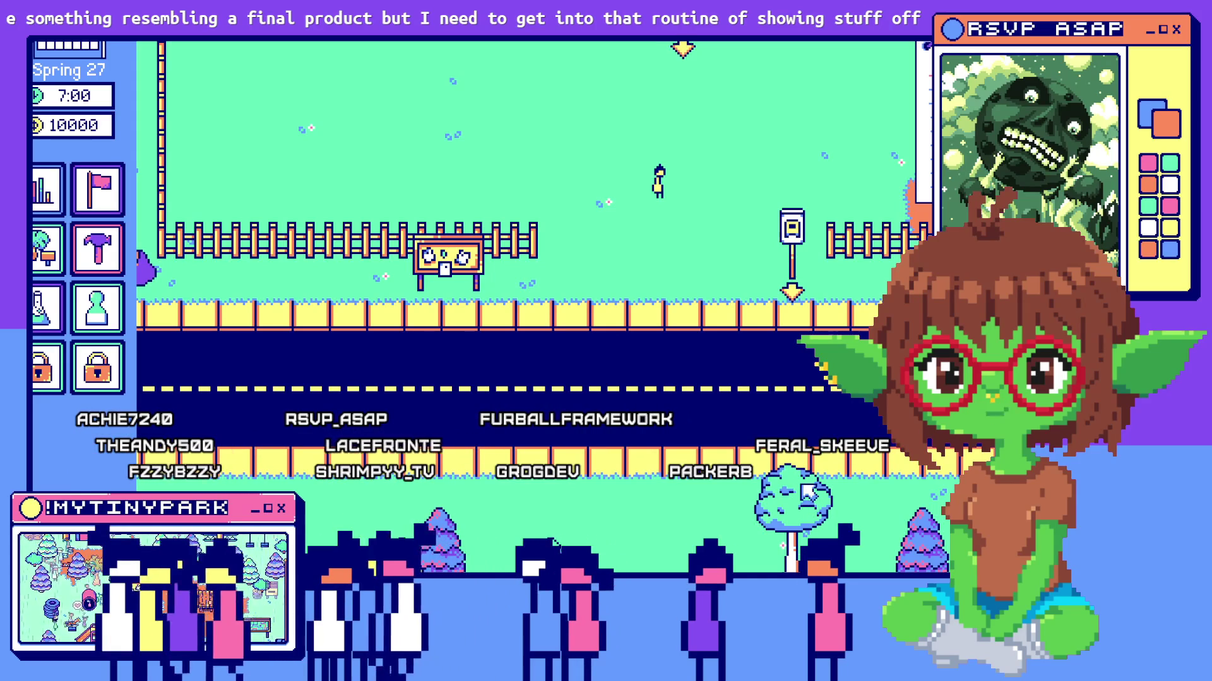
Centre the picnic area on the map and bring up the staff hiring window on Scientists.
drag(785, 272, 618, 132)
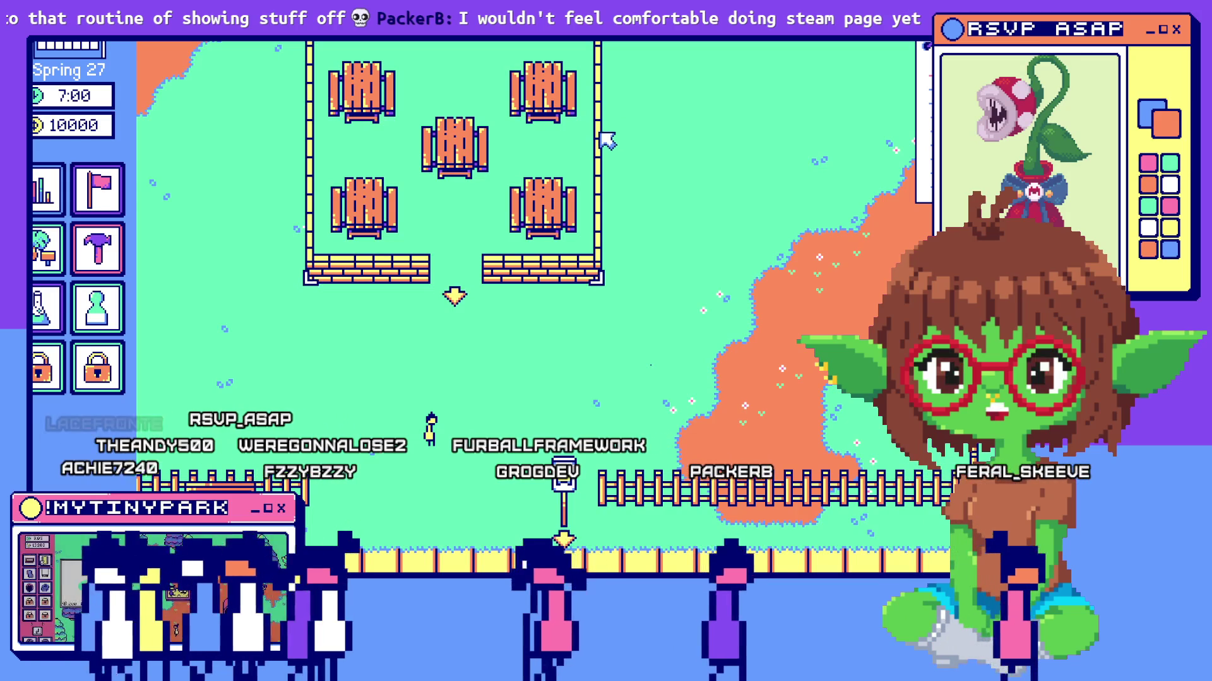
drag(361, 171, 420, 207)
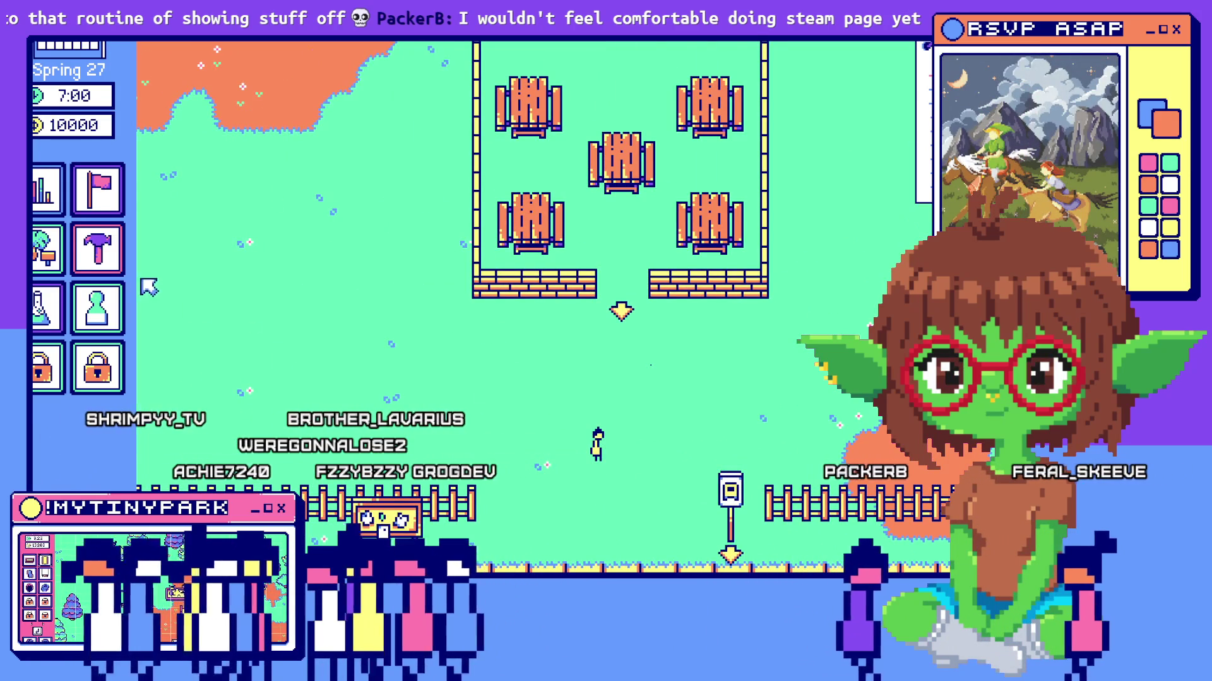
click(97, 249)
key(Escape)
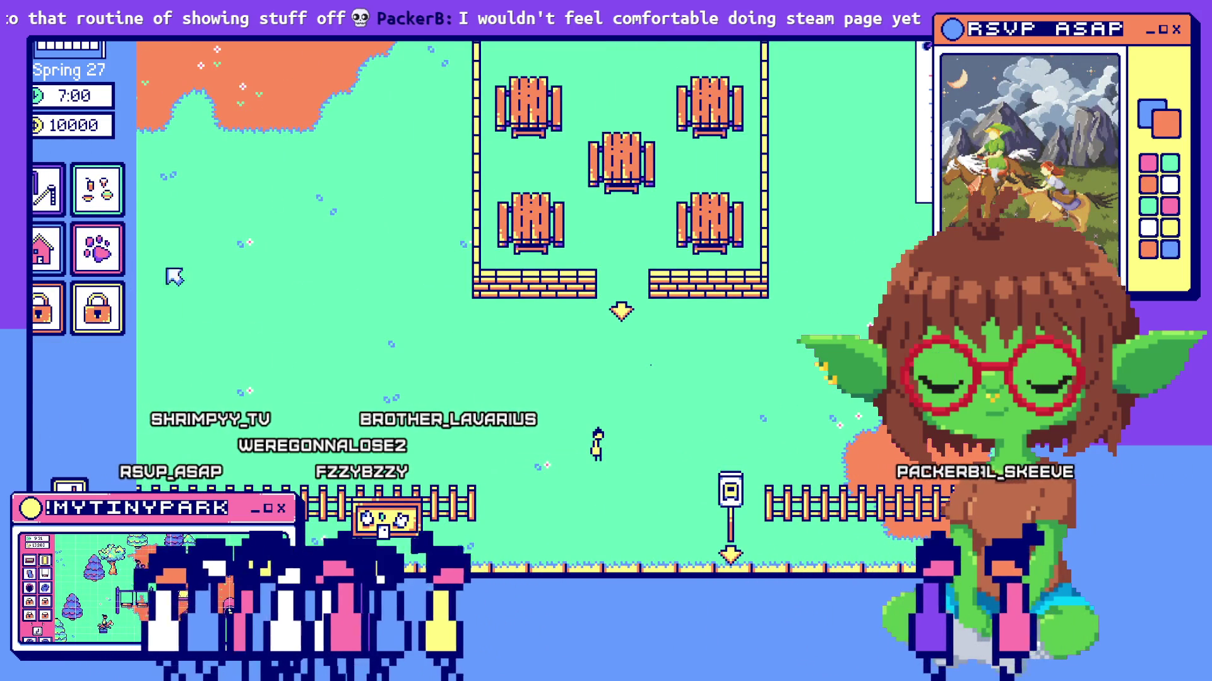
key(s)
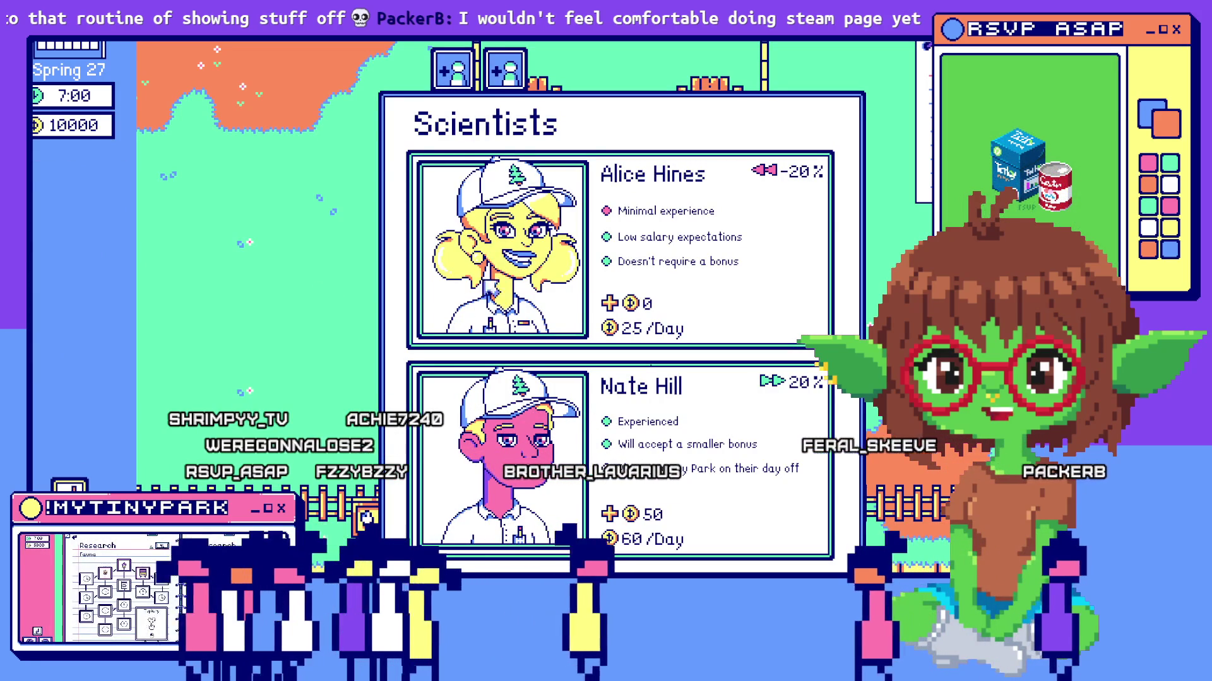
Flip the hiring window between its Janitors and Scientists pages with both tab buttons.
click(455, 72)
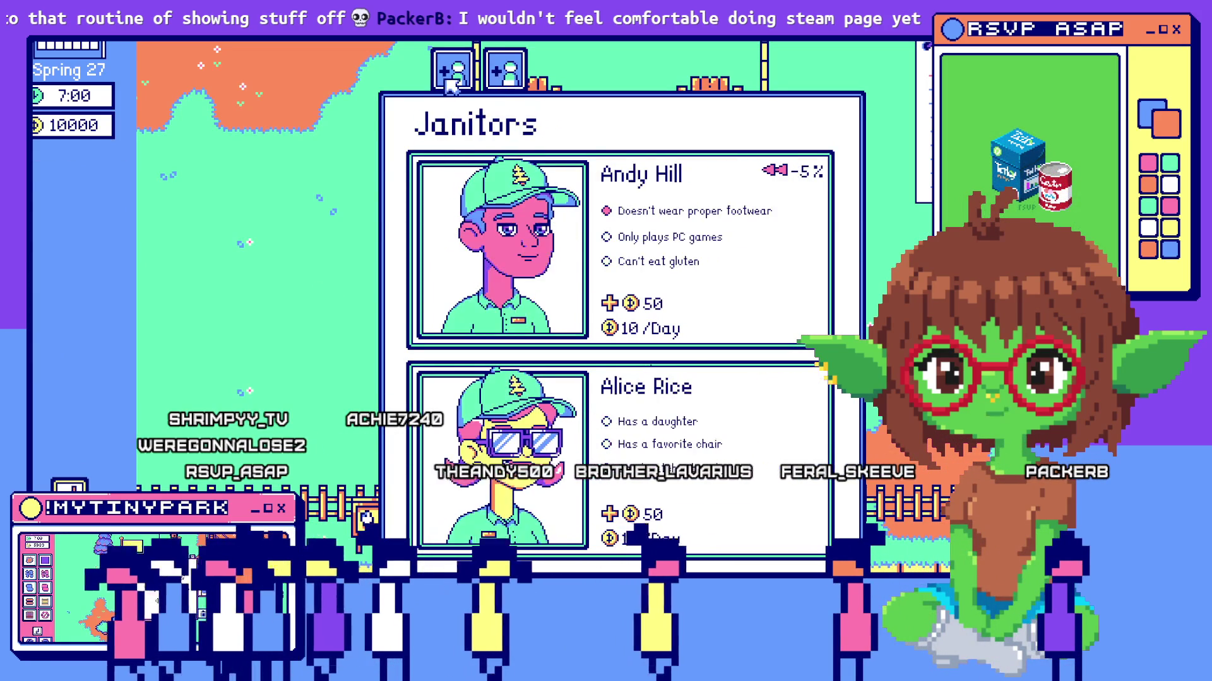
click(454, 73)
click(457, 75)
click(505, 74)
click(506, 75)
click(507, 74)
click(453, 72)
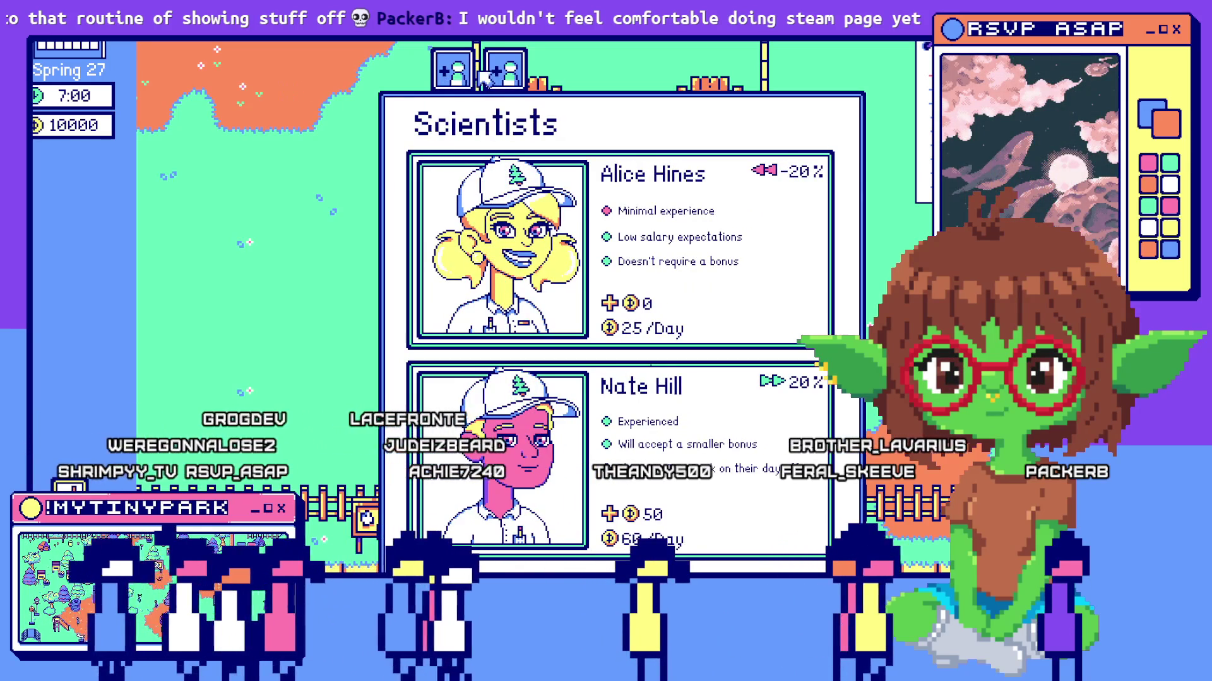
click(453, 73)
Keep toggling the two staff pages, end on Janitors, and close the hiring window.
click(506, 74)
click(453, 72)
click(506, 75)
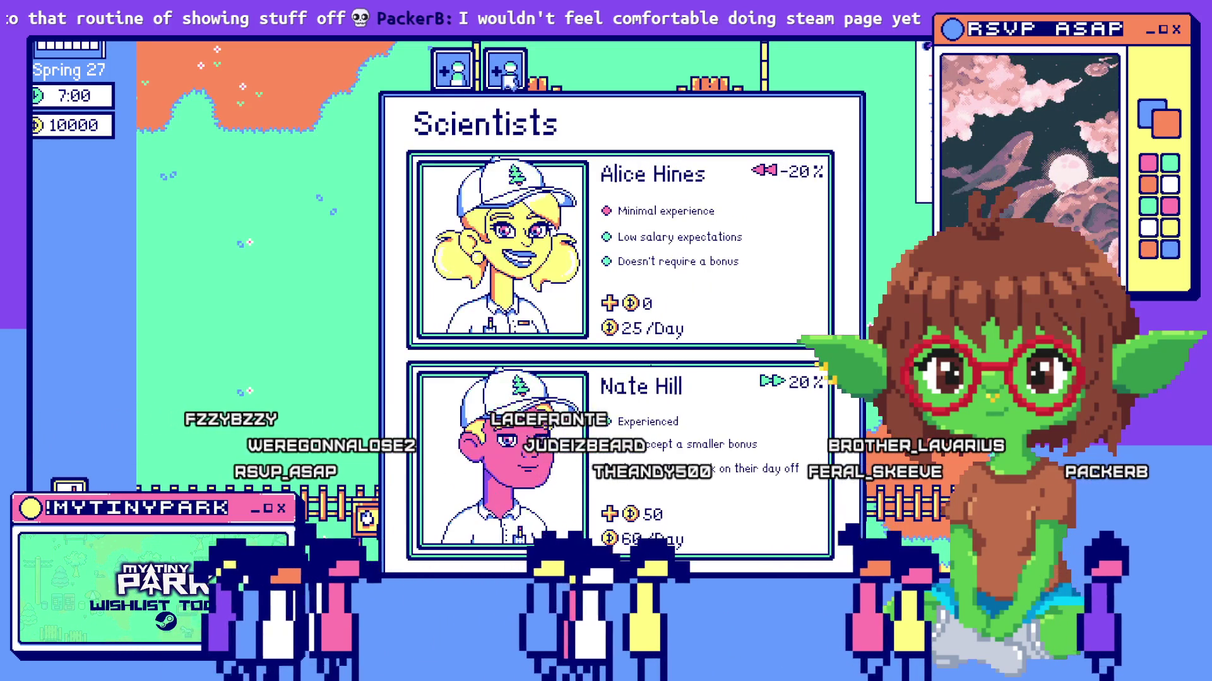
click(453, 72)
click(506, 74)
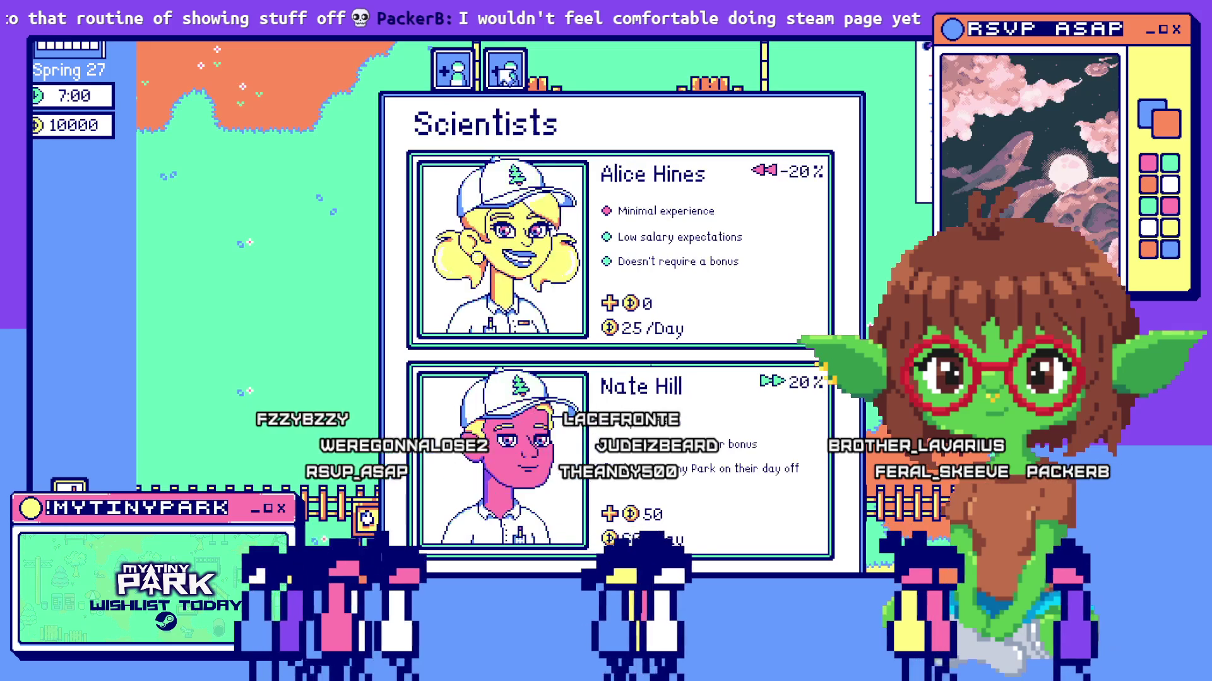
click(452, 72)
click(505, 74)
click(453, 72)
key(Escape)
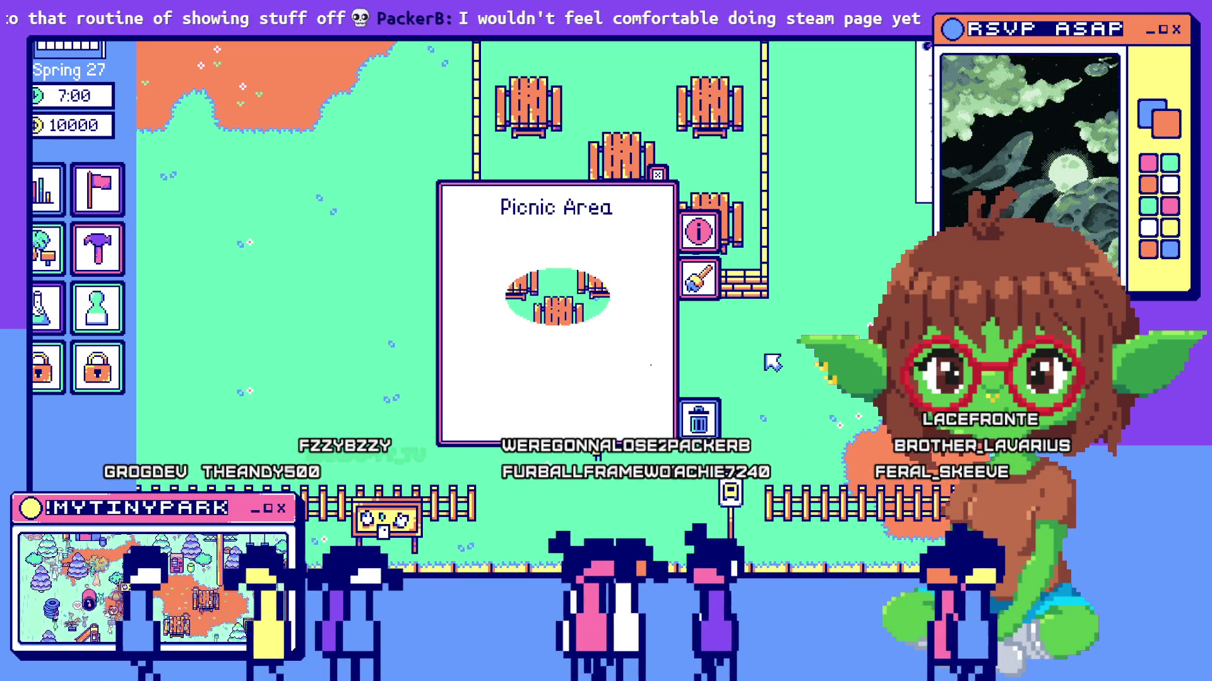
Close the Picnic Area info and pan around the picnic area with the WASD keys.
click(656, 175)
key(d)
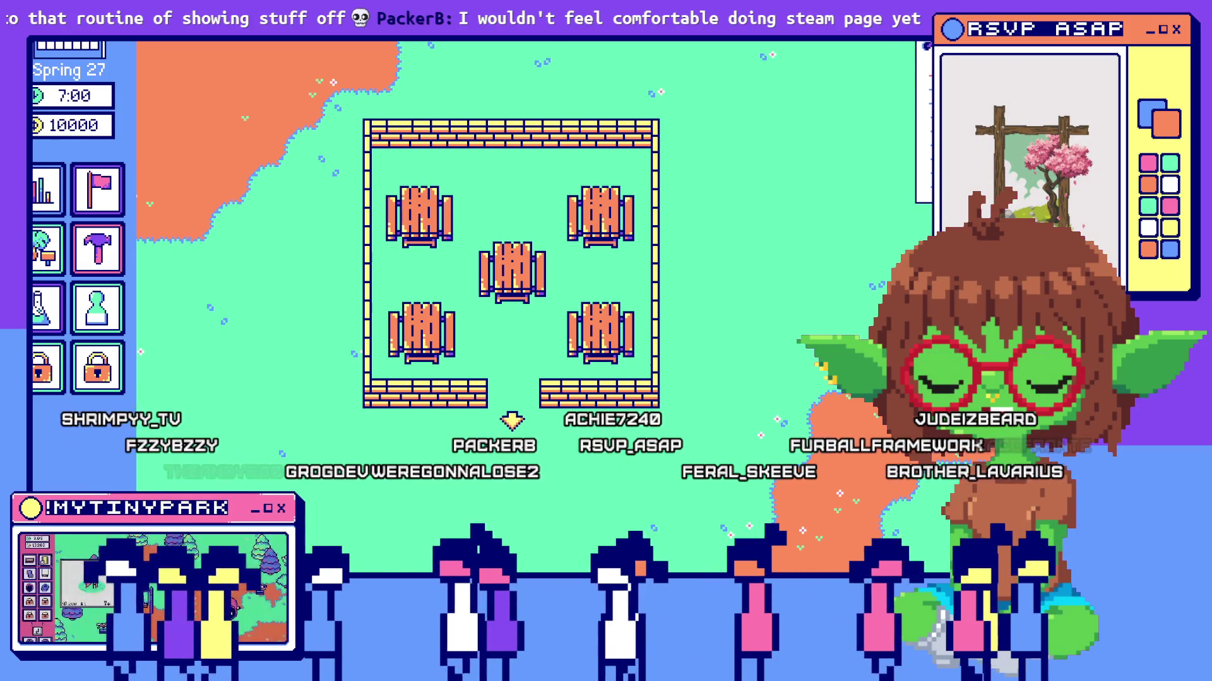
key(w)
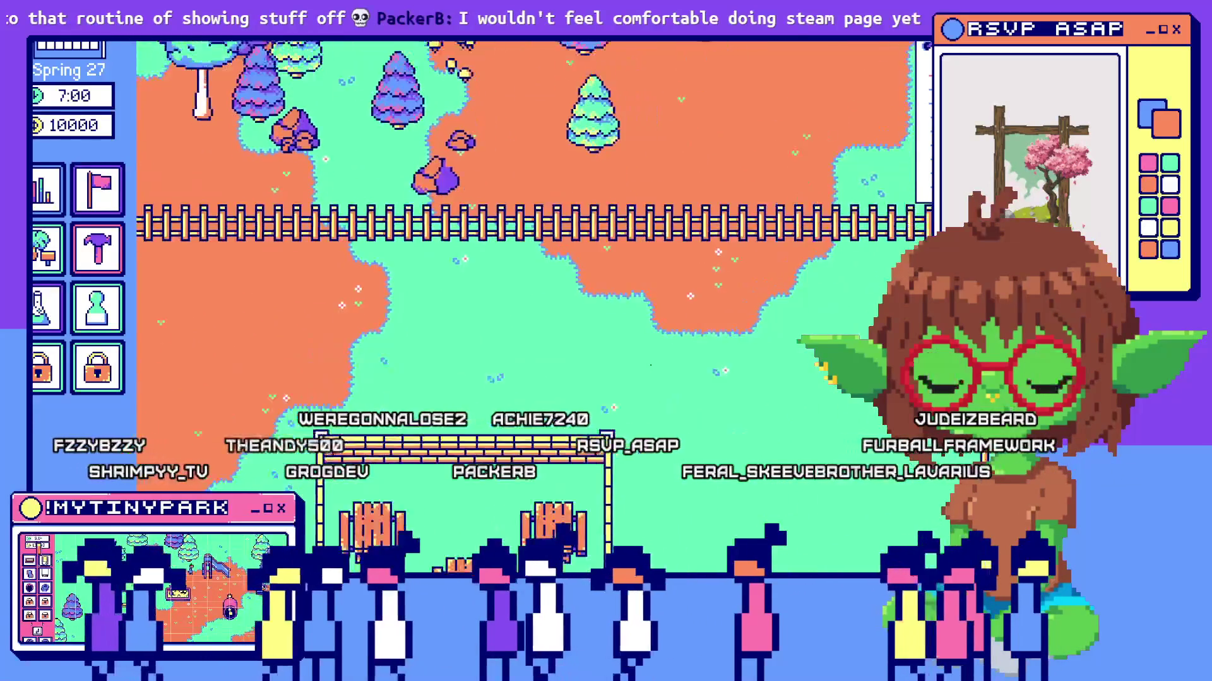
key(s)
key(a)
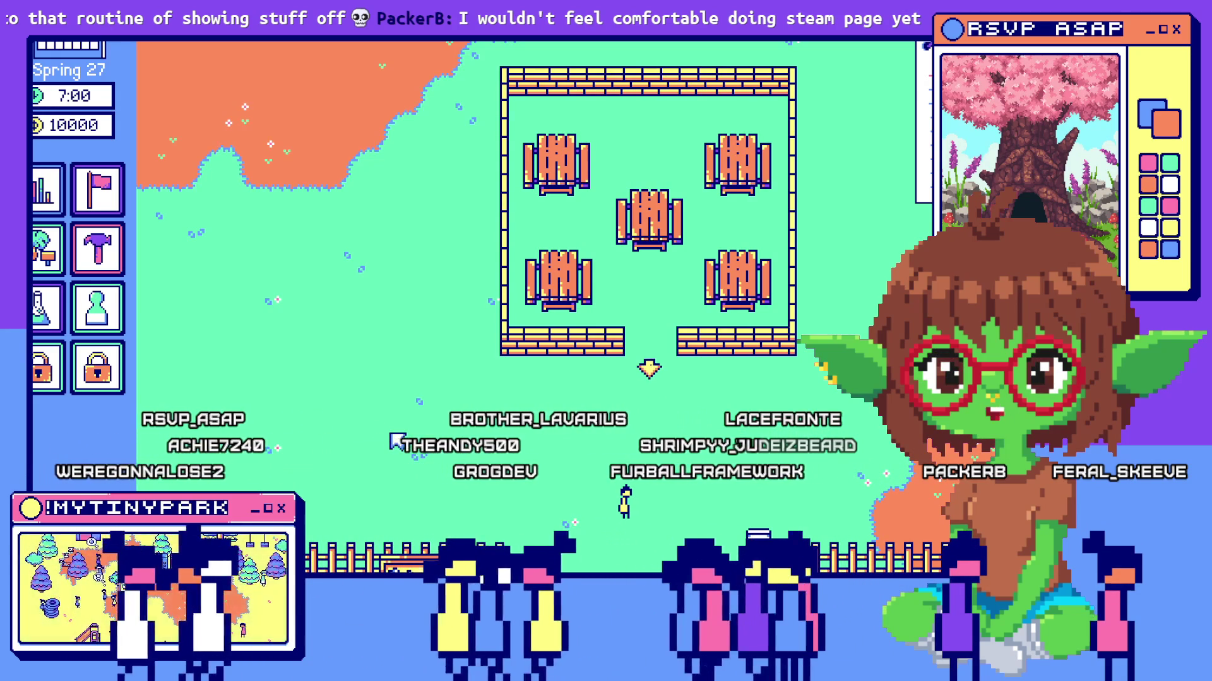
key(w)
key(s)
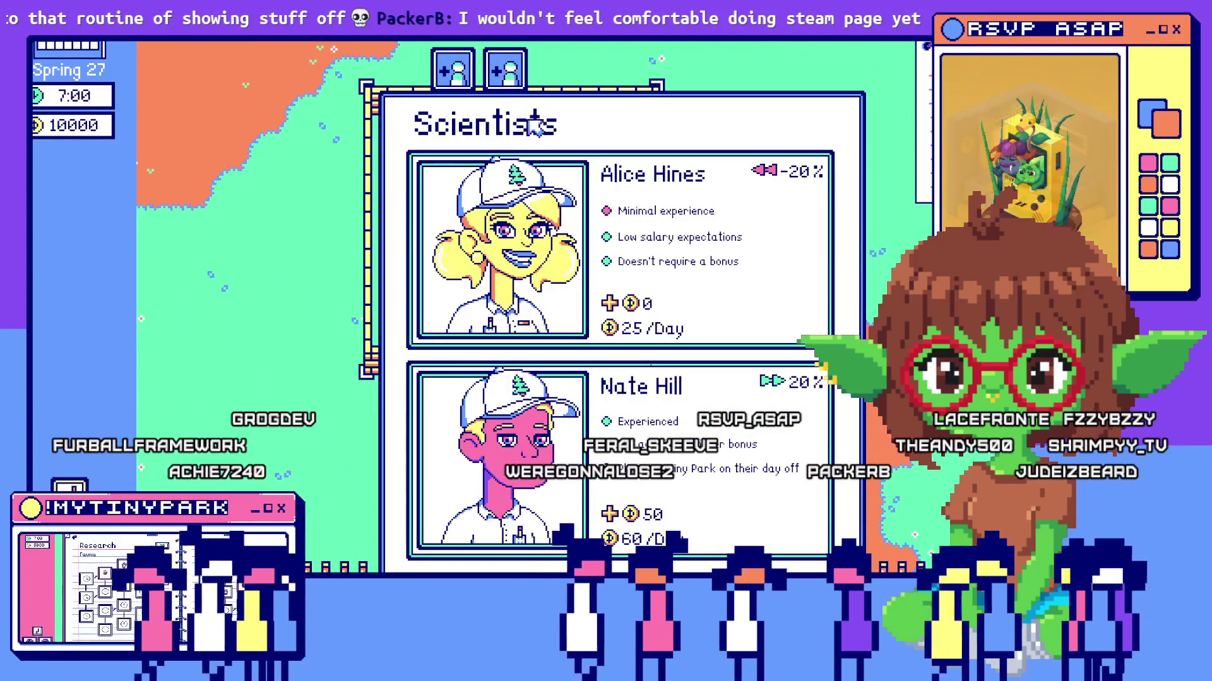
Alternate the hiring window between Scientists and Janitors several times, finishing on Janitors.
click(504, 71)
click(457, 74)
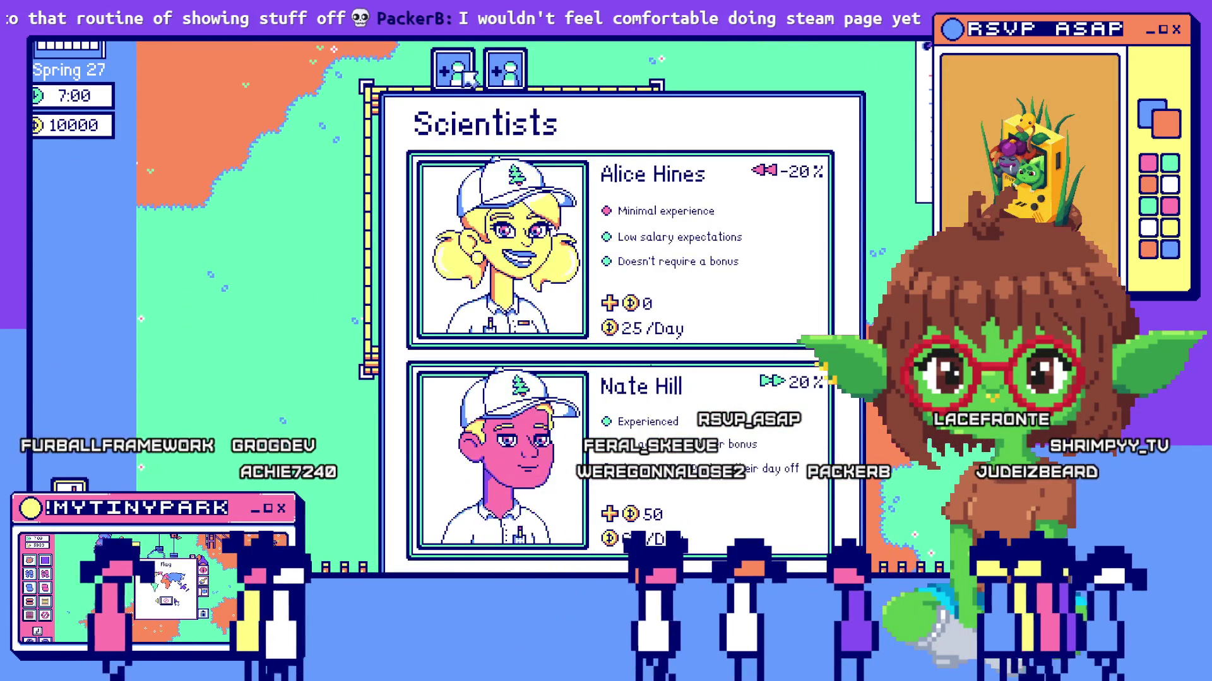
click(506, 74)
click(457, 74)
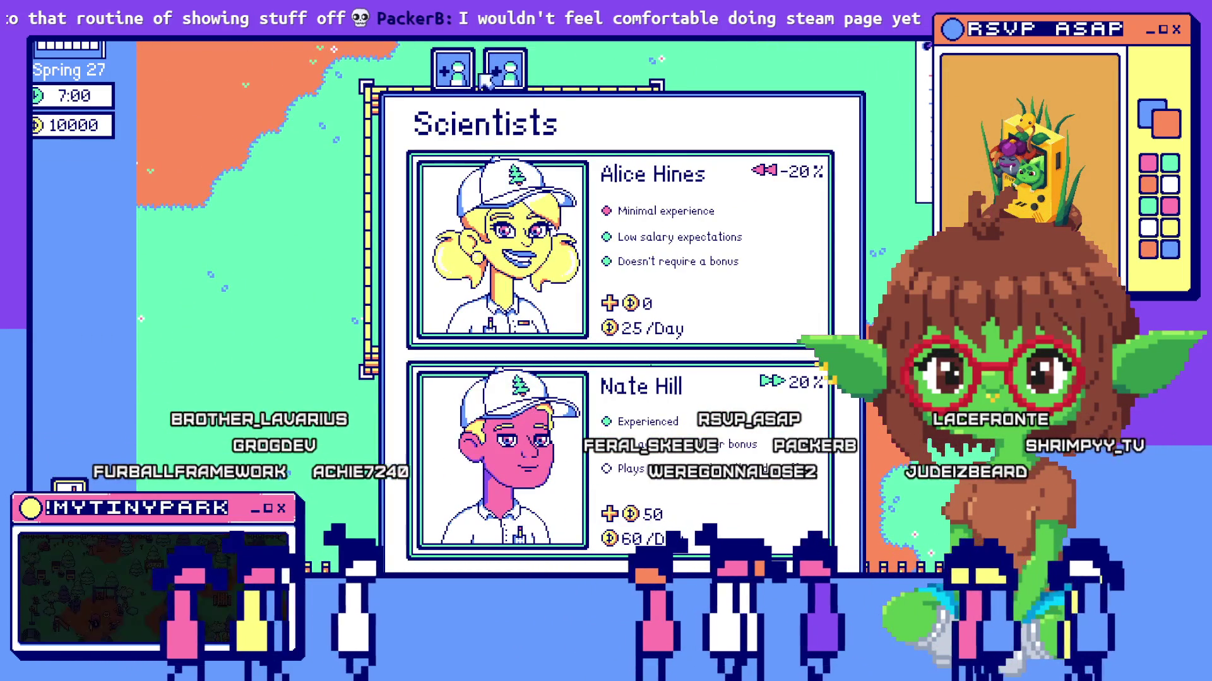
click(512, 74)
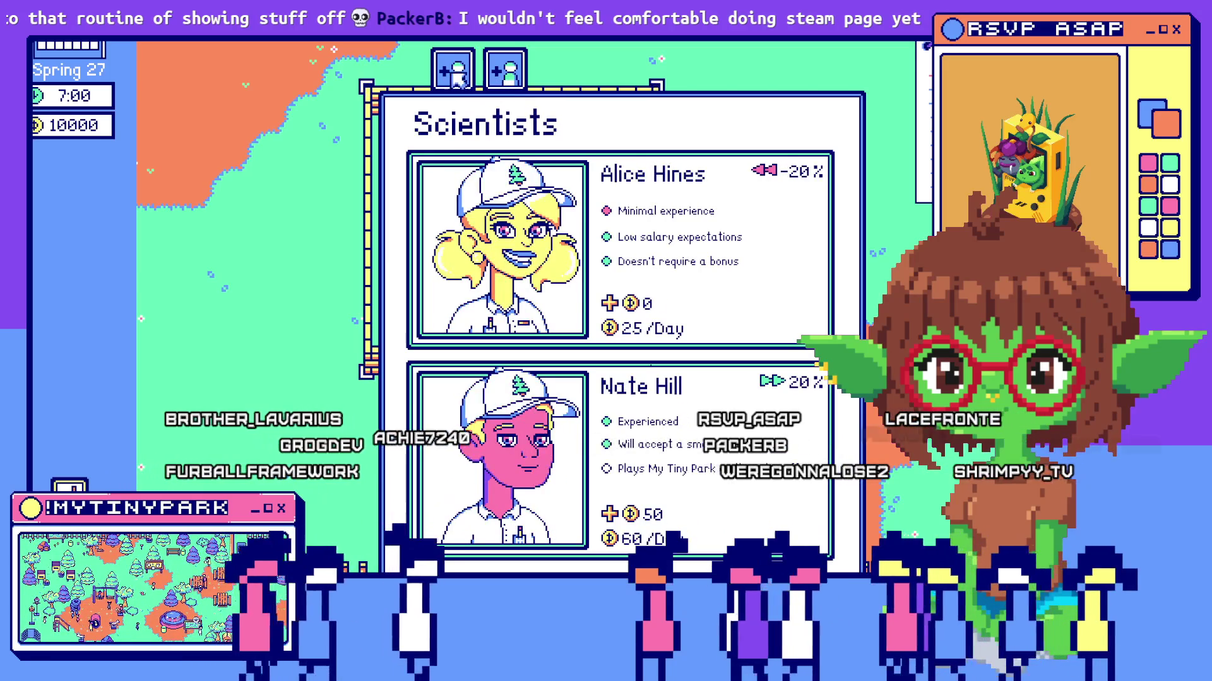
click(507, 74)
click(457, 73)
click(506, 74)
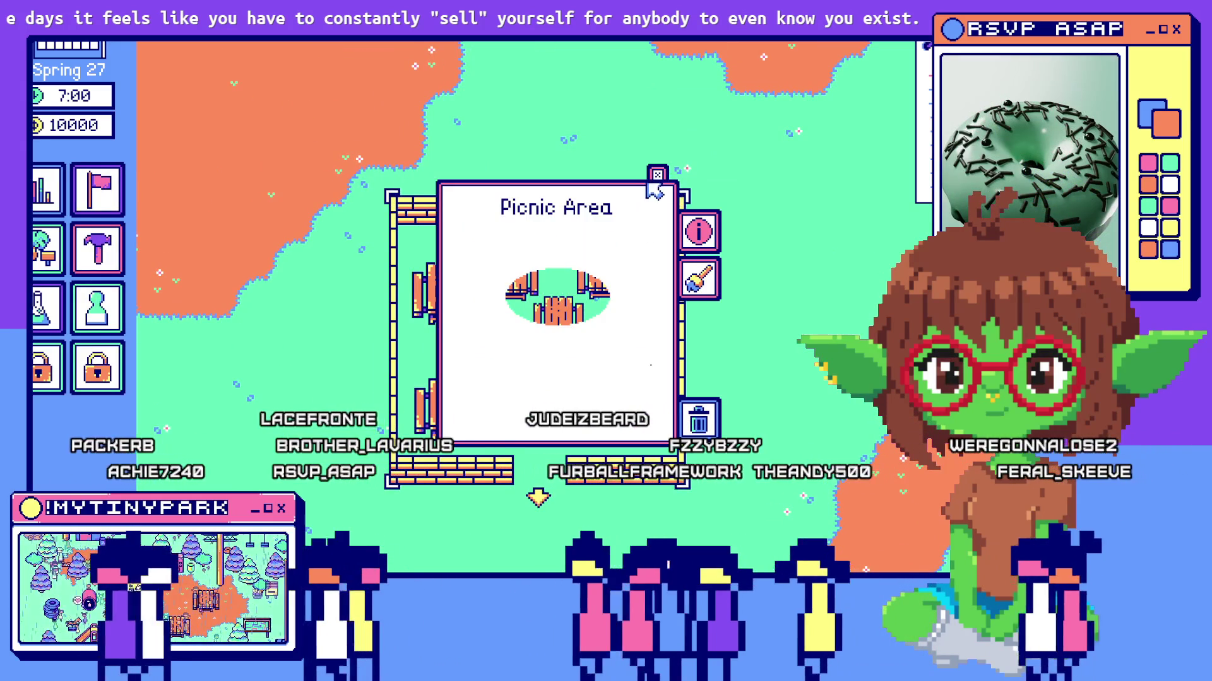
Close the Picnic Area info and pan to centre the fenced picnic enclosure.
click(656, 176)
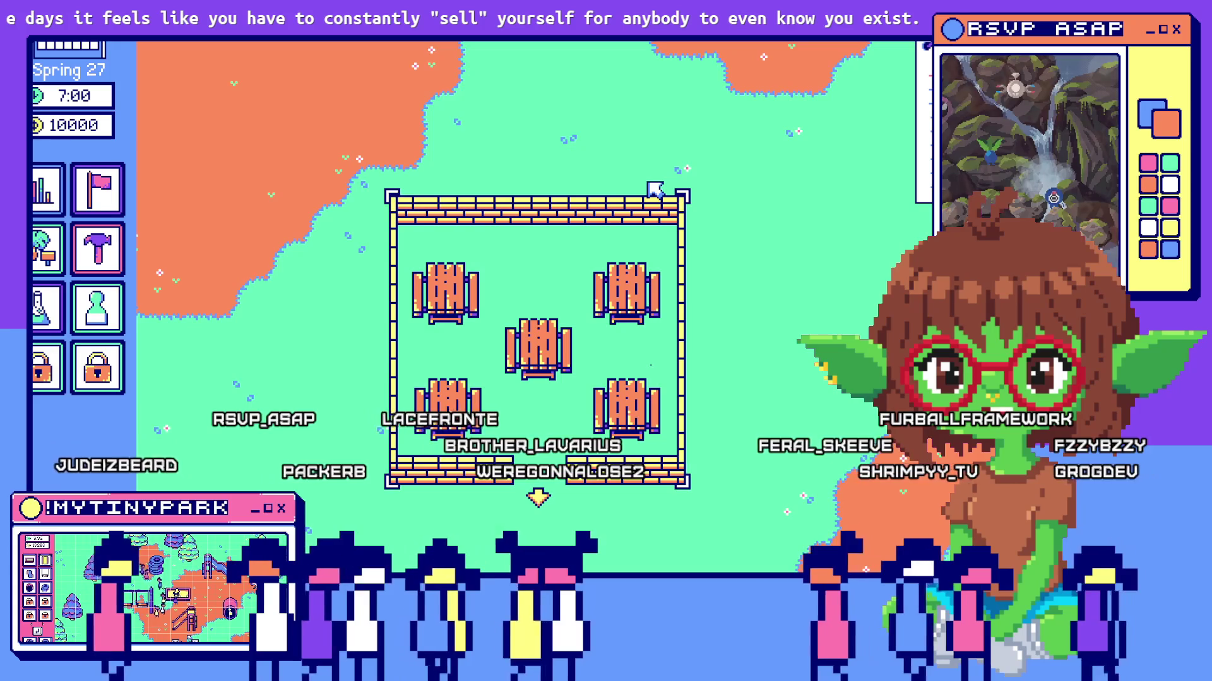
key(Up)
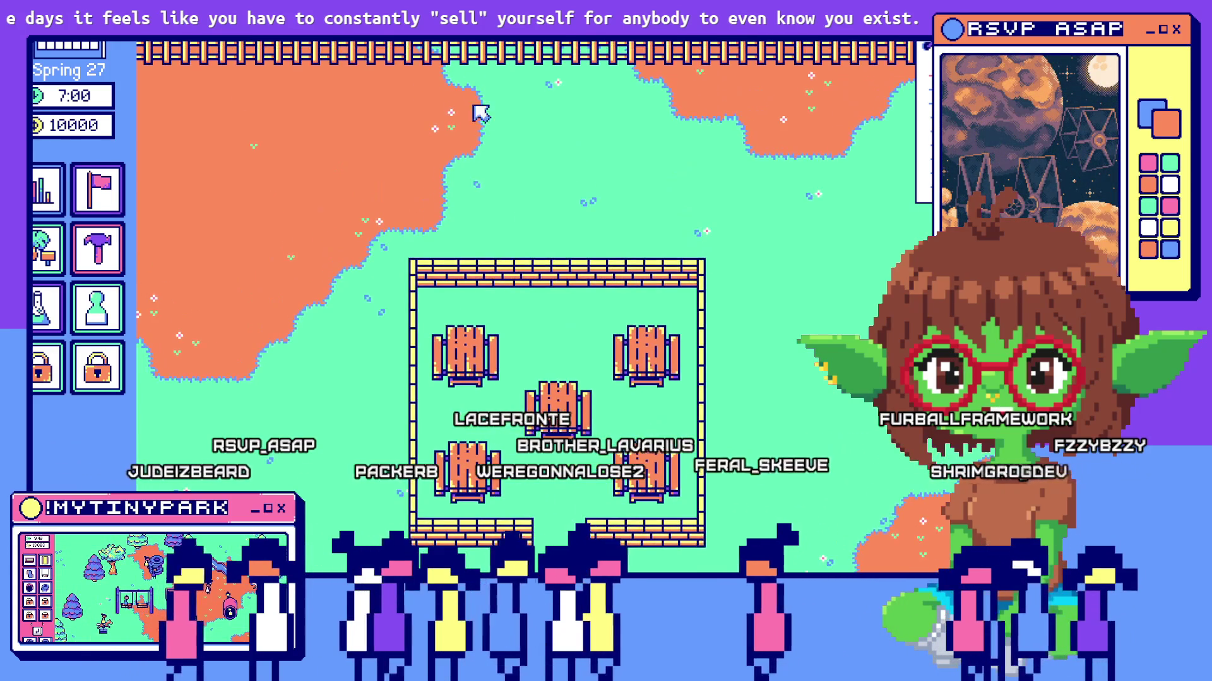
key(Down)
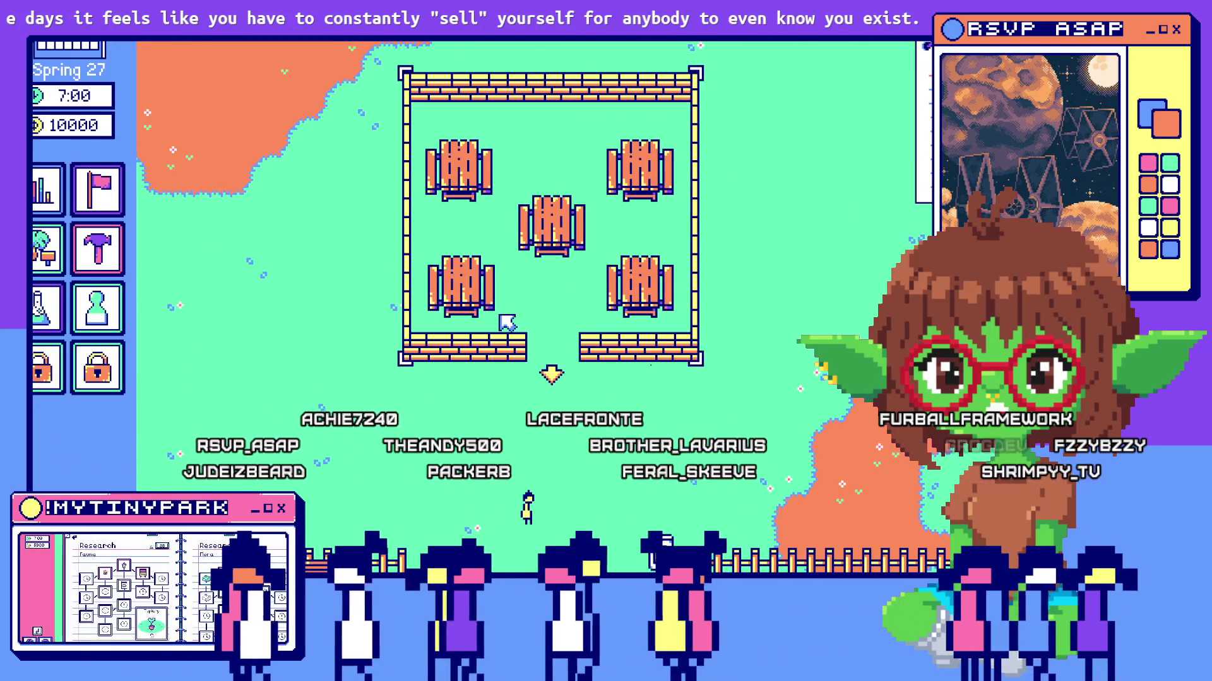
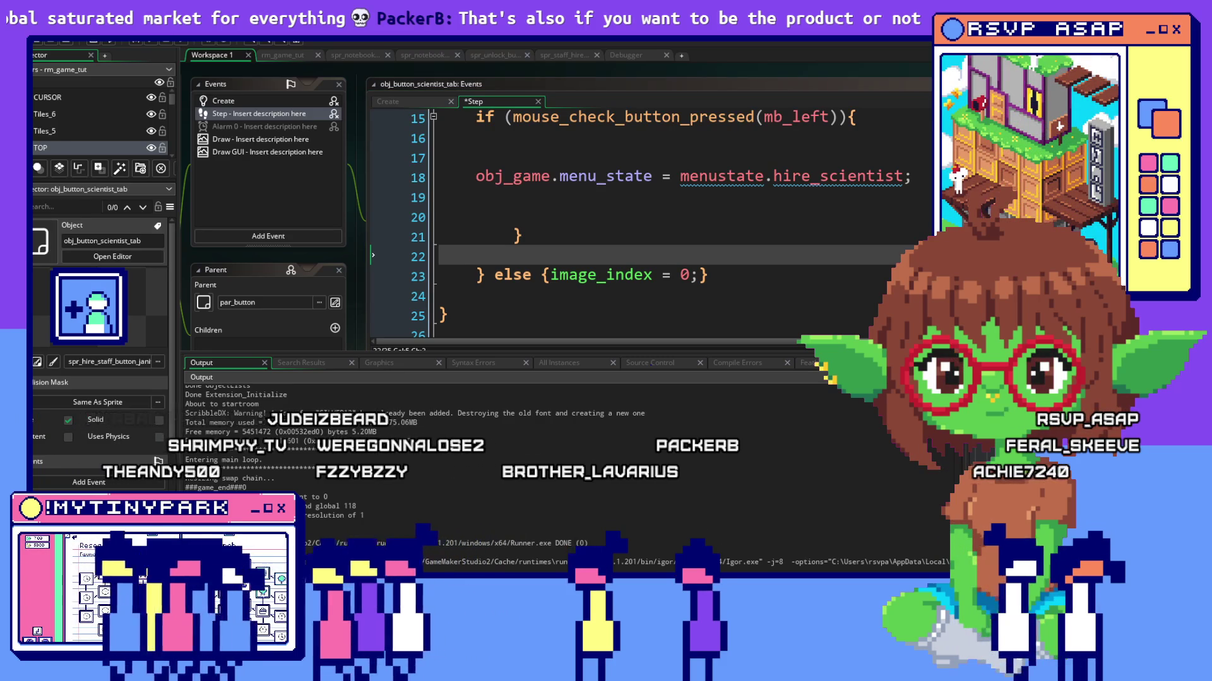
Bring spr_janitor_tab's Sprite Editor forward in place of the code editor.
key(ctrl+Tab)
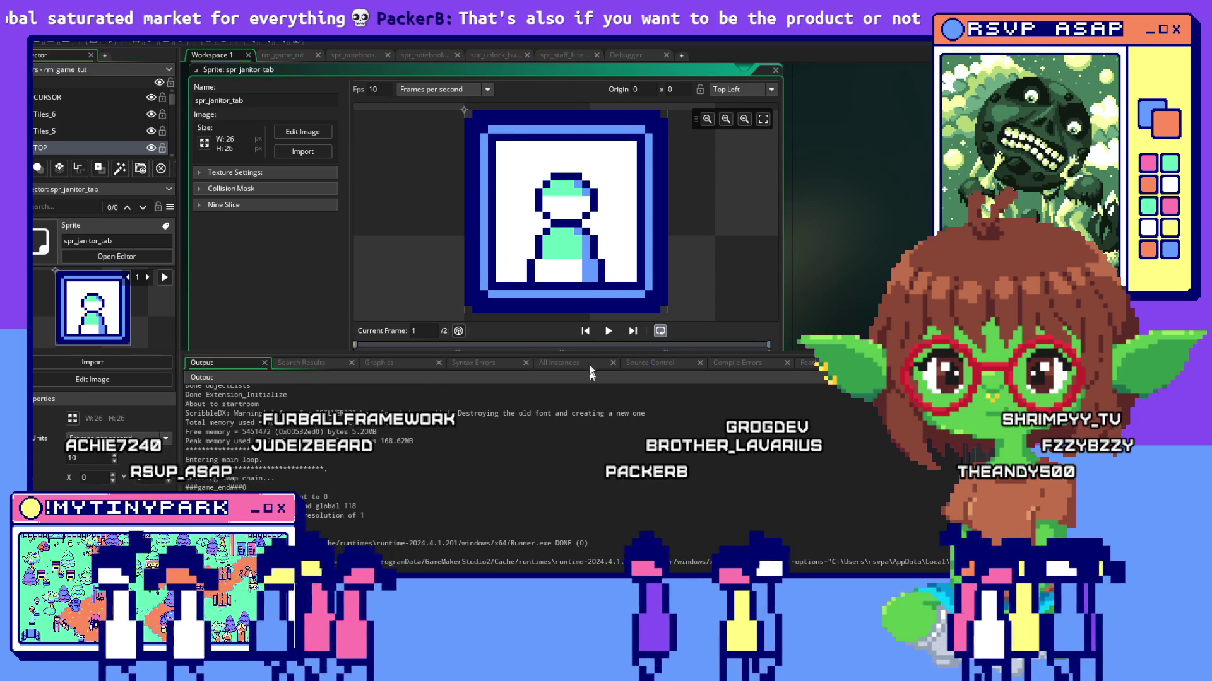
Step between the janitor tab sprite's two 26×26 frames and view frame 2 in Edit Image.
drag(739, 150, 399, 154)
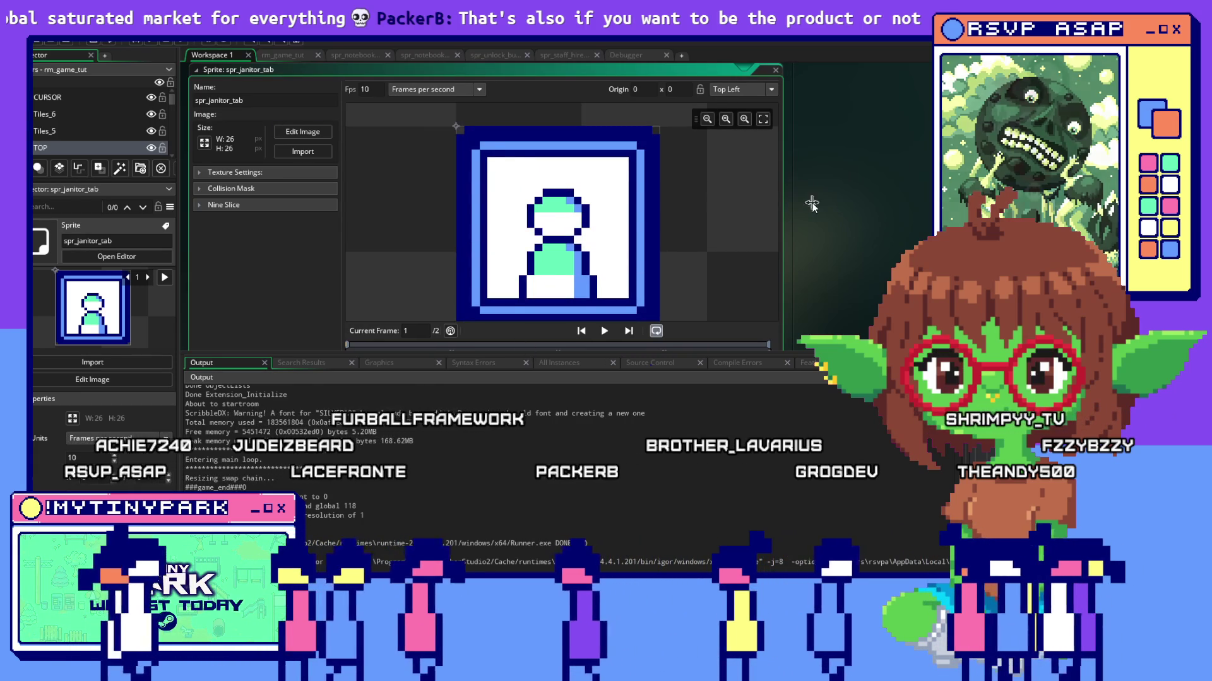
scroll(568, 236, down, 3)
click(620, 235)
key(Left)
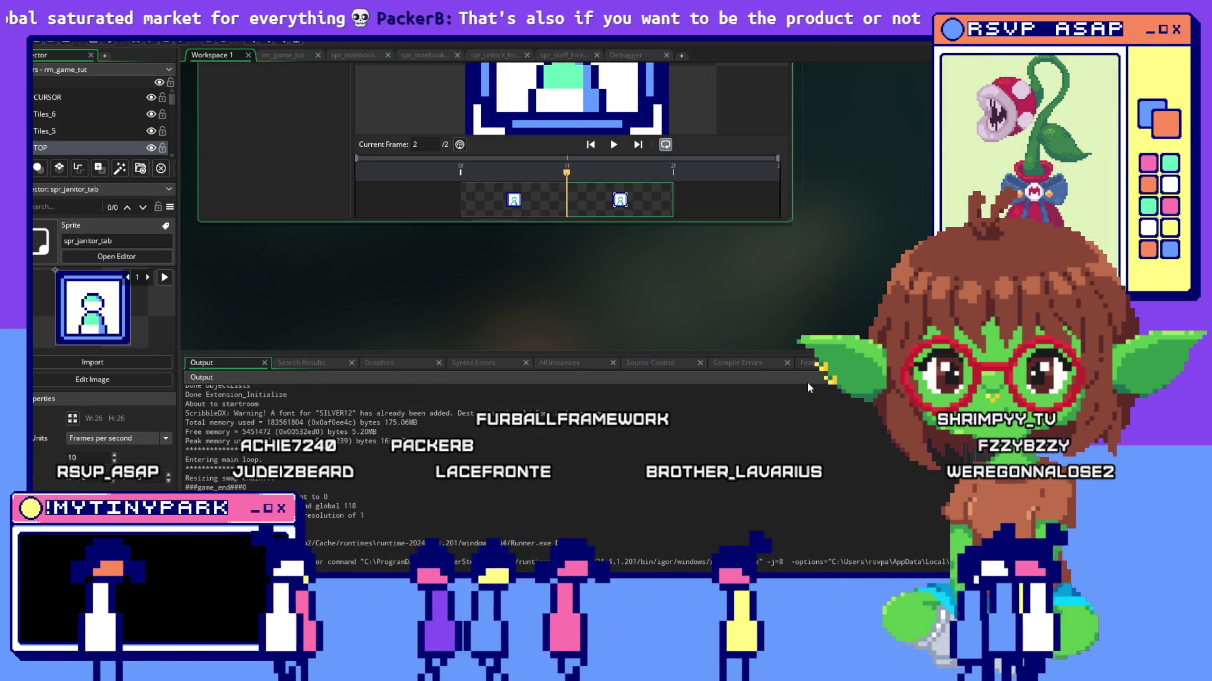
scroll(770, 193, up, 1)
scroll(844, 219, up, 3)
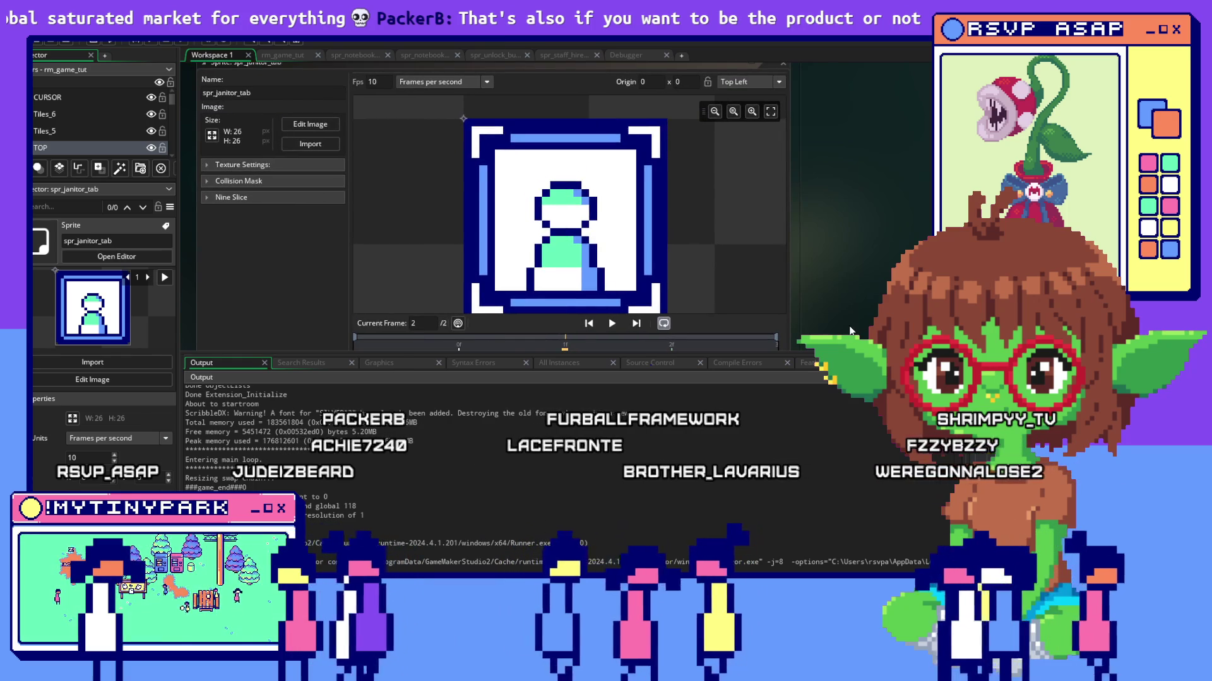
scroll(846, 311, down, 1)
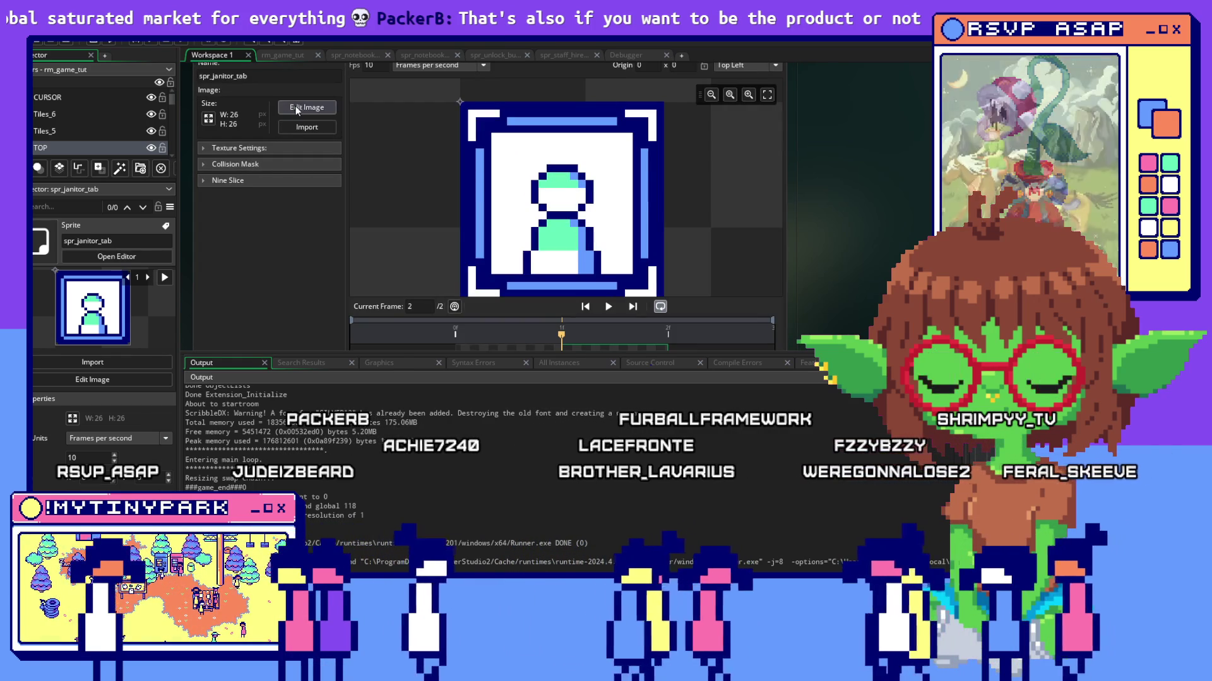
click(306, 107)
scroll(368, 118, down, 2)
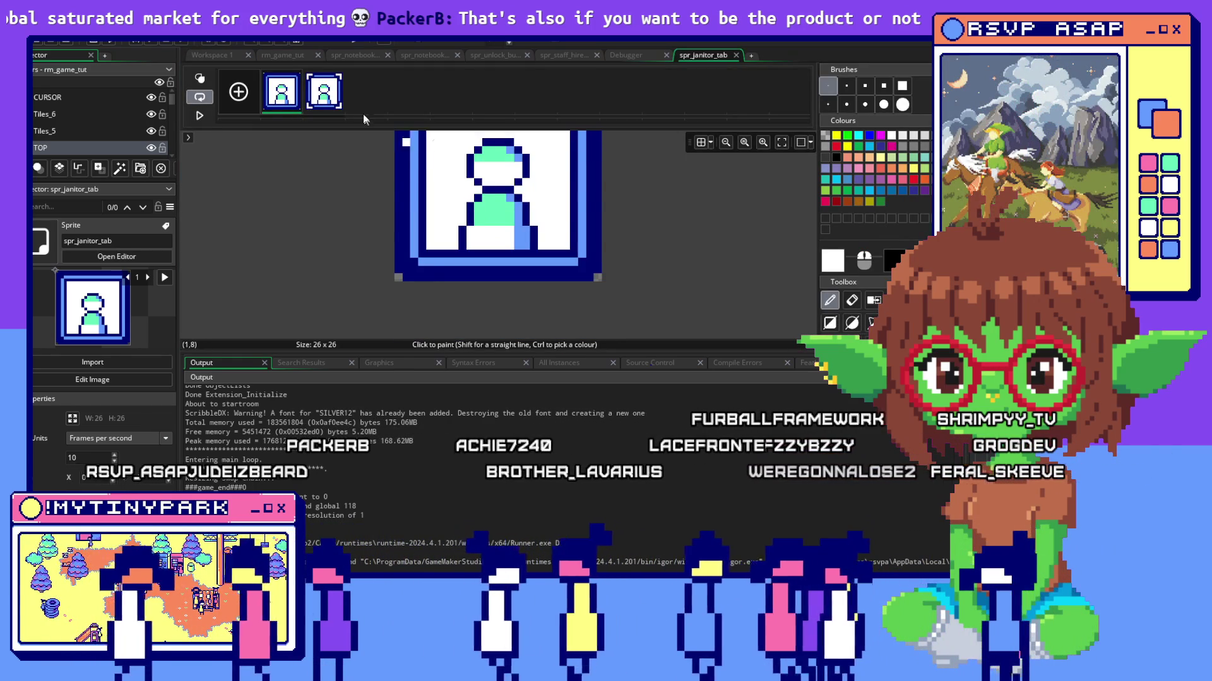
click(325, 92)
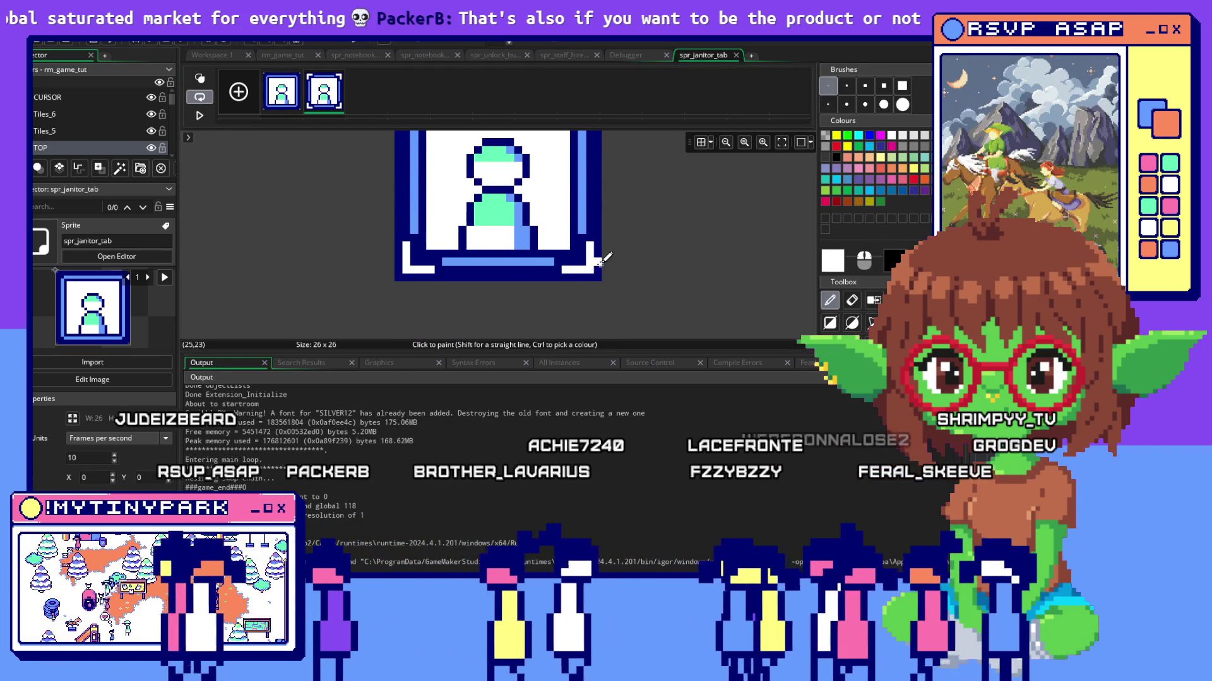
scroll(604, 259, down, 3)
scroll(662, 265, down, 2)
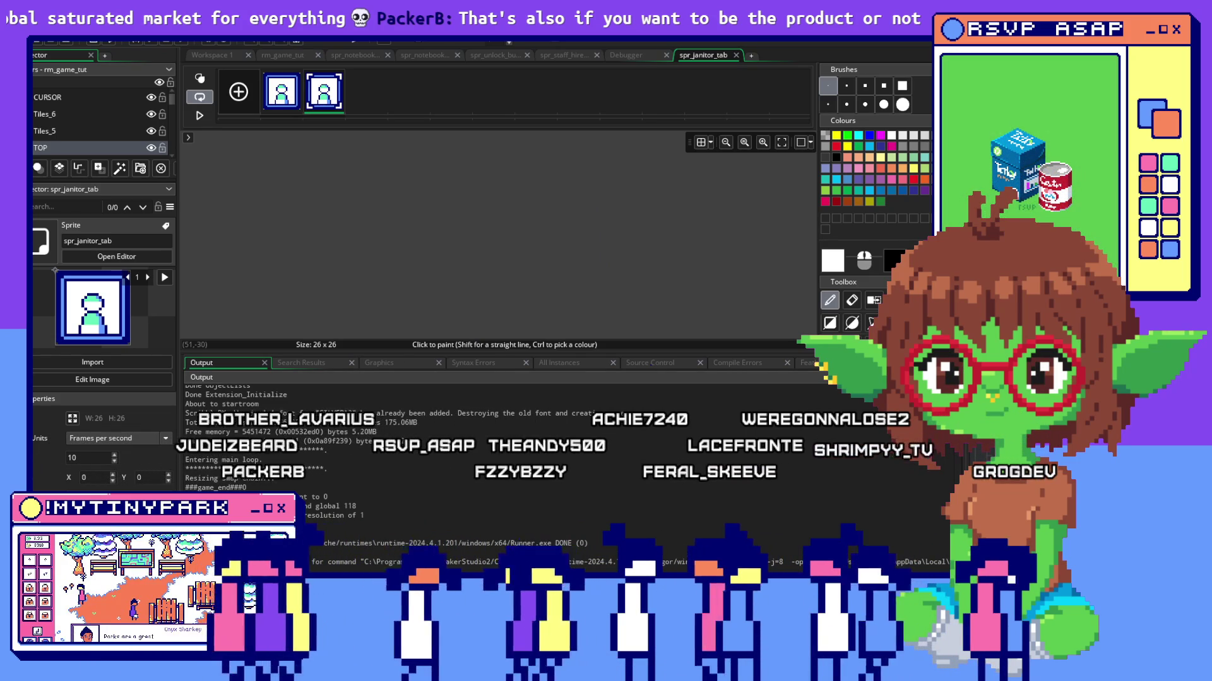
Return to Workspace 1 with obj_button_scientist_tab's settings.
double_click(94, 308)
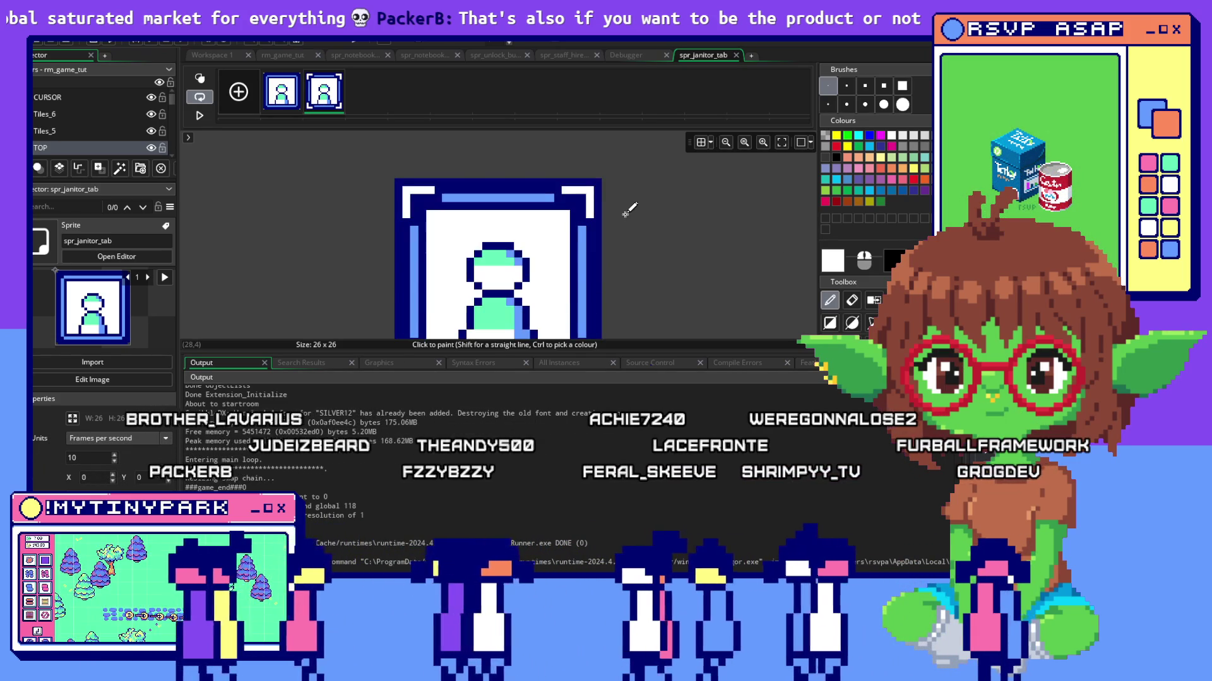
scroll(722, 218, down, 1)
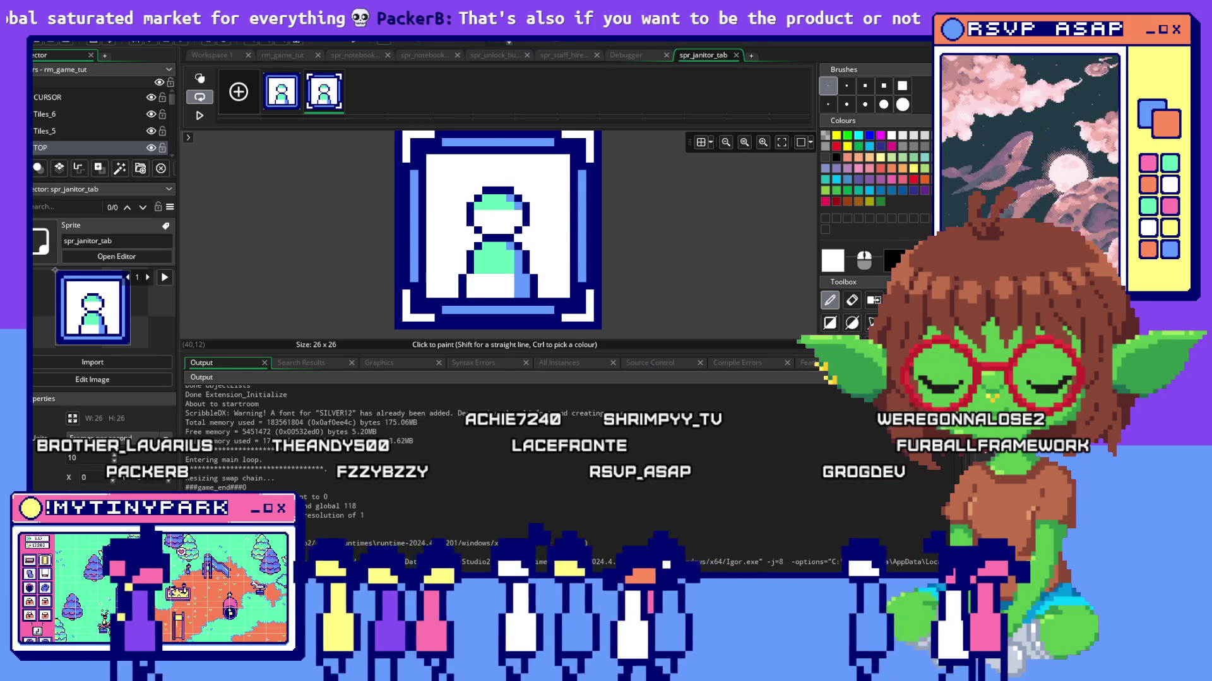
click(210, 54)
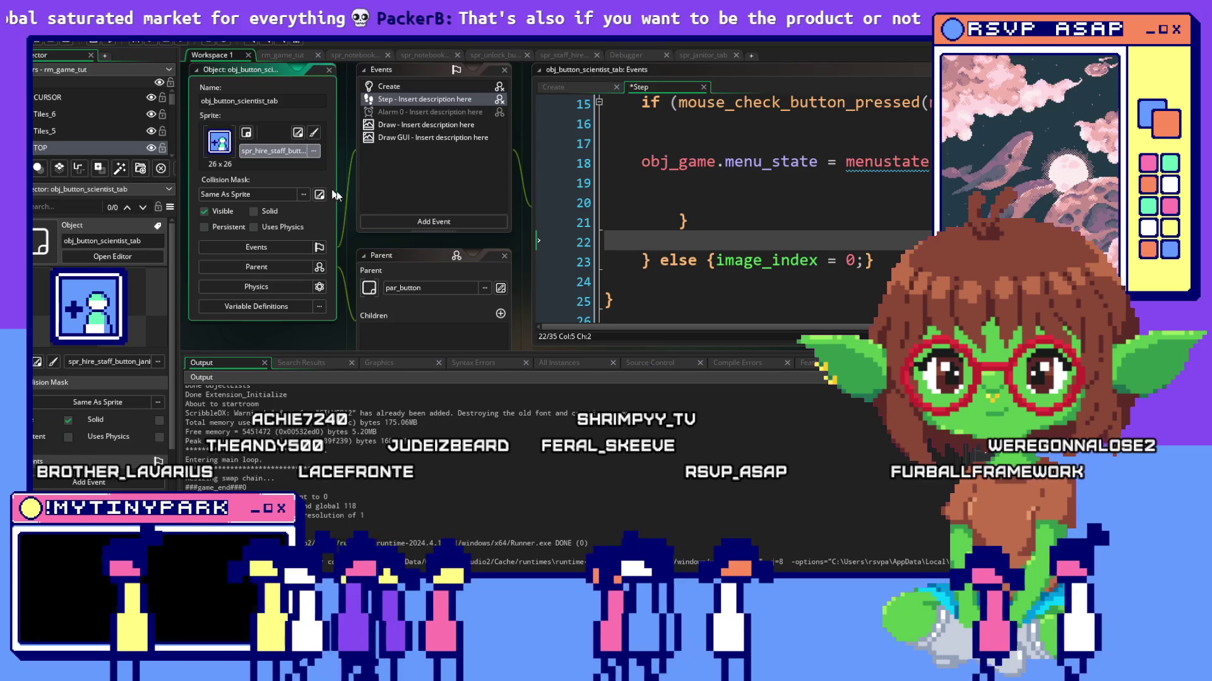
Assign spr_scientist_tab as obj_button_scientist_tab's sprite via the Select Sprite search.
click(314, 152)
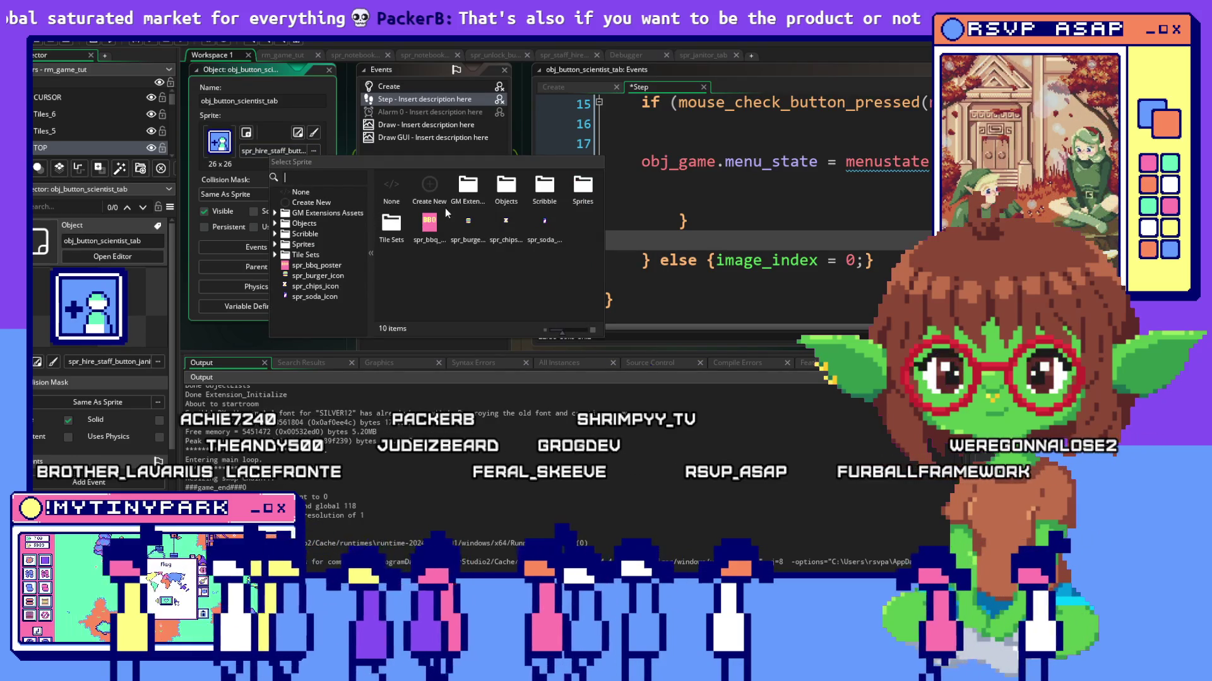
text(spr_butn)
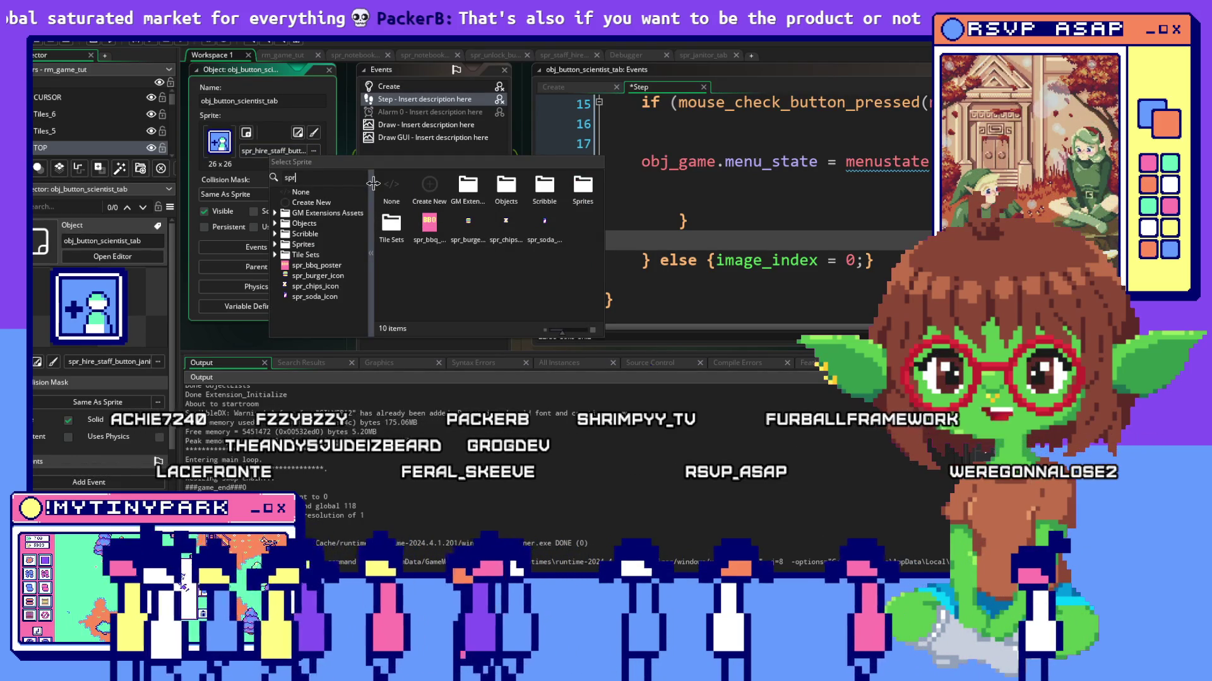
key(BackSpace)
text(ton_scie)
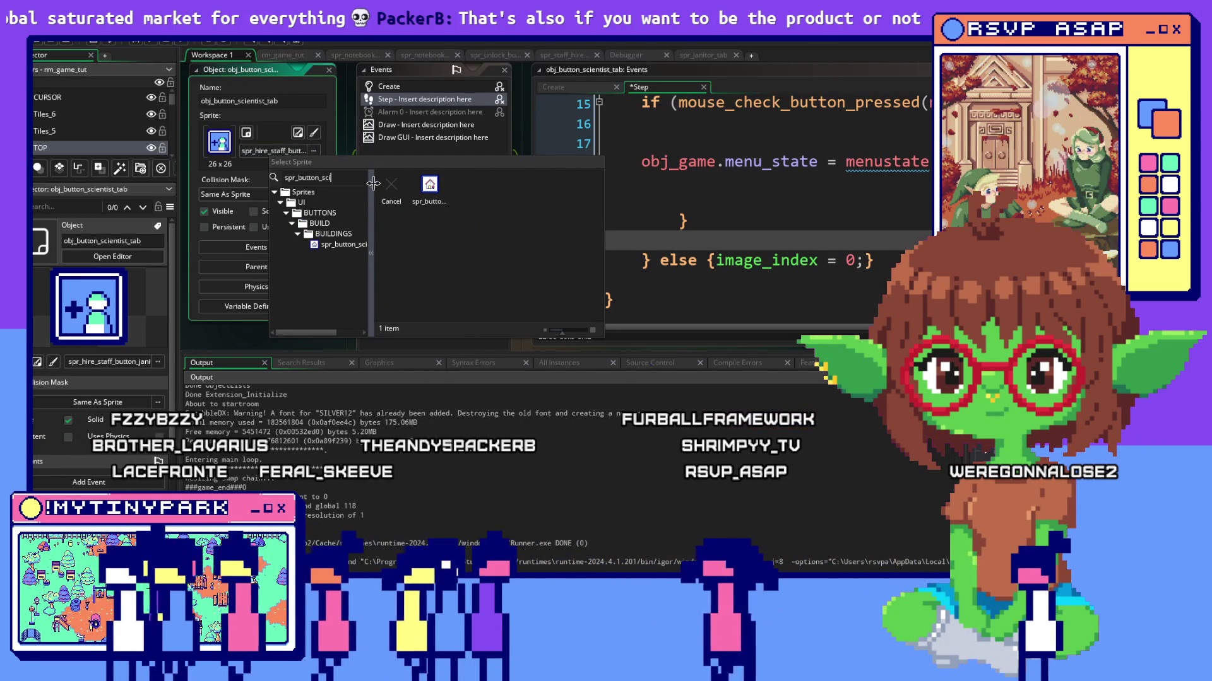
key(BackSpace)
key(BackSpace)
key(BackSpace)
key(BackSpace)
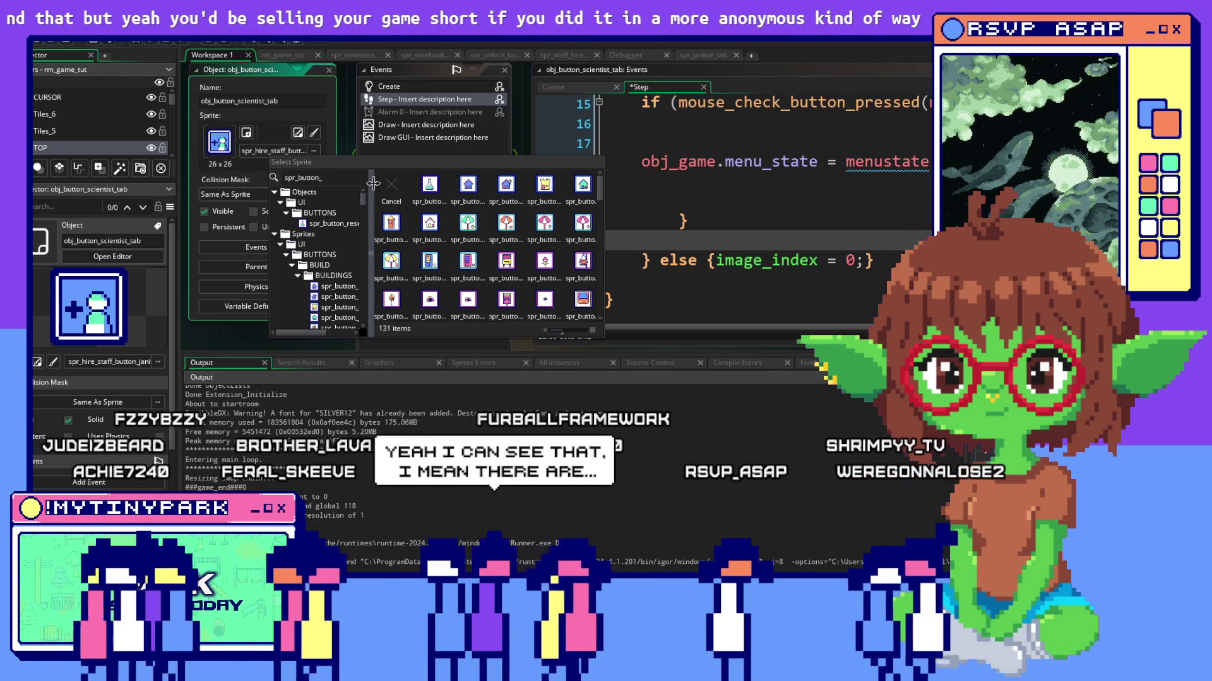
key(BackSpace)
key(BackSpace)
key(BackSpace)
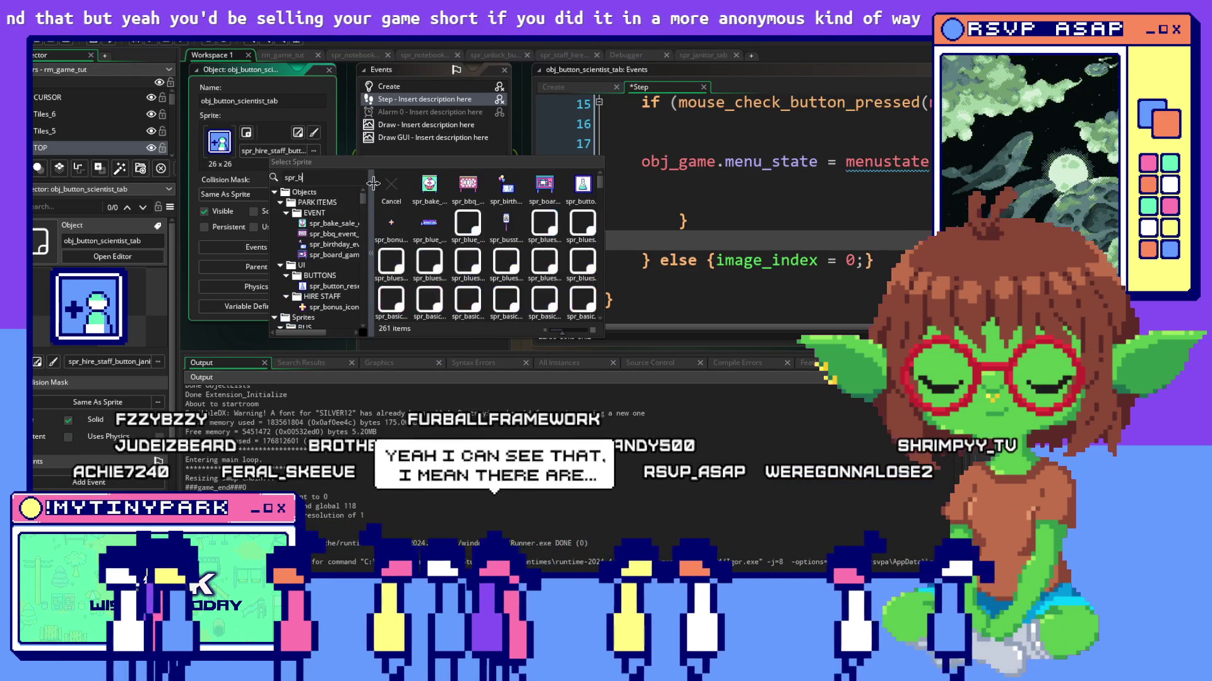
key(BackSpace)
text(sc)
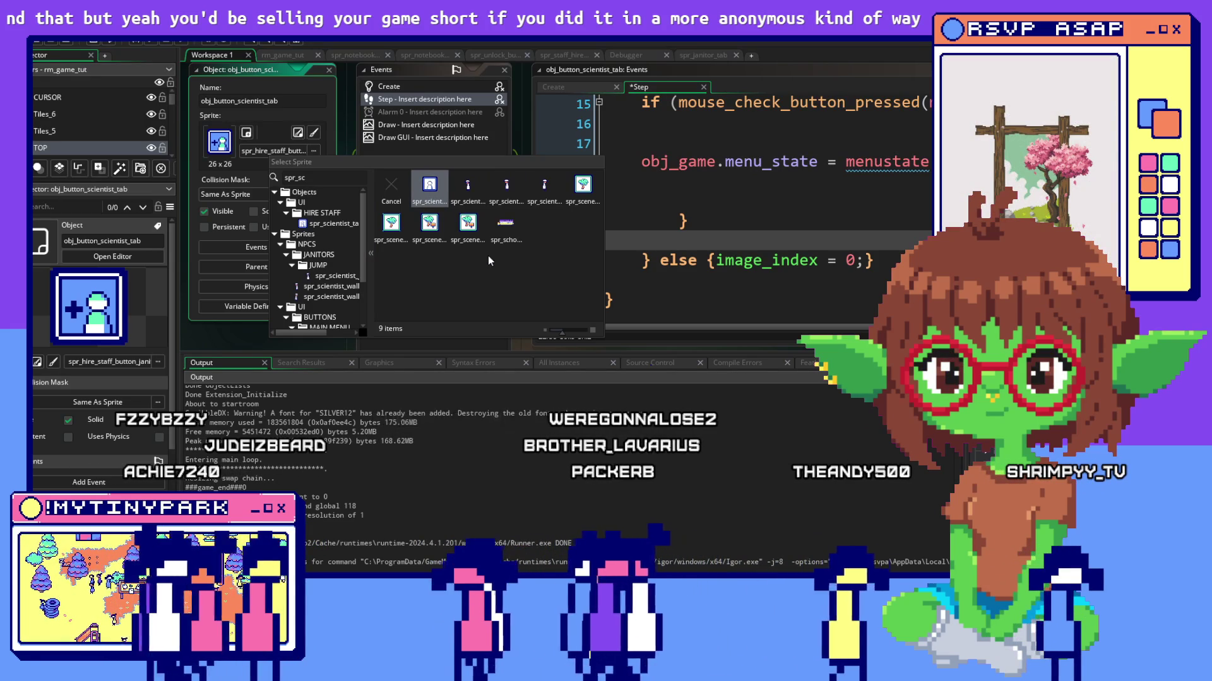
key(Return)
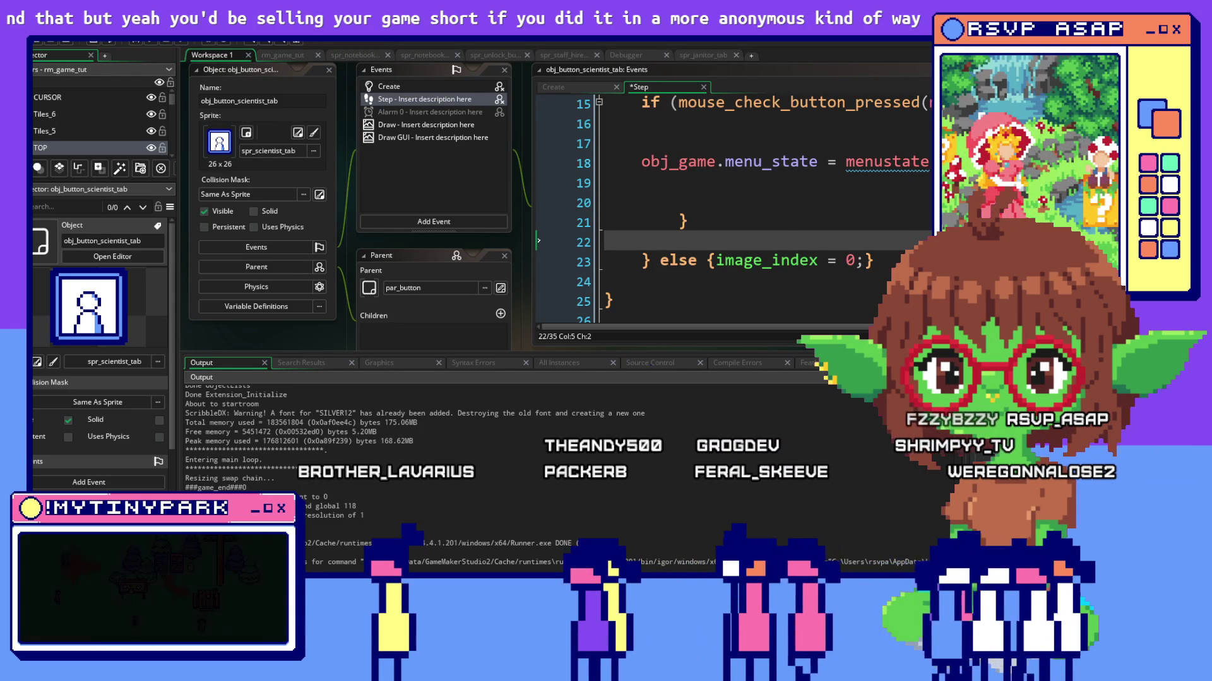
scroll(623, 212, down, 3)
Delete the extra blank line after the menu_state = hire_scientist assignment in the Step event.
click(707, 241)
click(706, 203)
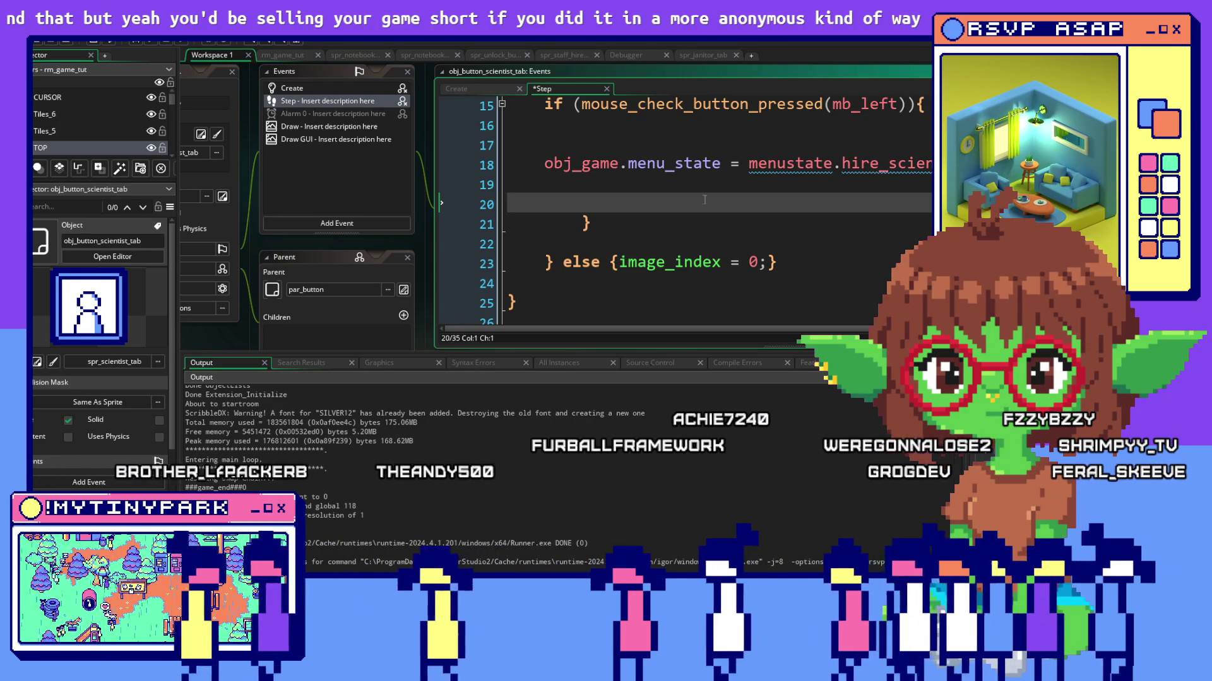
scroll(704, 200, up, 2)
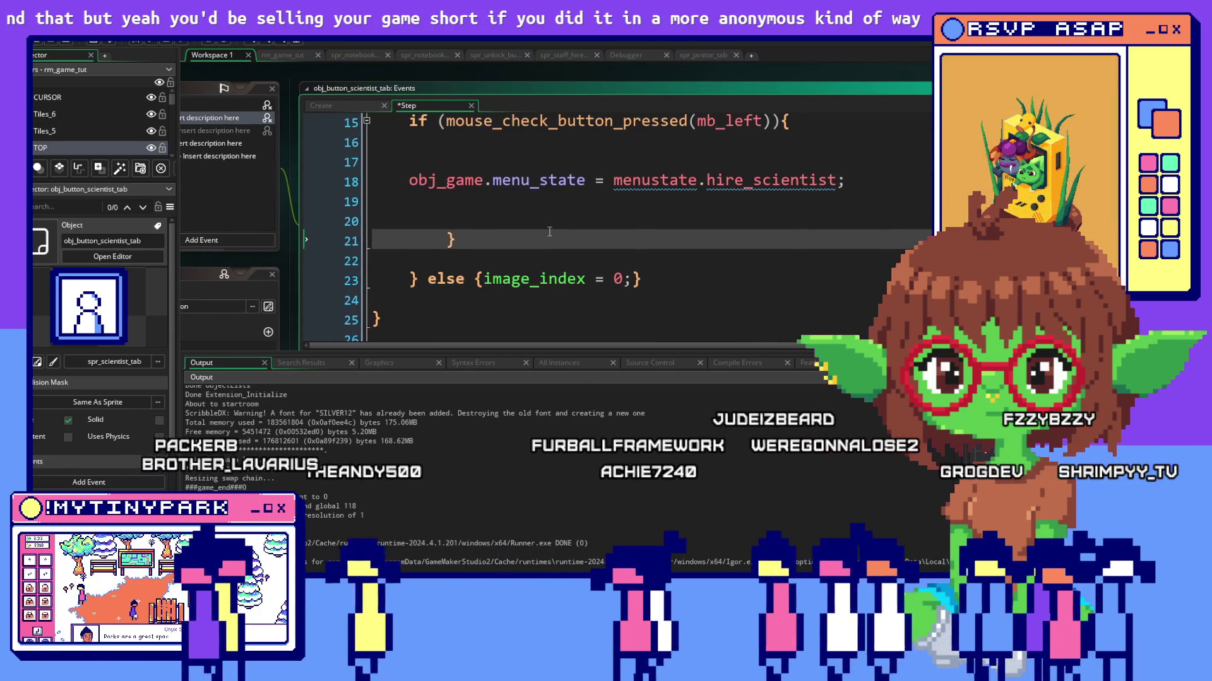
scroll(549, 231, up, 1)
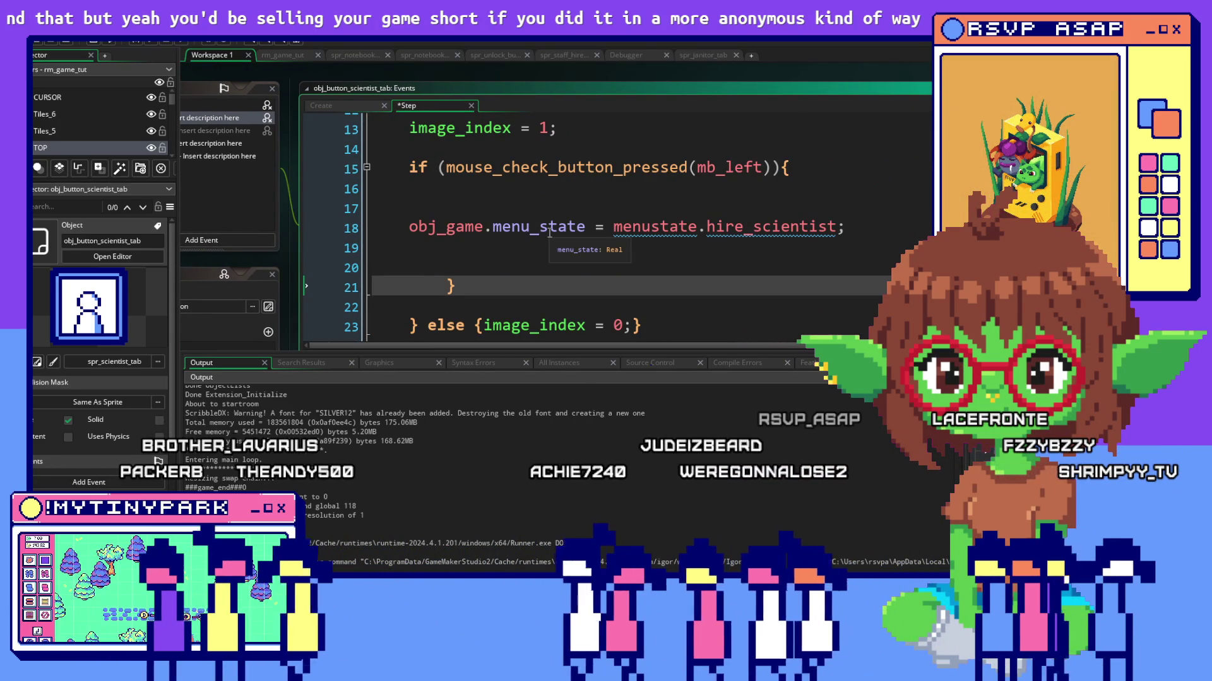
click(423, 265)
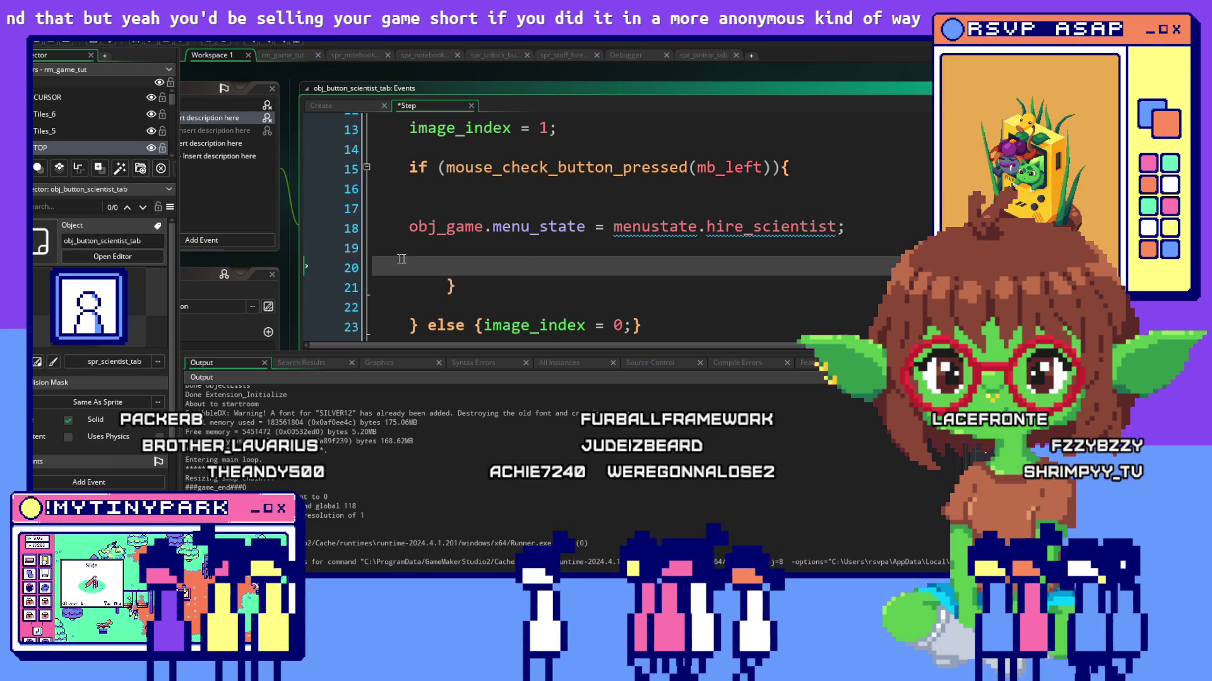
key(BackSpace)
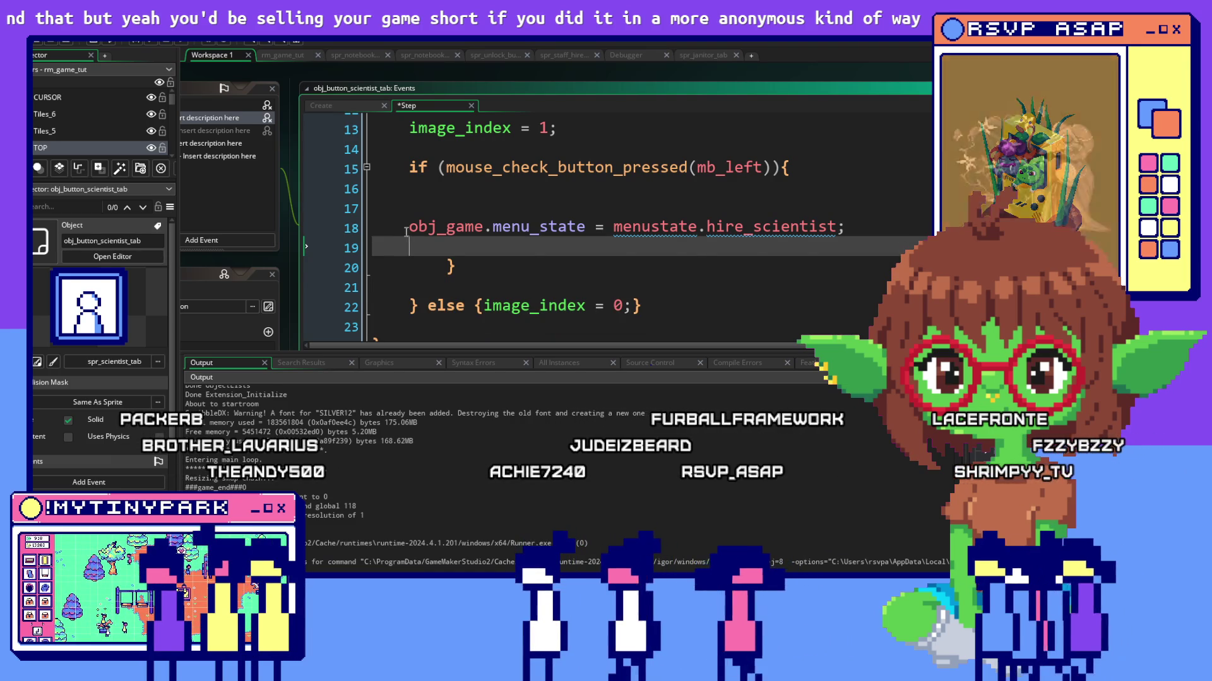
key(Up)
scroll(450, 220, down, 1)
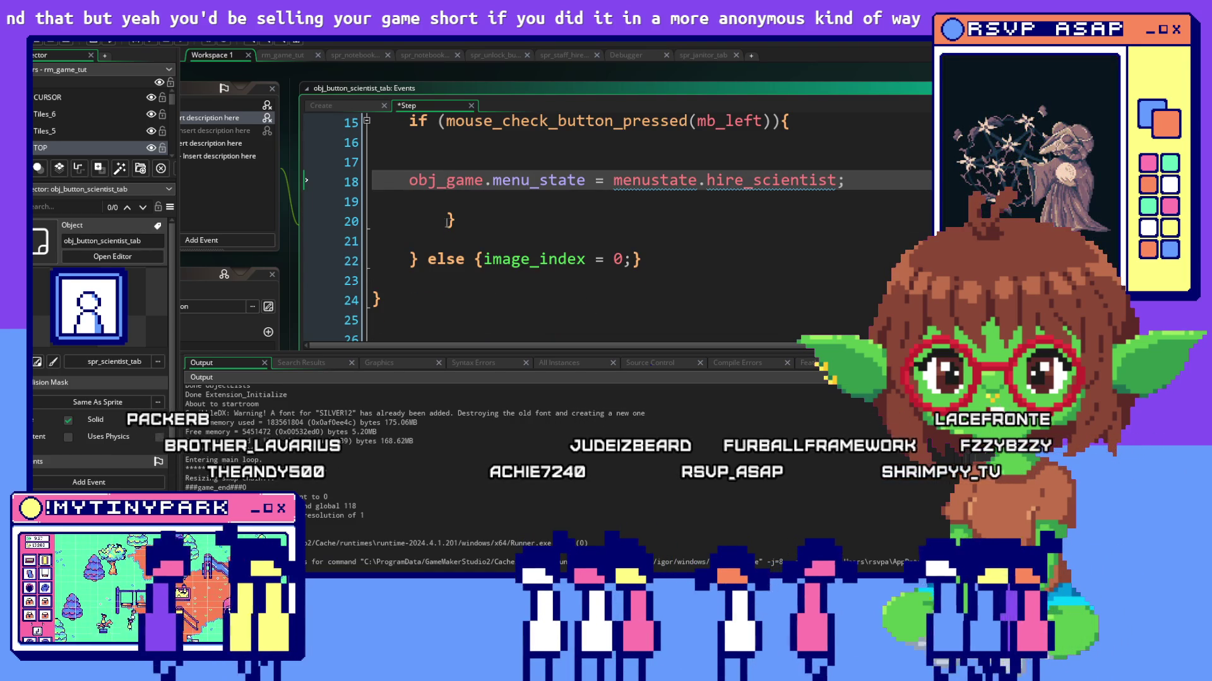
scroll(448, 219, down, 1)
scroll(446, 224, up, 2)
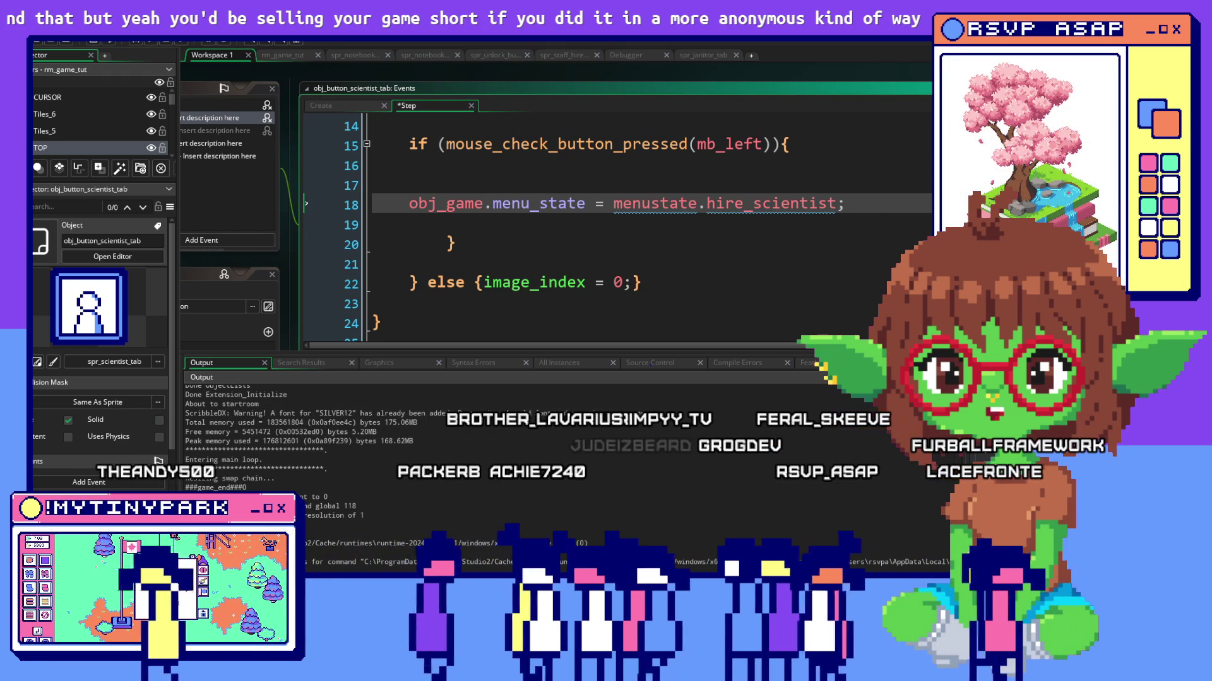
click(67, 189)
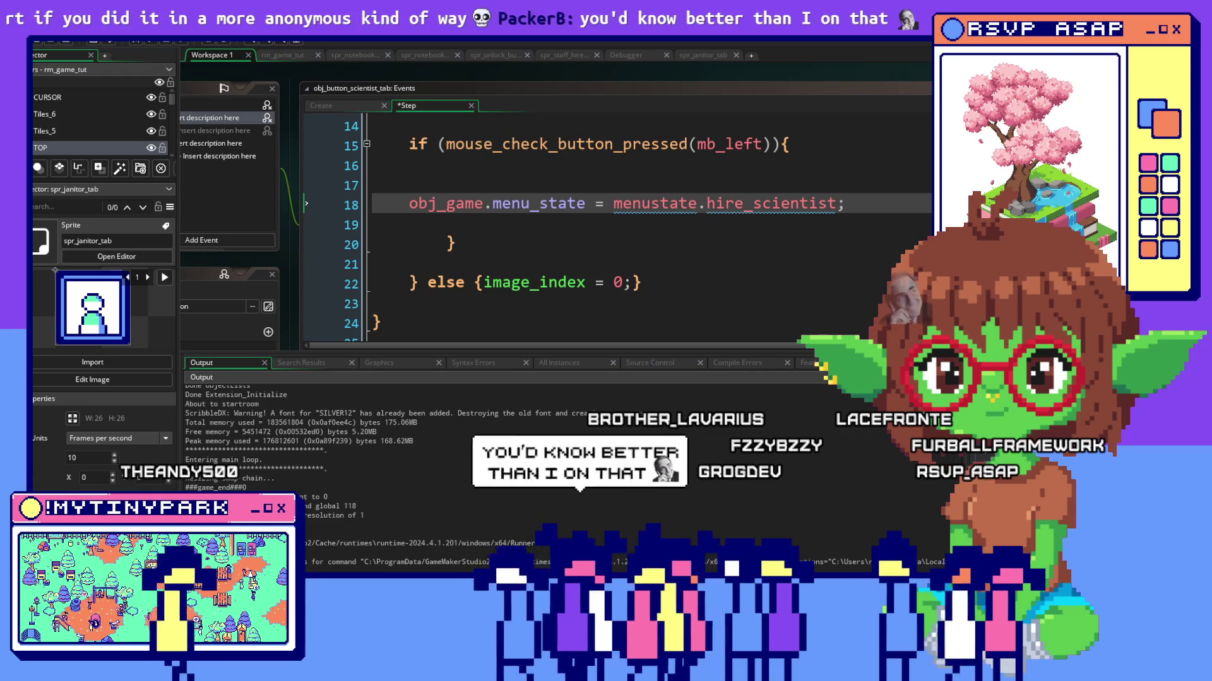
Compare spr_janitor_tab and spr_scientist_tab, then bring up obj_button_janitor_tab's editor.
click(116, 256)
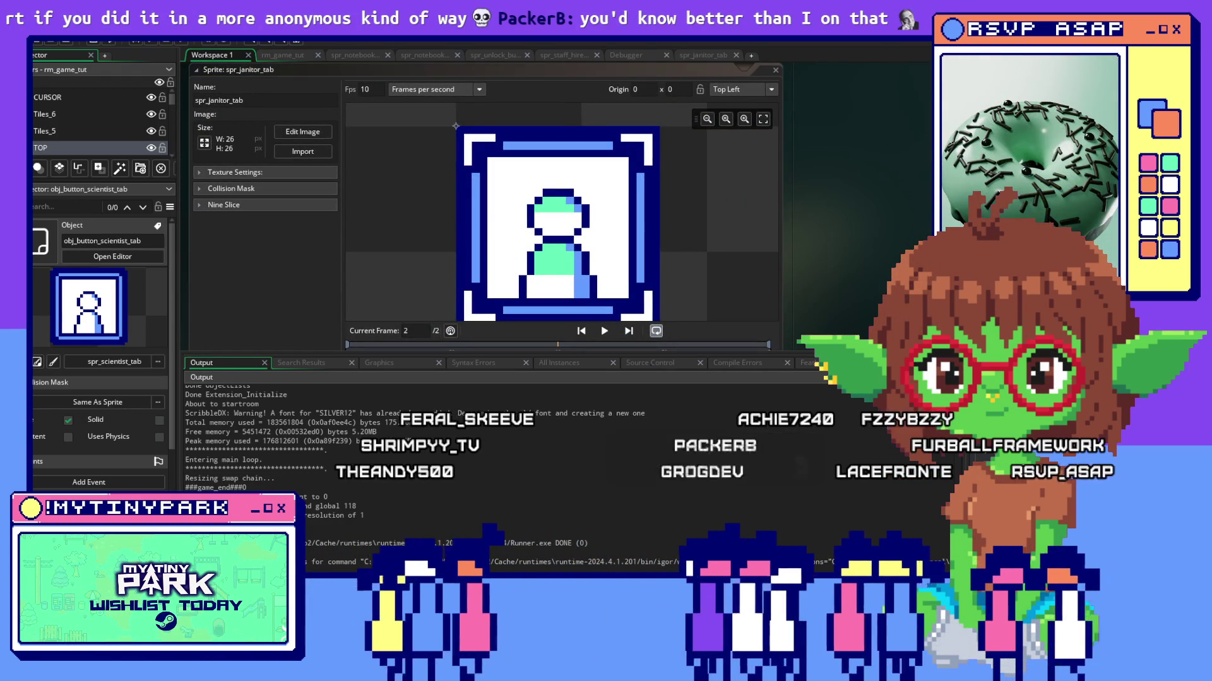
click(40, 242)
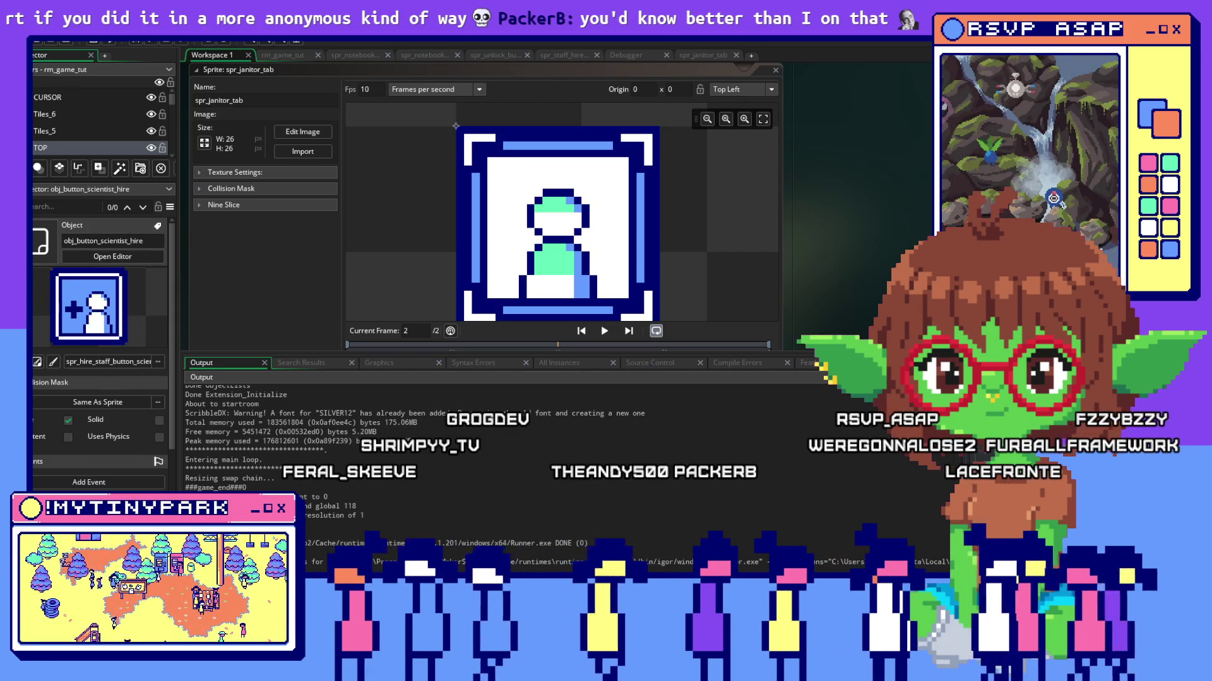
double_click(90, 306)
click(111, 256)
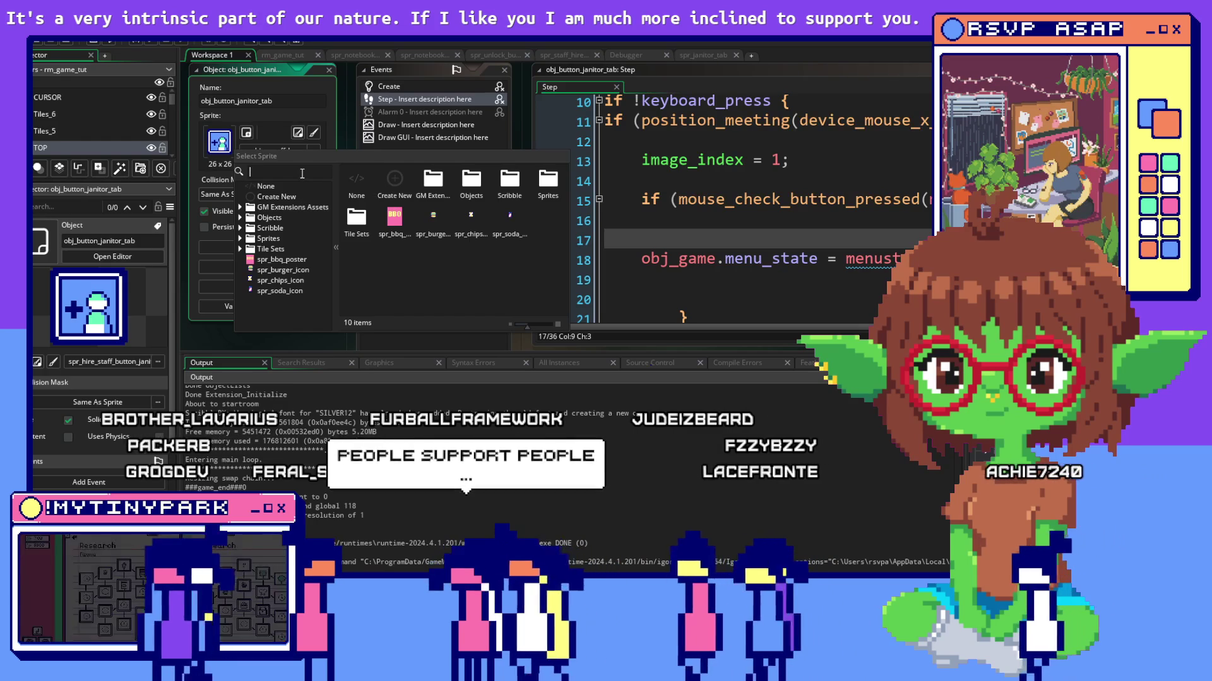
text(janitor)
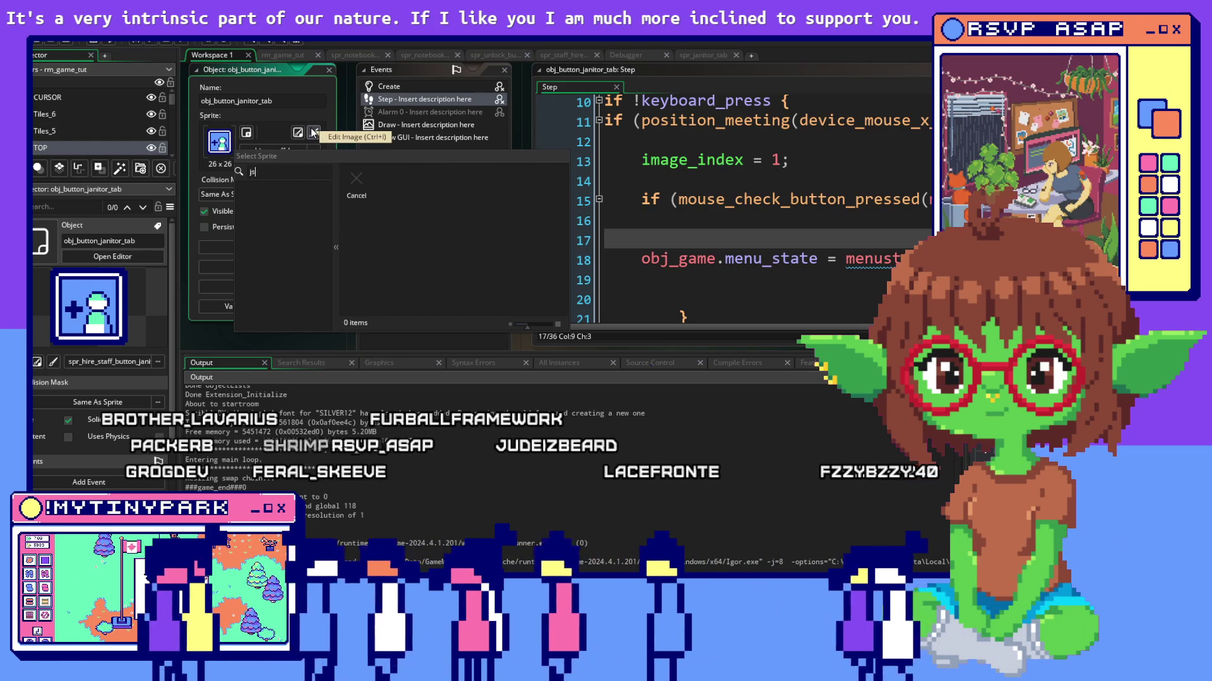
text(obj_janito)
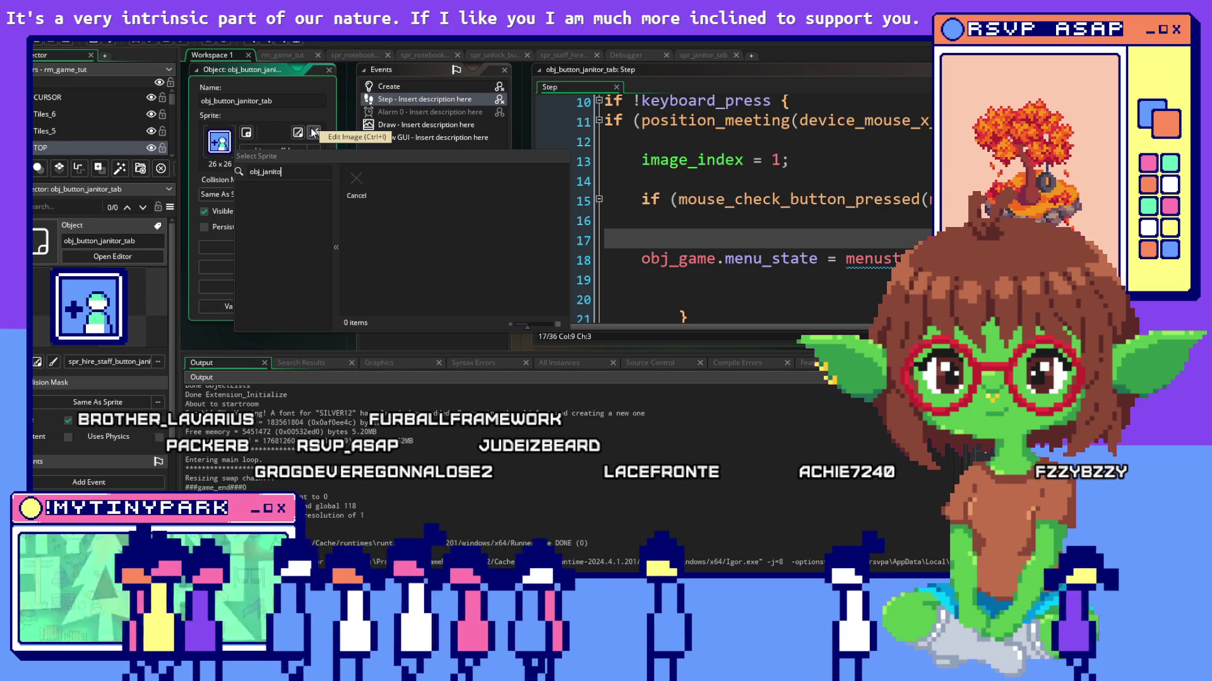
Assign spr_janitor_tab as obj_button_janitor_tab's sprite and return to its Step code.
key(BackSpace)
key(BackSpace)
key(BackSpace)
text(sp)
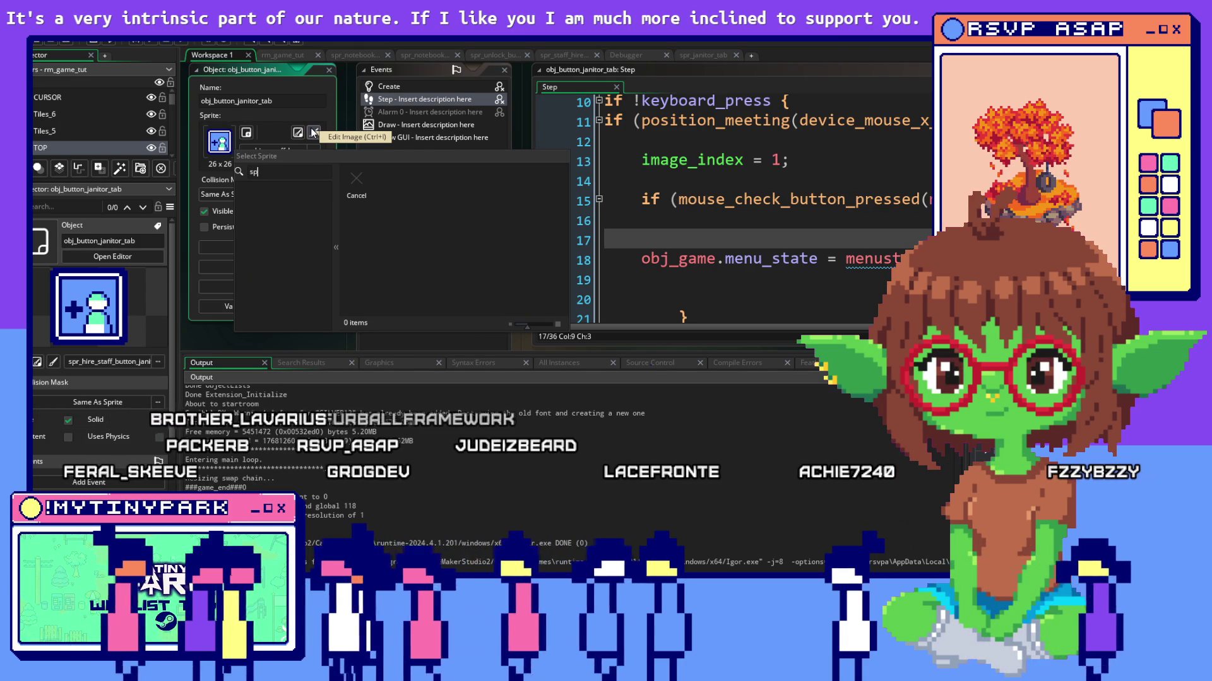
text(r_)
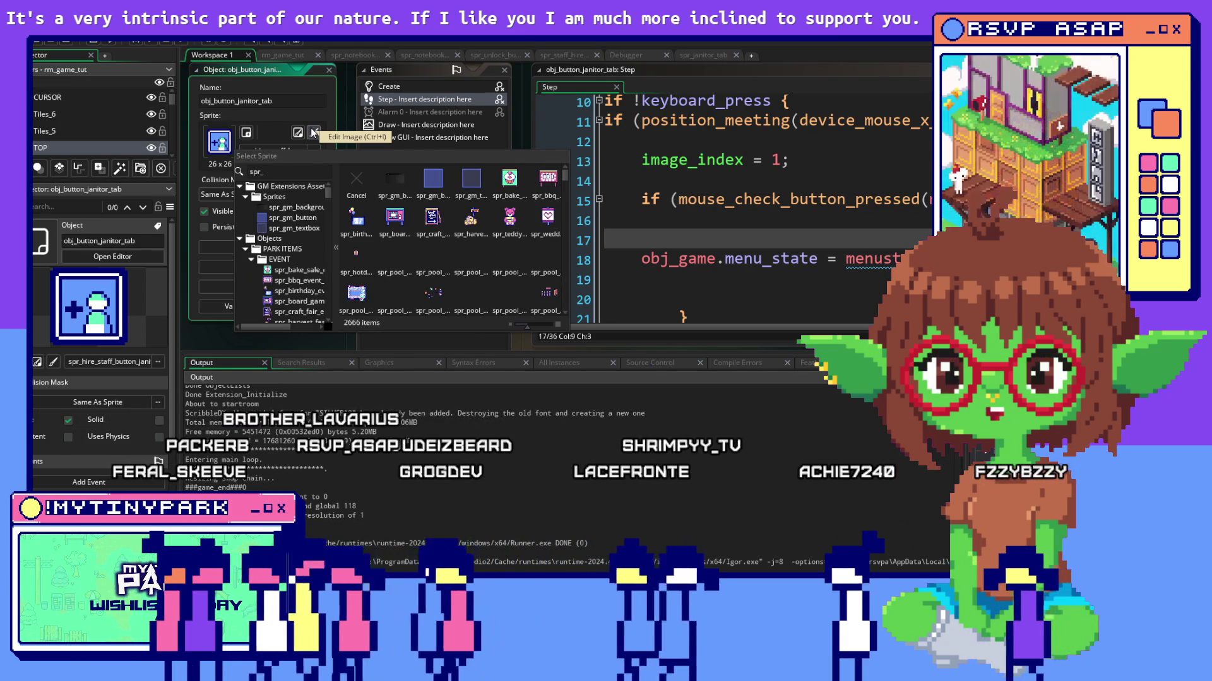
text(janit)
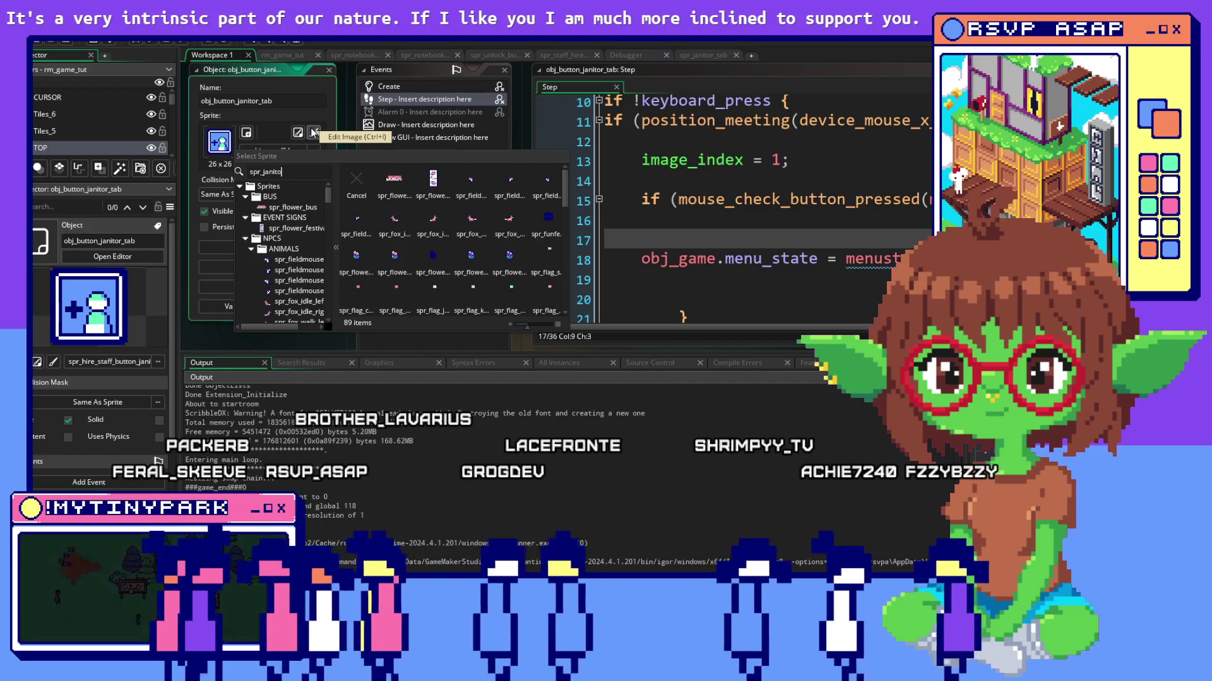
text(o)
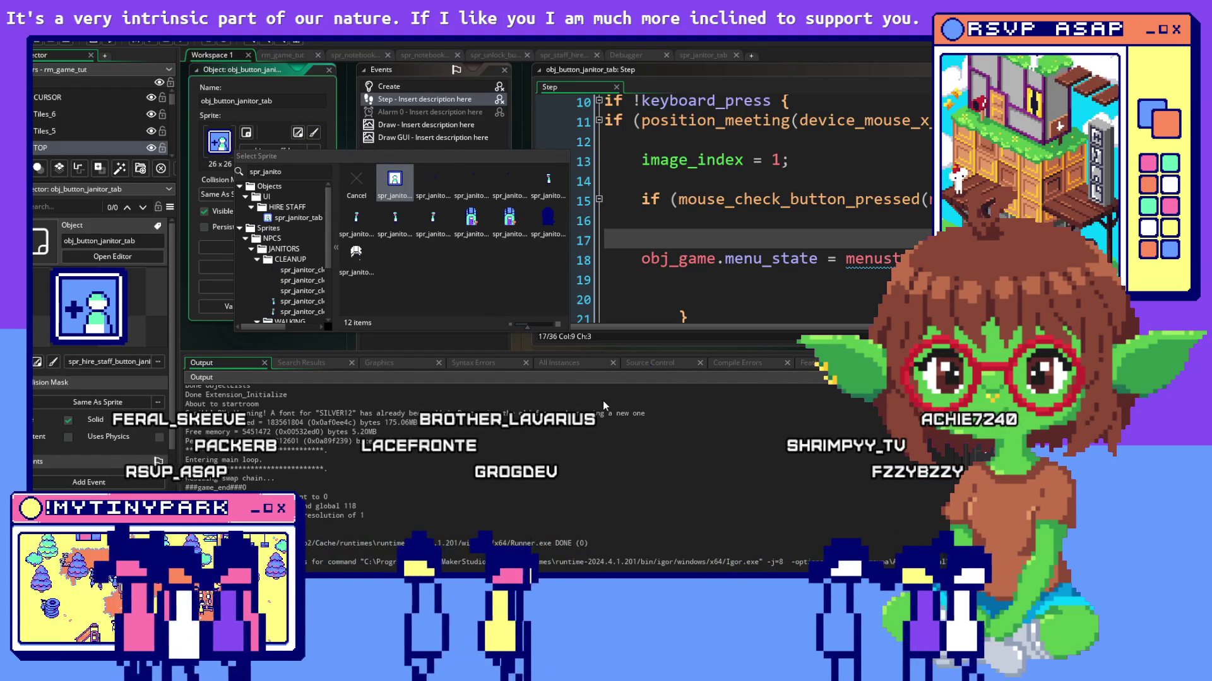
key(Return)
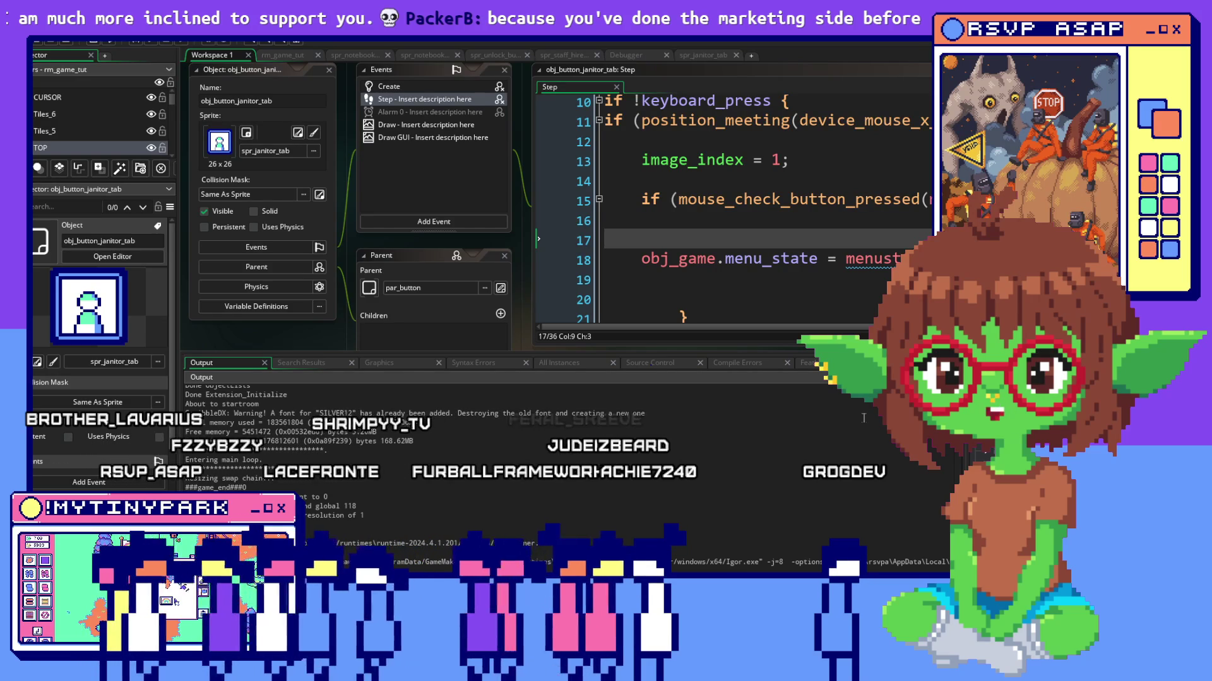
click(858, 280)
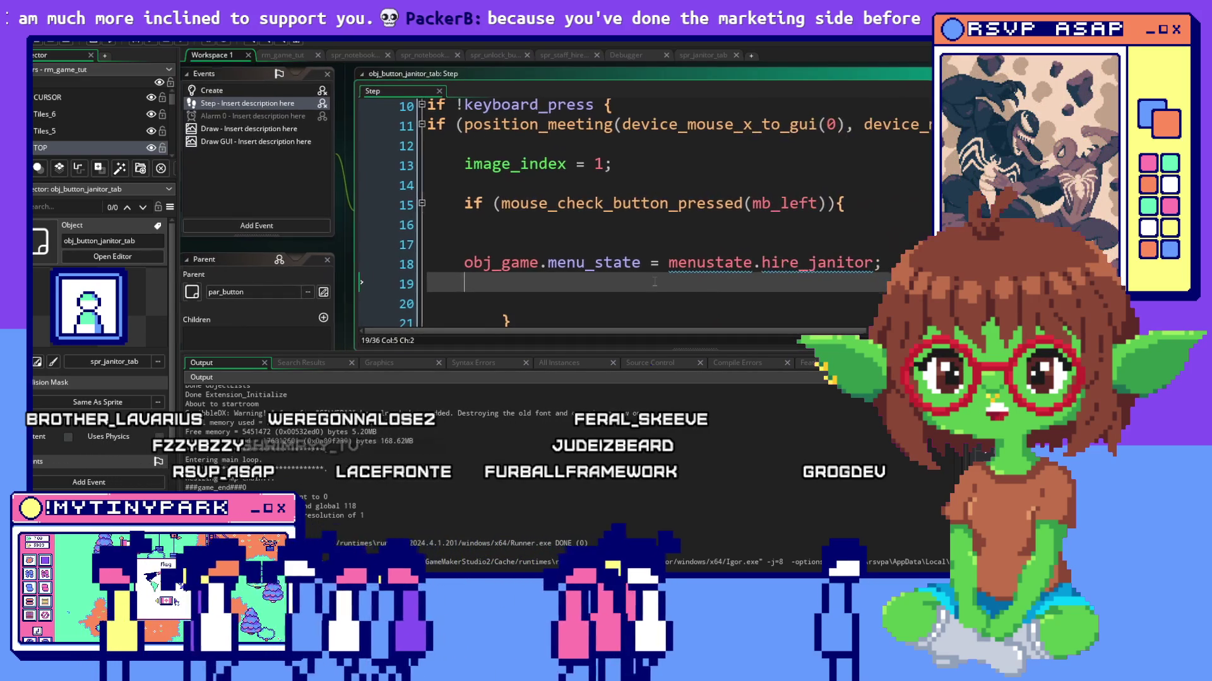
scroll(662, 236, right, 3)
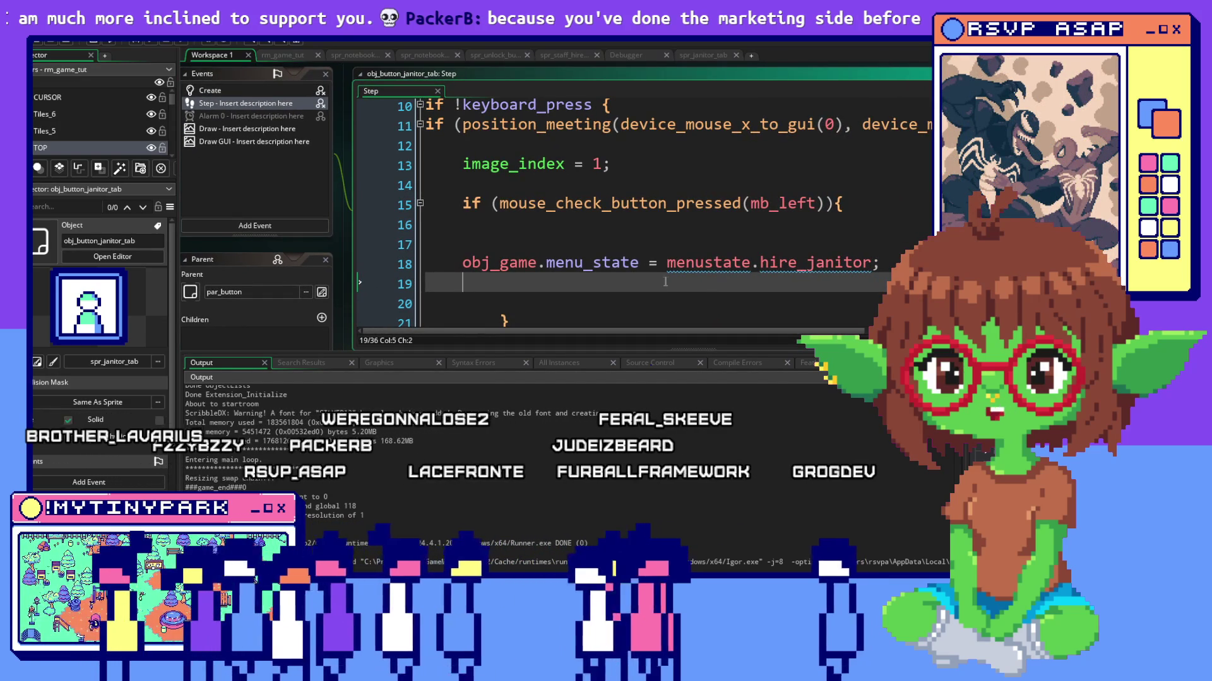
scroll(665, 284, down, 1)
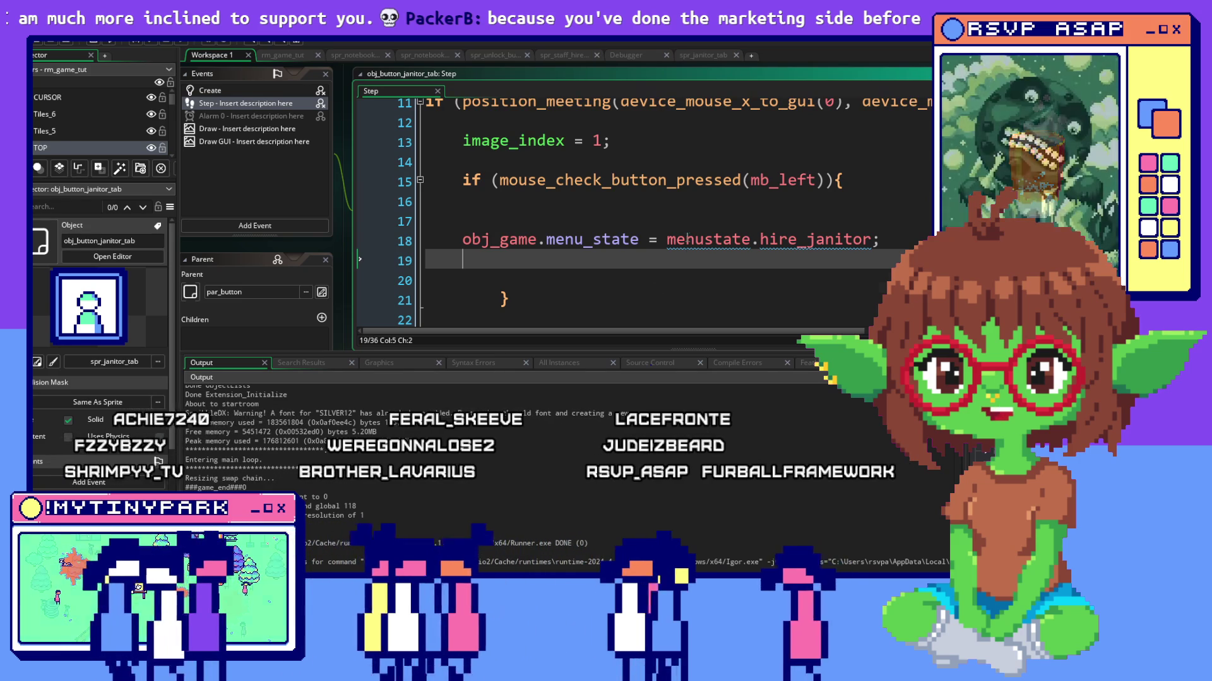
middle_click(663, 286)
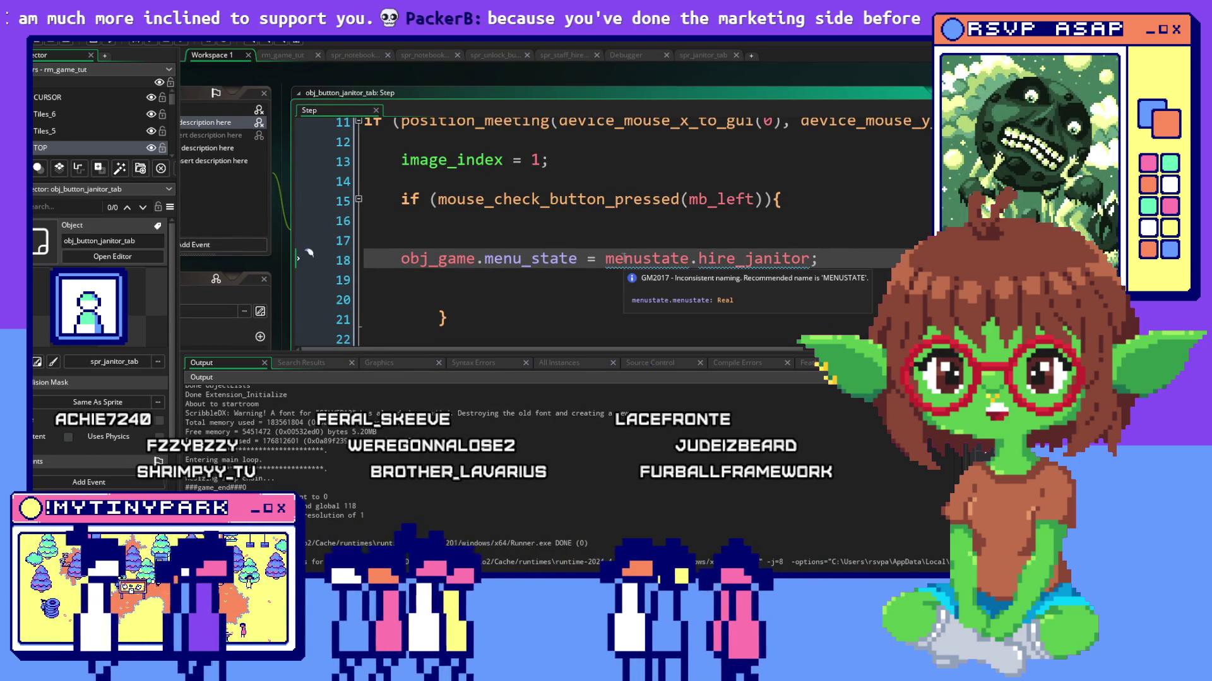
key(Left)
key(Left)
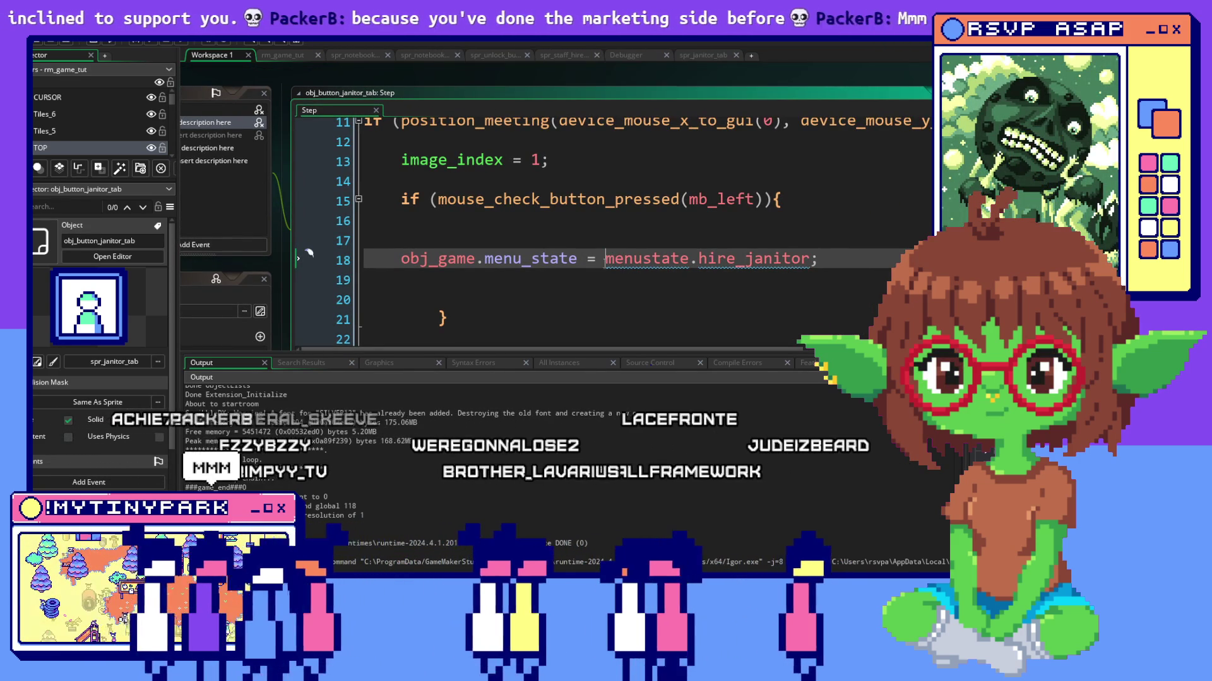
click(590, 300)
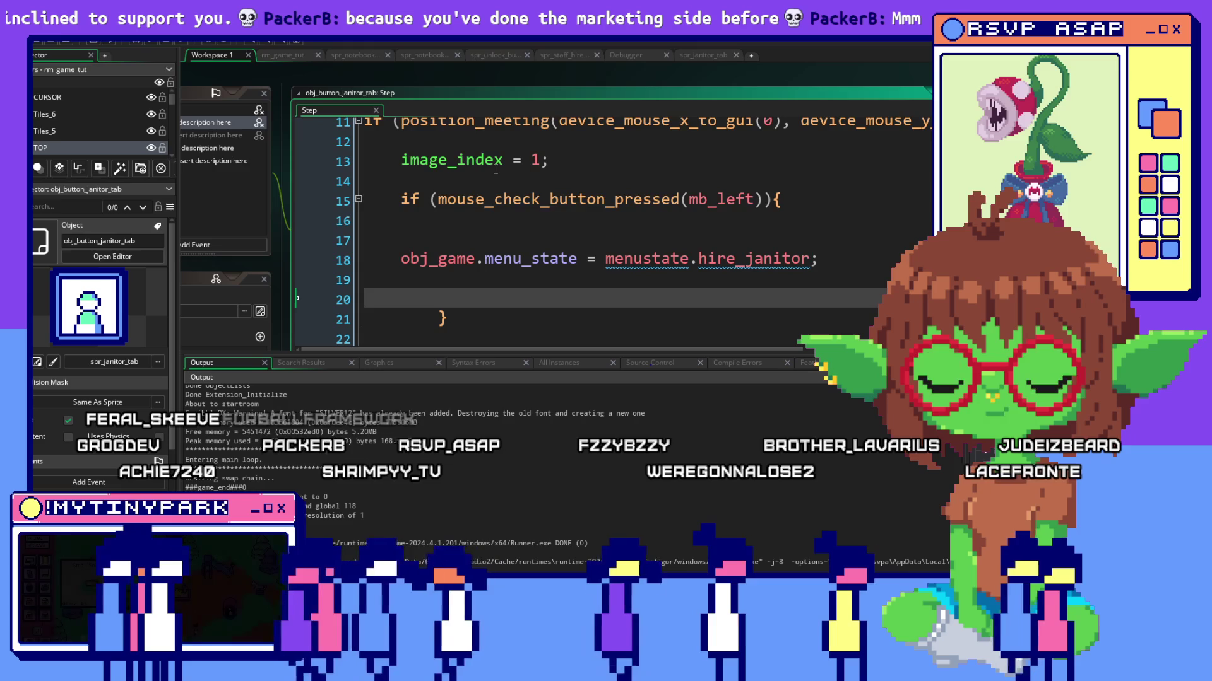
scroll(615, 213, up, 1)
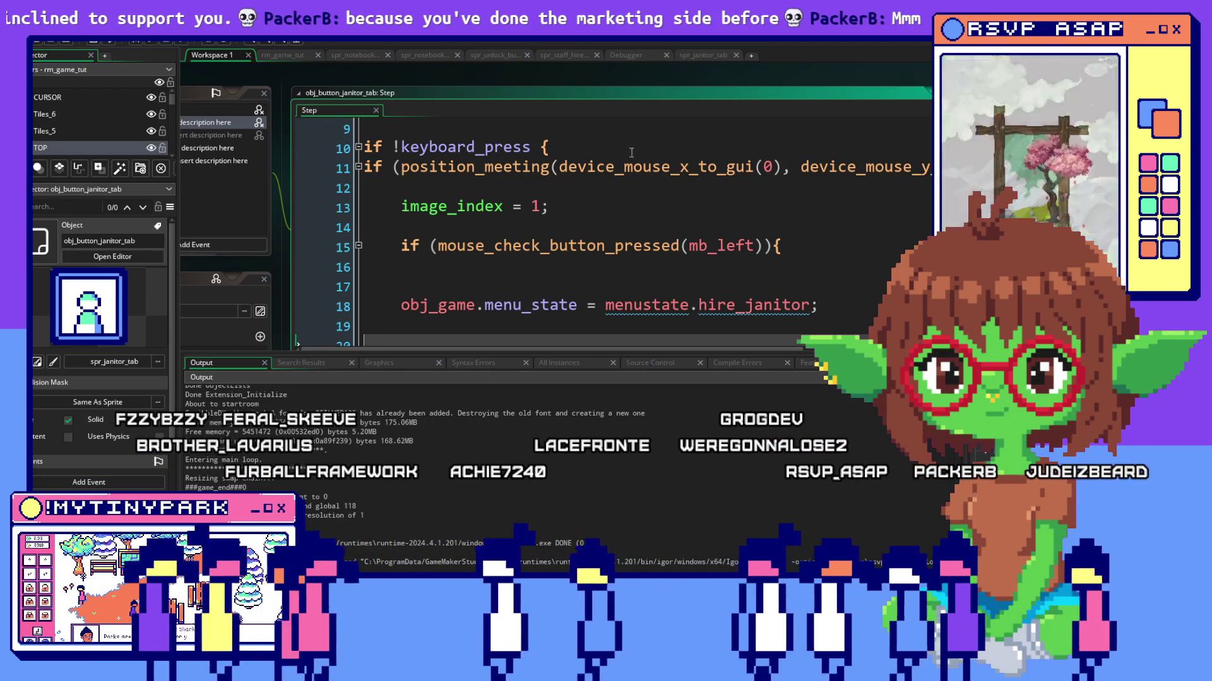
scroll(731, 234, down, 2)
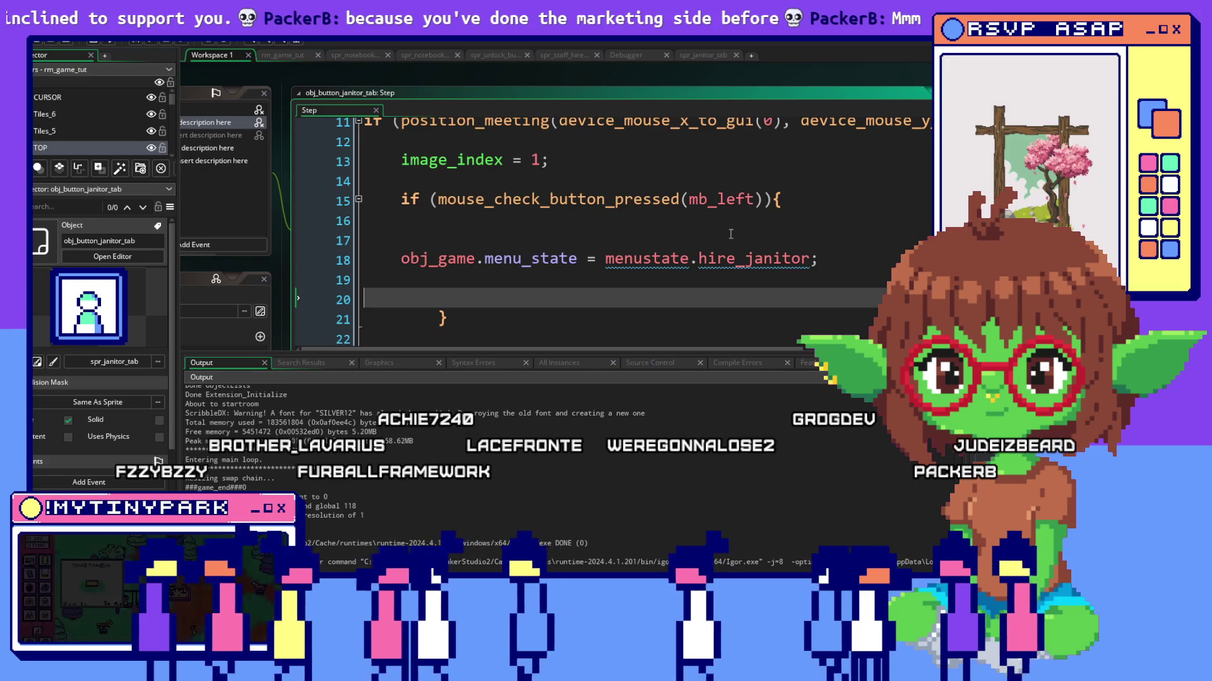
scroll(730, 234, down, 2)
scroll(731, 234, down, 2)
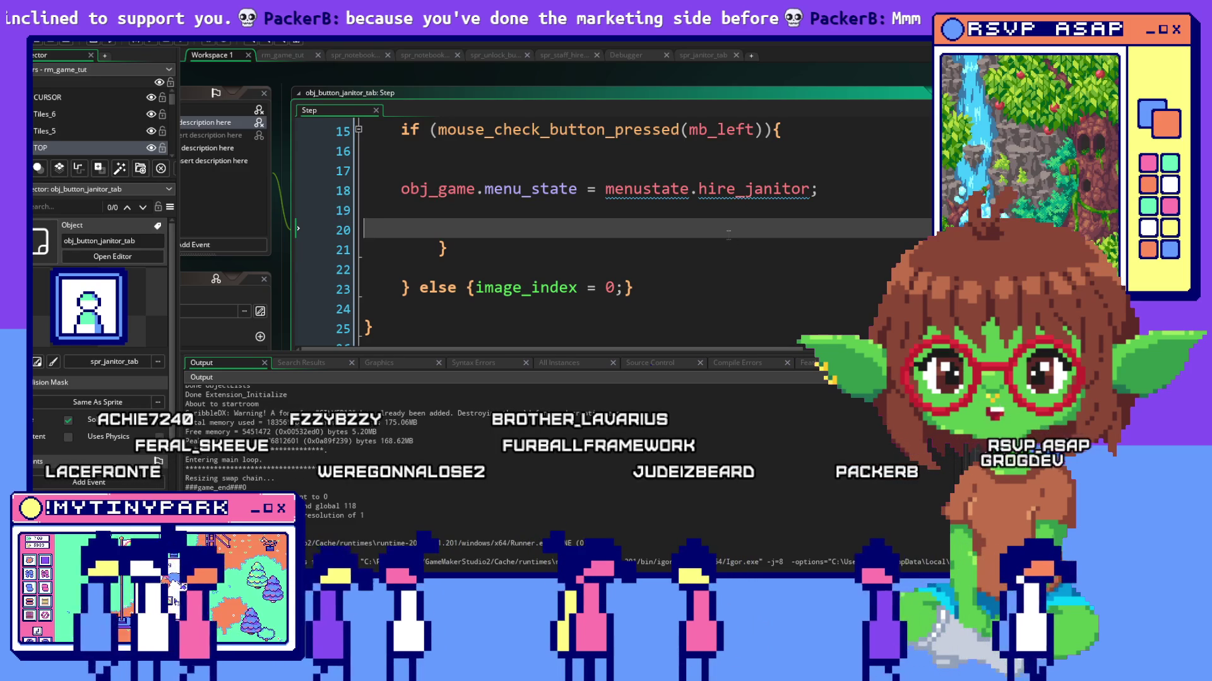
scroll(729, 234, up, 1)
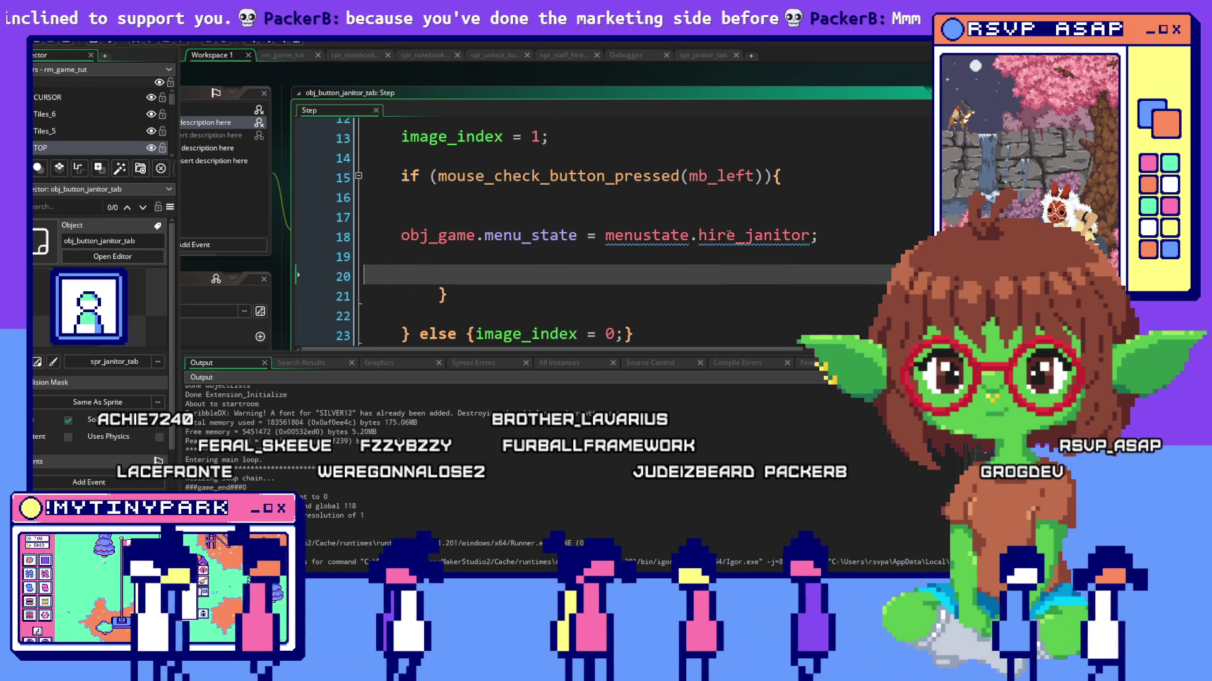
scroll(730, 277, down, 2)
scroll(730, 276, down, 2)
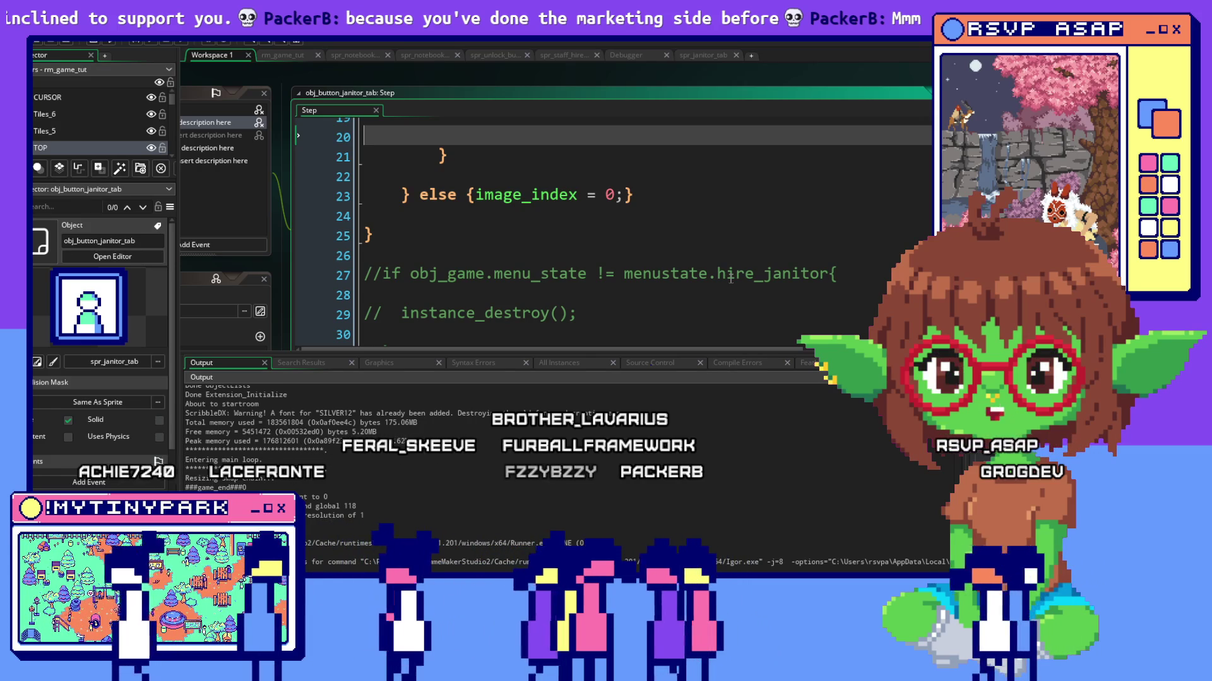
scroll(729, 277, up, 1)
scroll(730, 276, up, 1)
scroll(730, 277, up, 1)
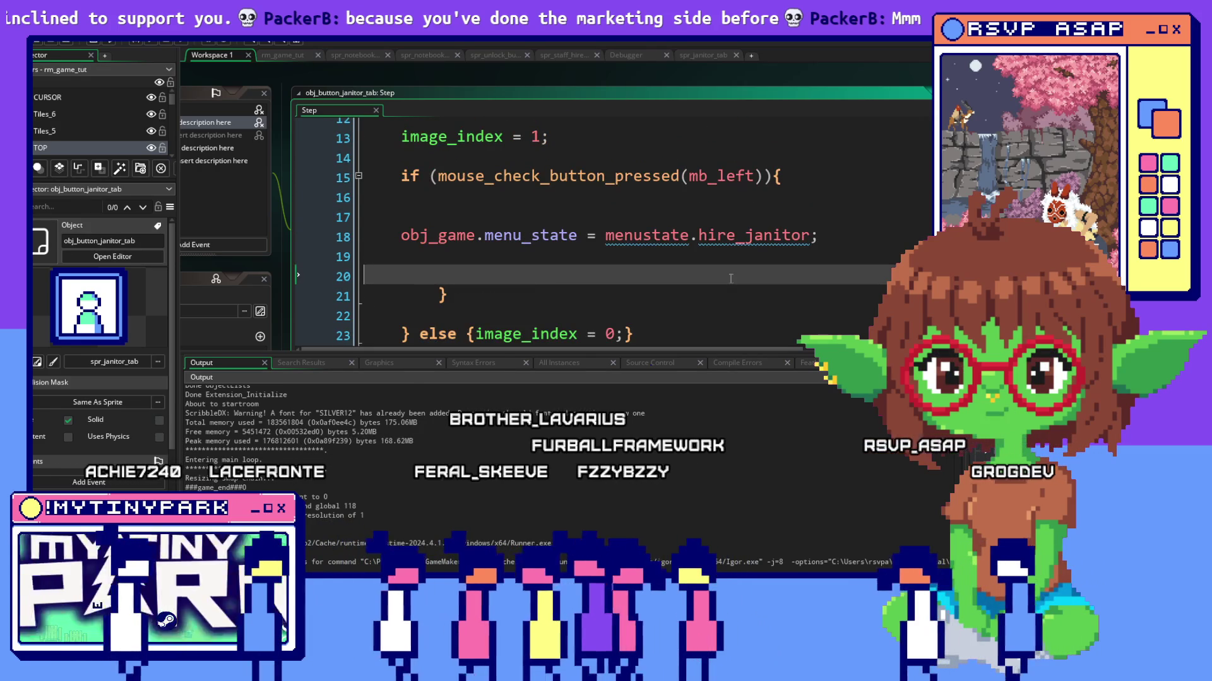
scroll(730, 277, down, 1)
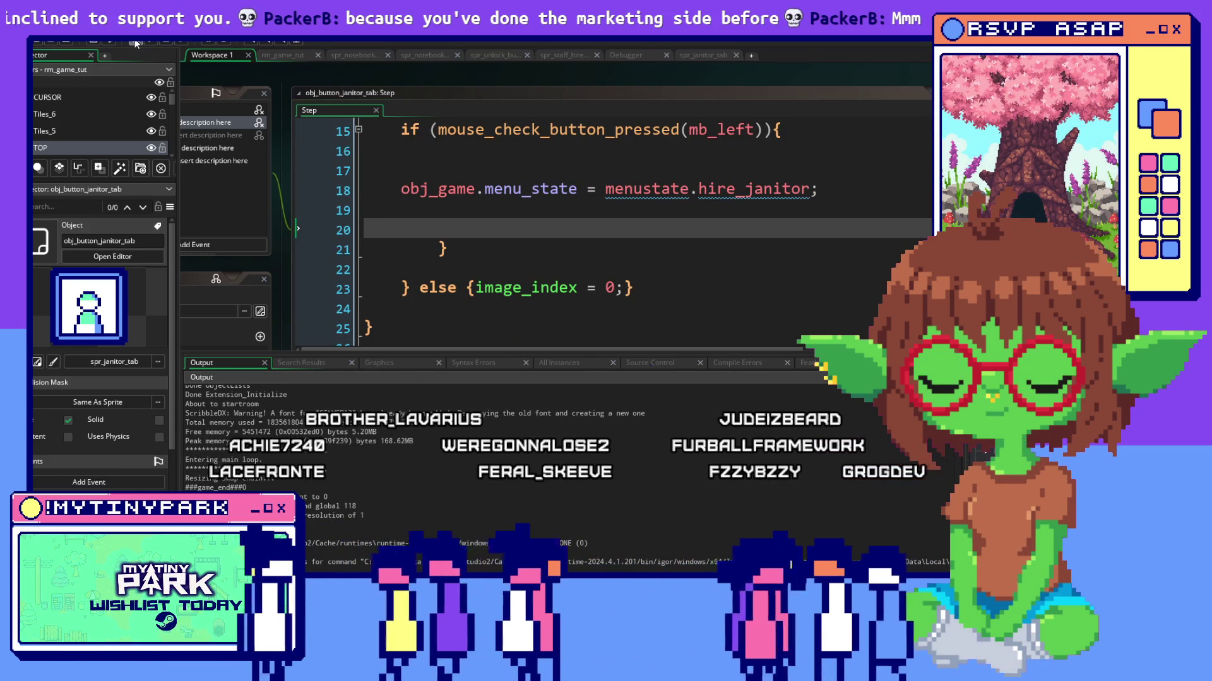
Compile and launch the park game from GameMaker.
key(F6)
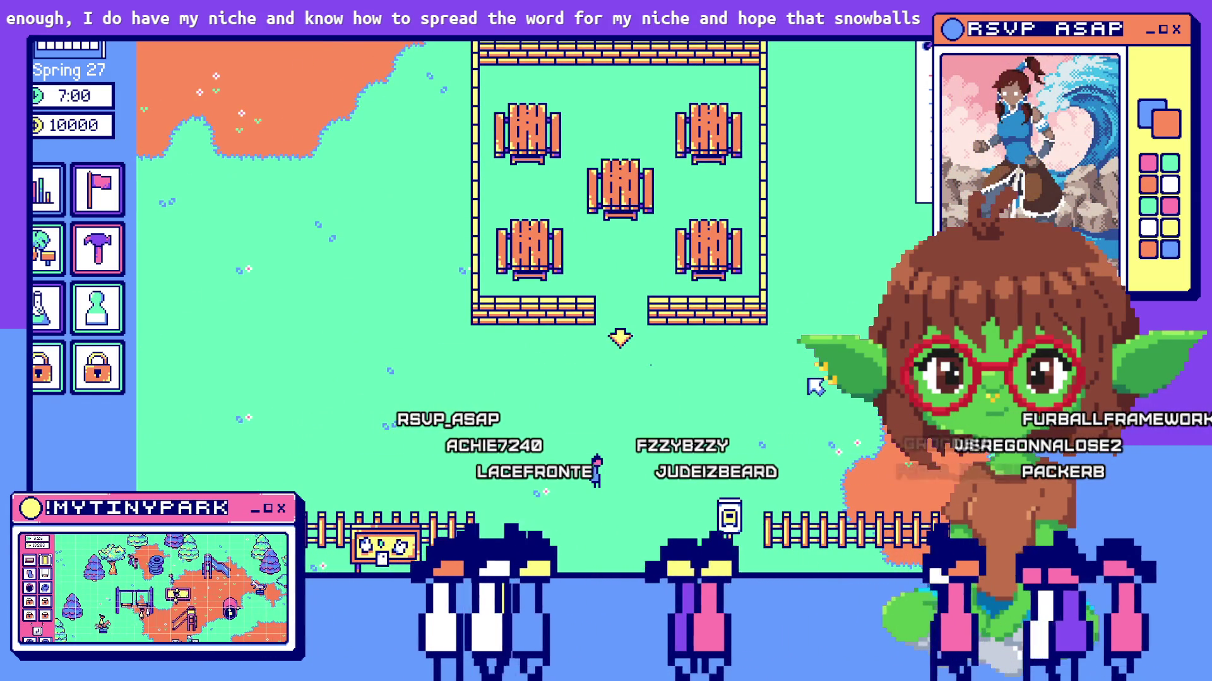
Bring up the hire-staff menu and flip its list between janitor and scientist applicants.
key(s)
click(454, 71)
click(505, 71)
click(454, 71)
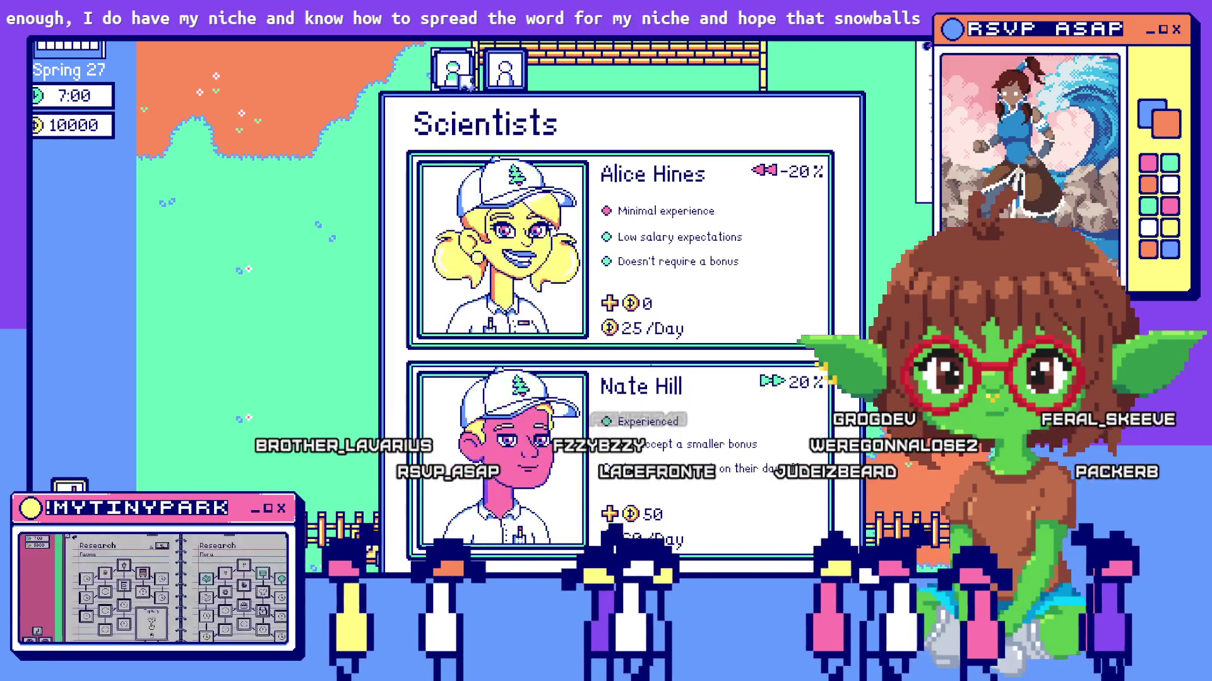
click(458, 76)
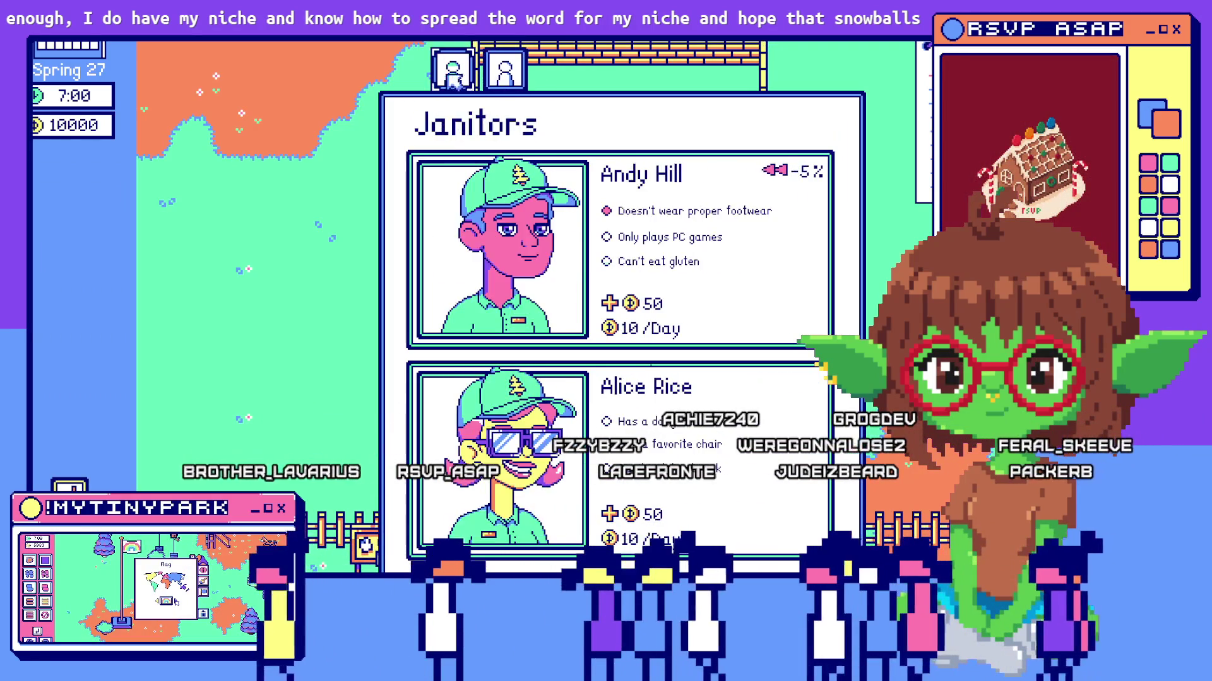
Toggle the tabs a few more times, close the menu and leave the running game.
click(458, 76)
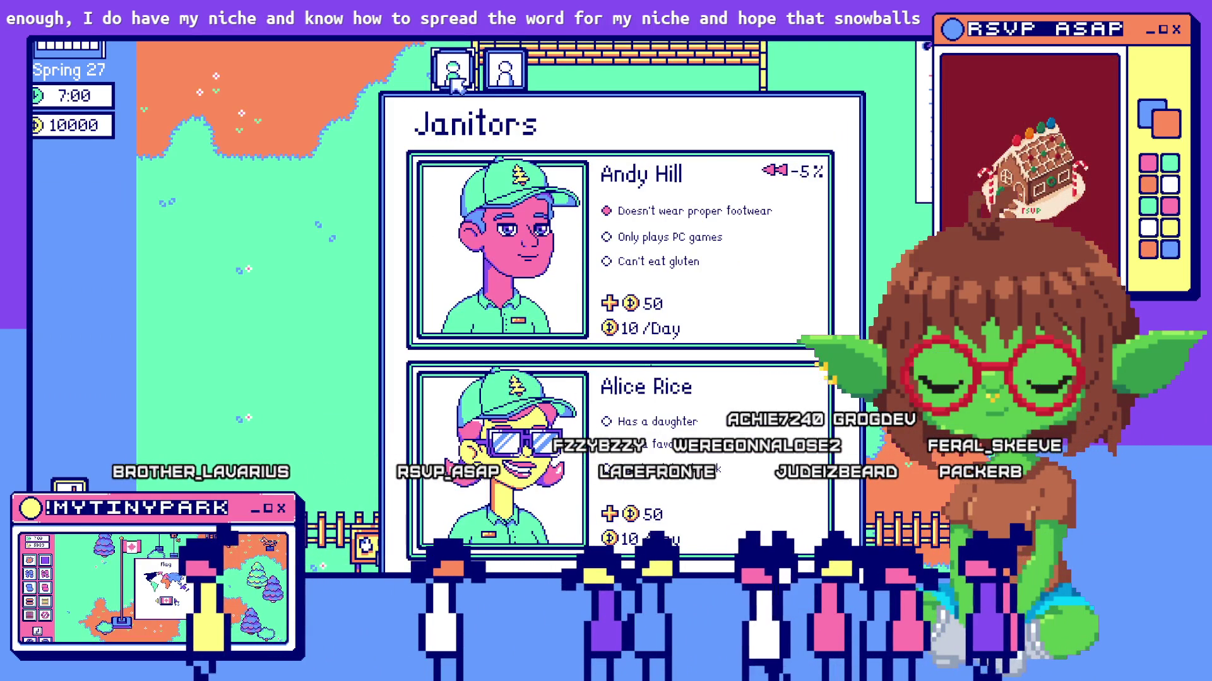
click(505, 76)
click(502, 75)
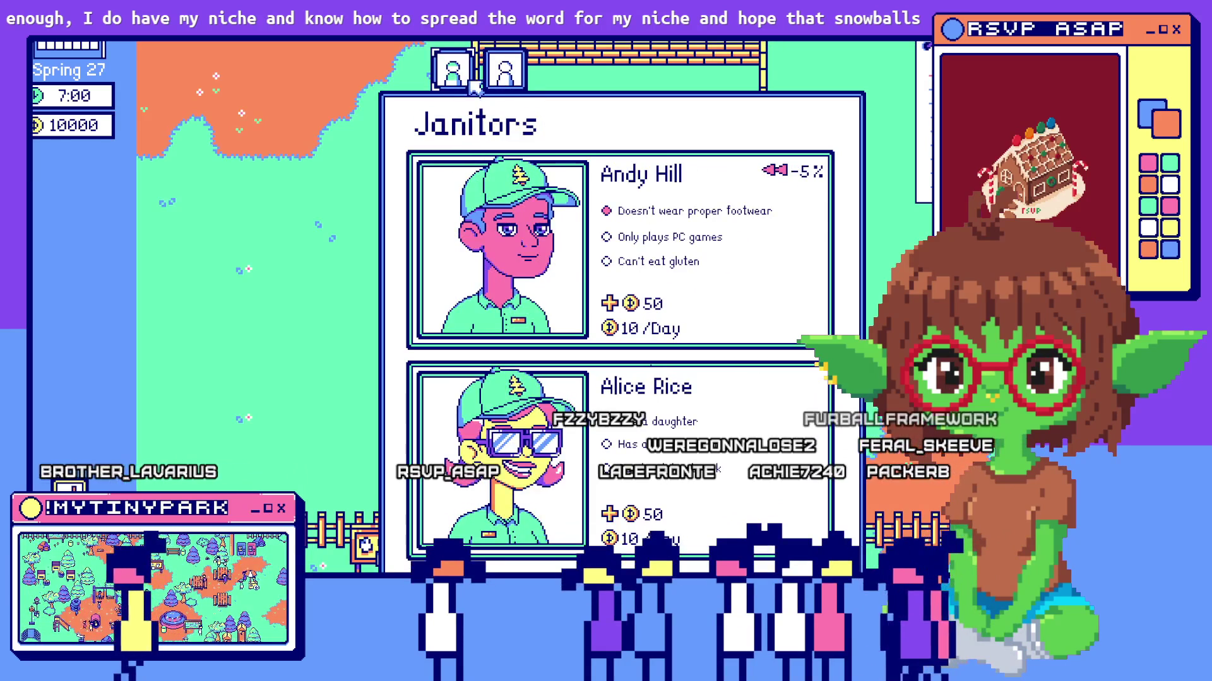
click(502, 76)
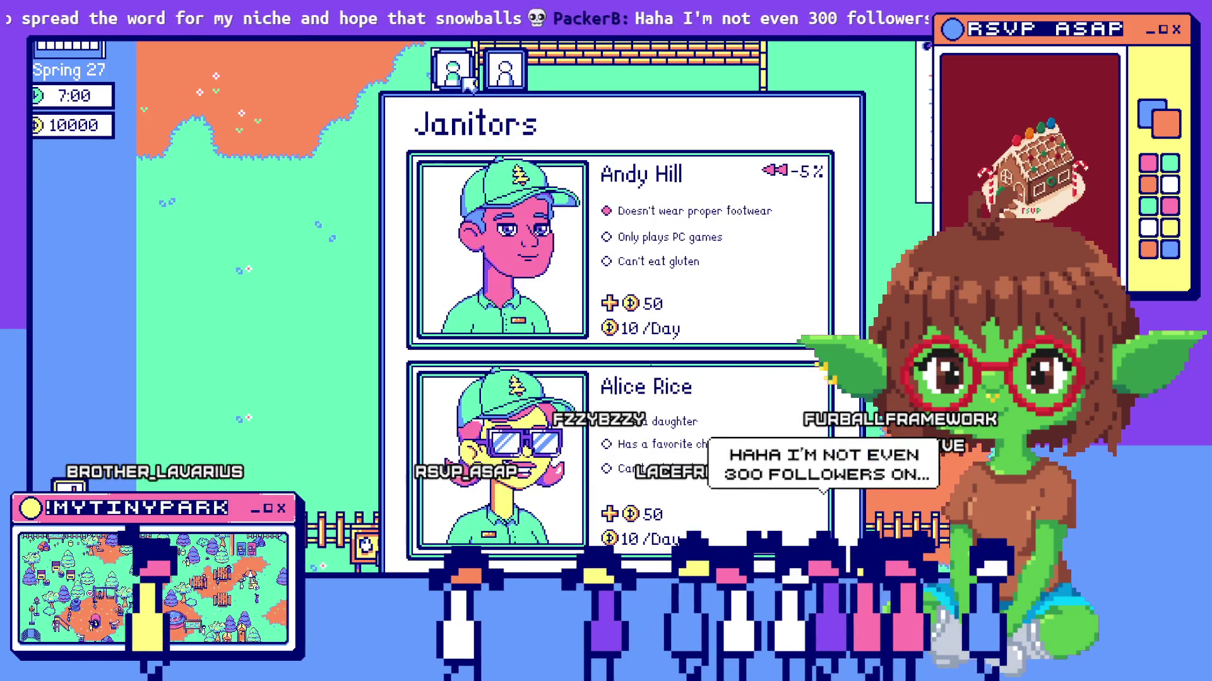
click(558, 298)
key(alt+Tab)
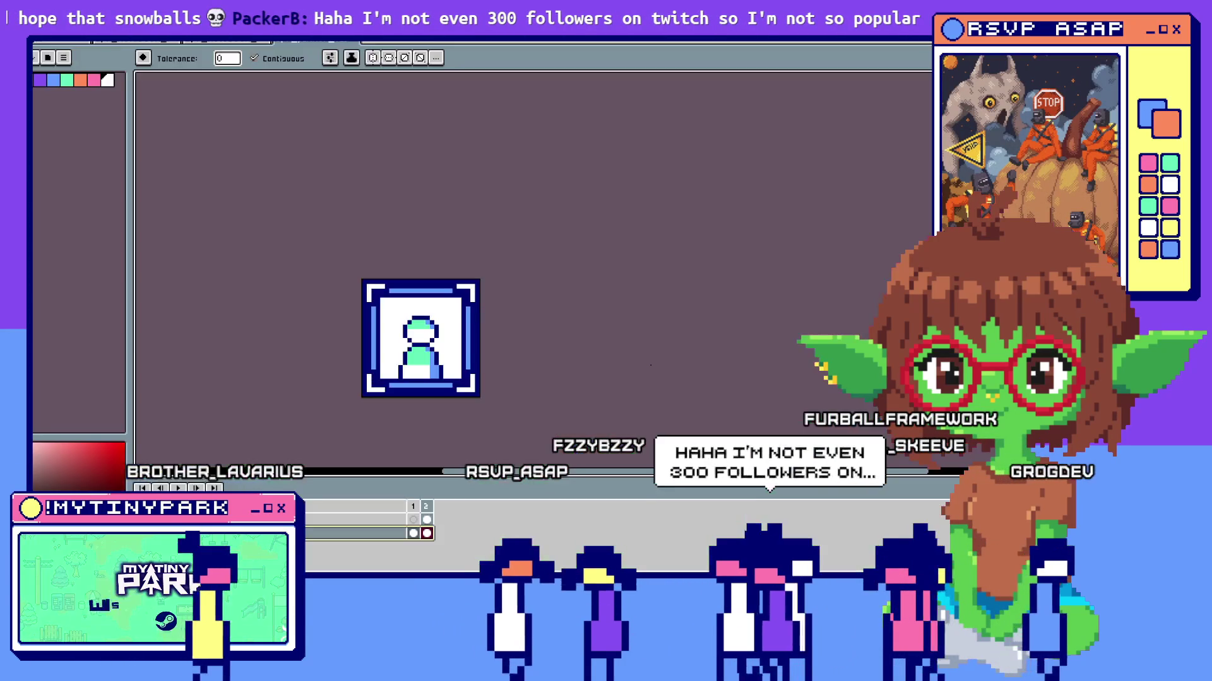
Locate the two tab-button instance_create_layer lines in obj_staff_hire's Create event.
key(alt+Tab)
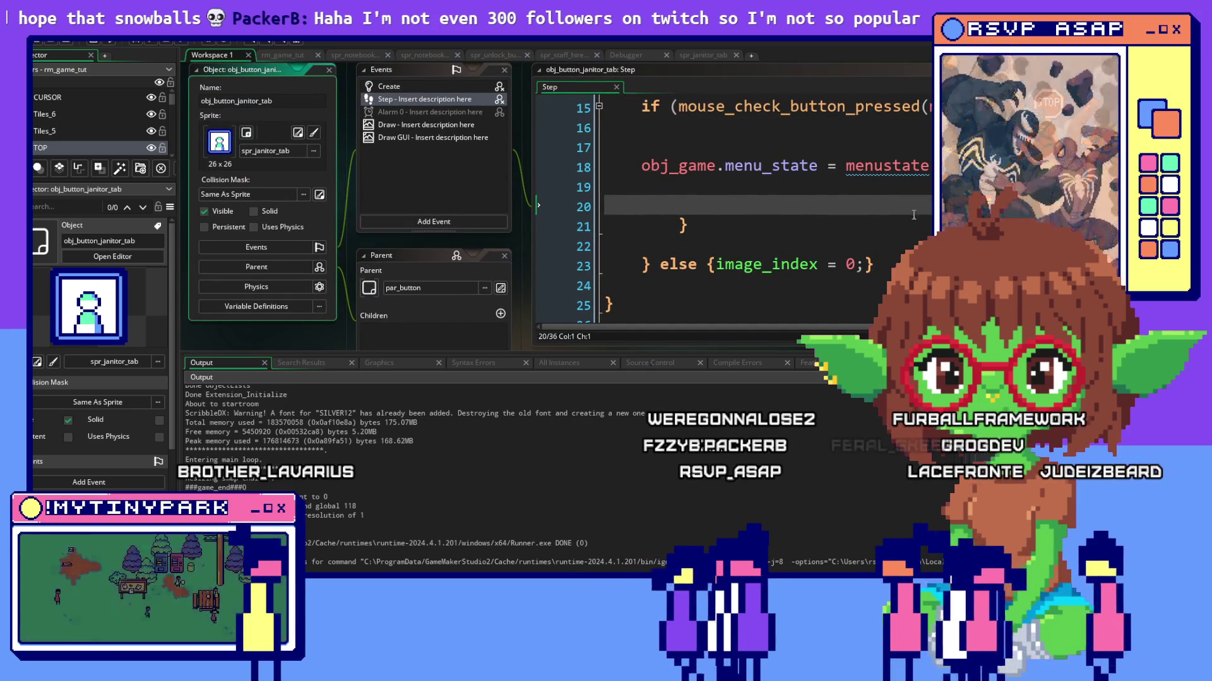
scroll(663, 208, down, 3)
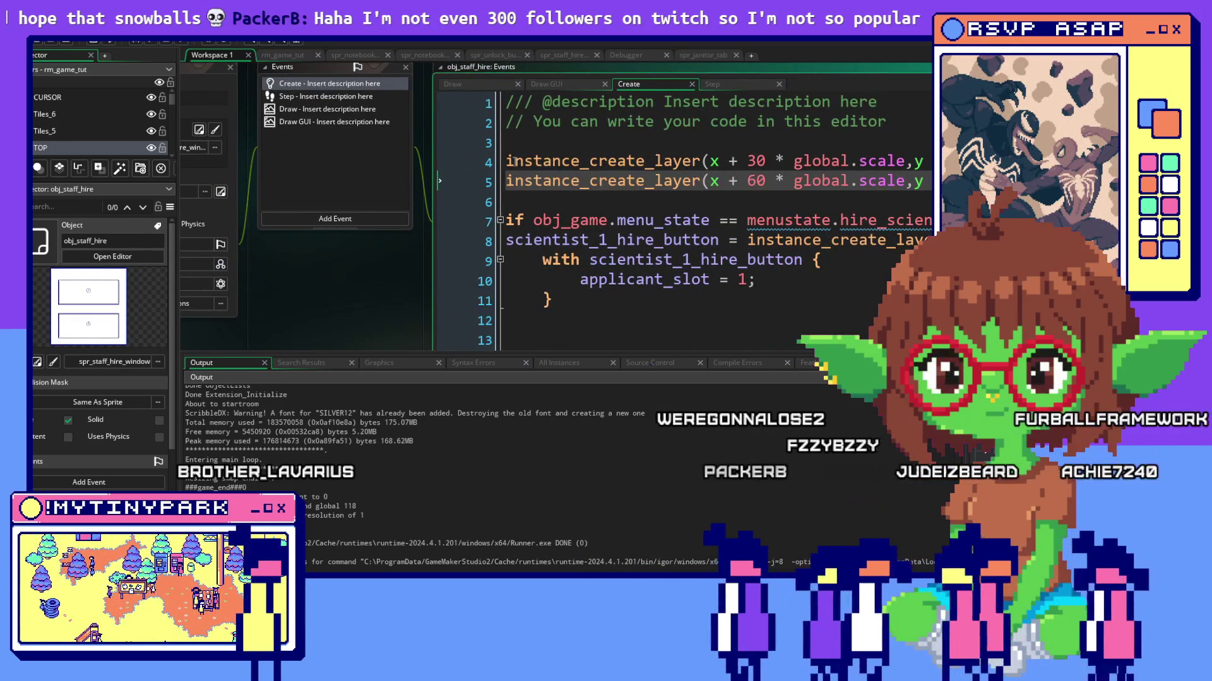
drag(505, 161, 923, 181)
scroll(663, 208, right, 5)
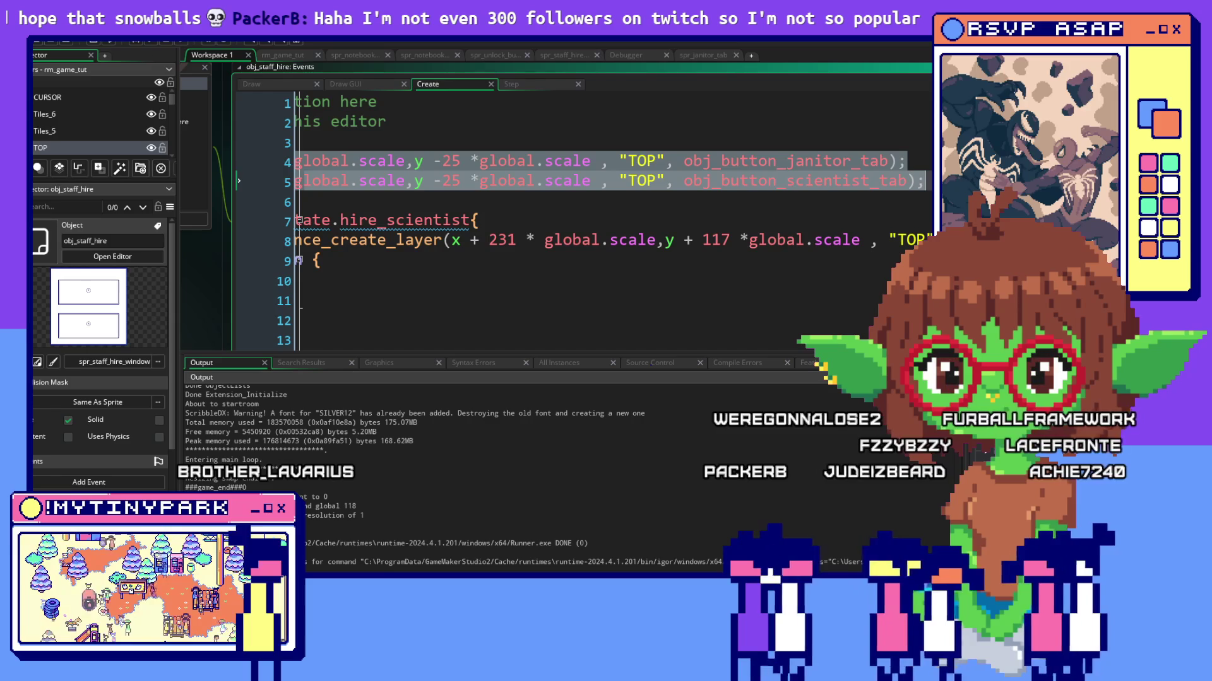
click(733, 201)
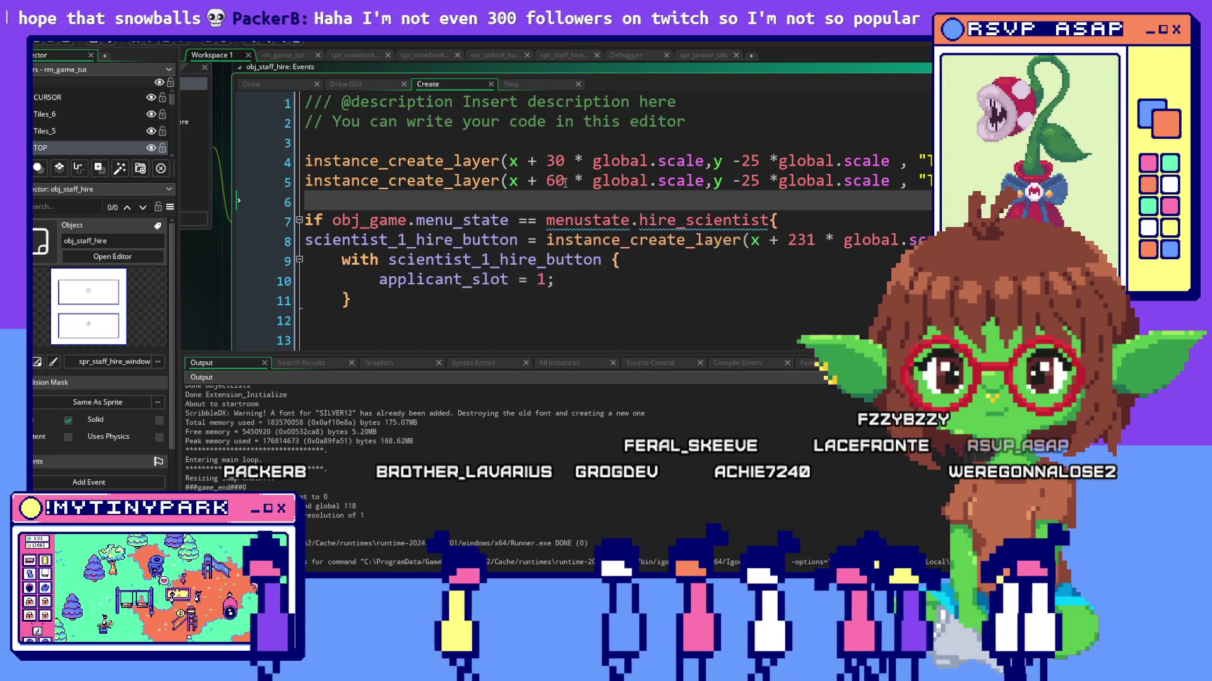
scroll(565, 183, down, 1)
scroll(565, 183, up, 1)
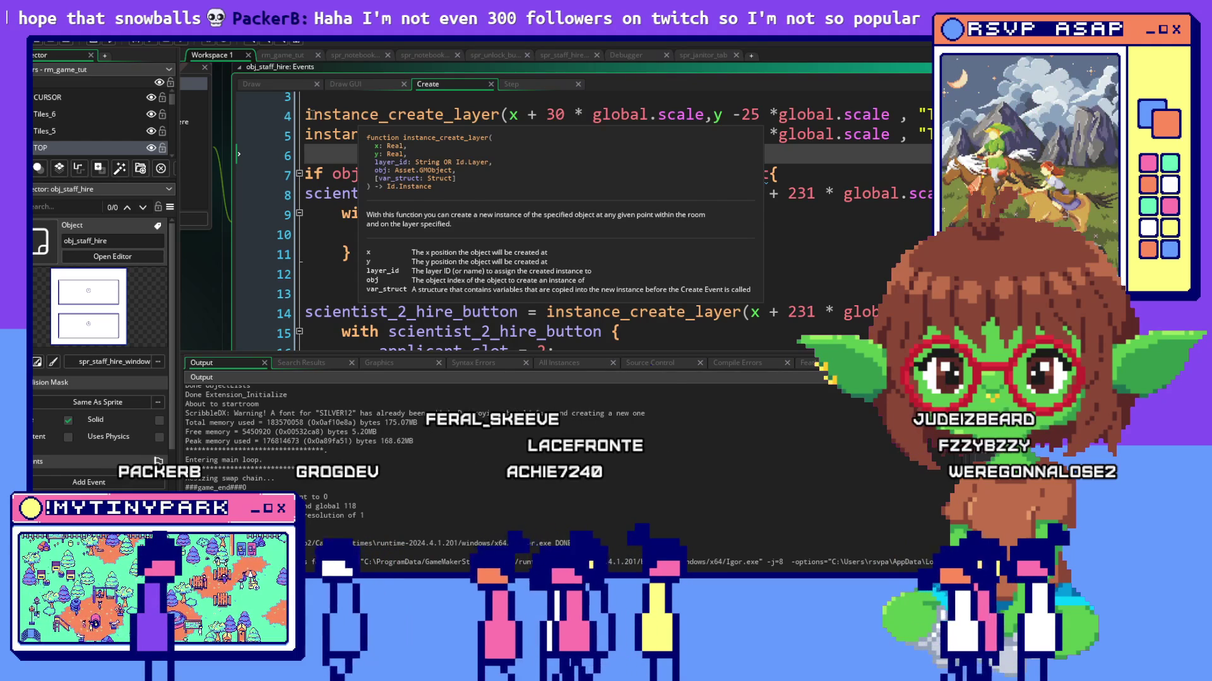
click(306, 115)
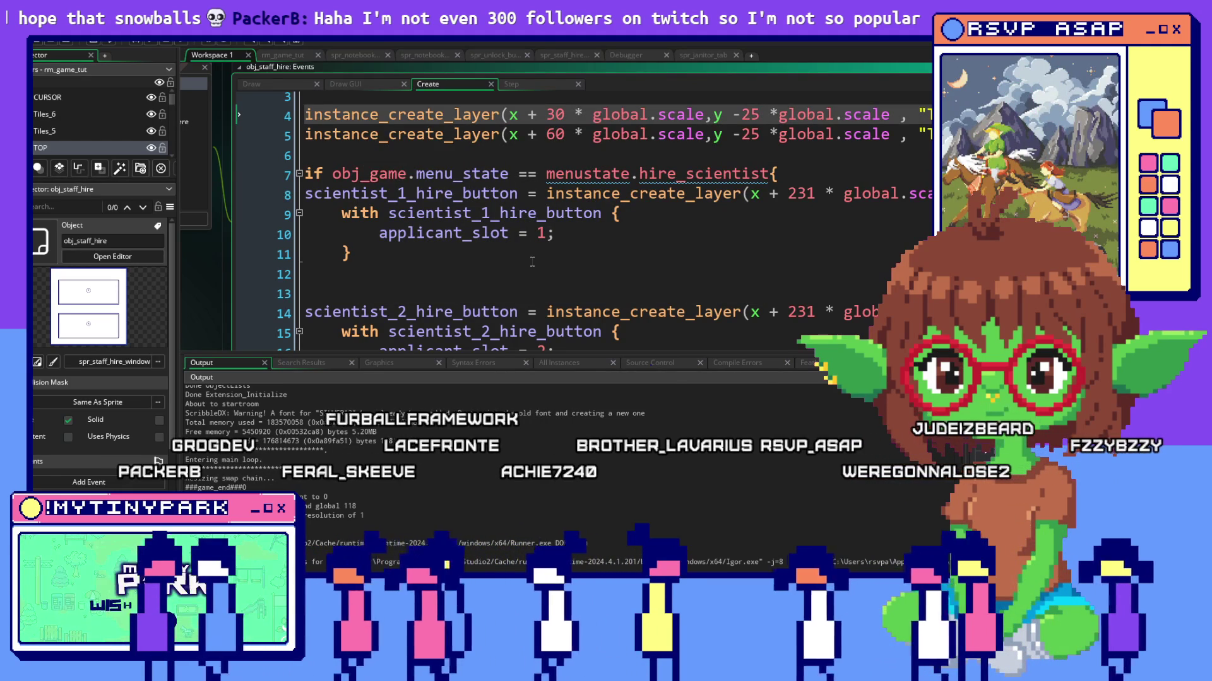
text(jan_tab =)
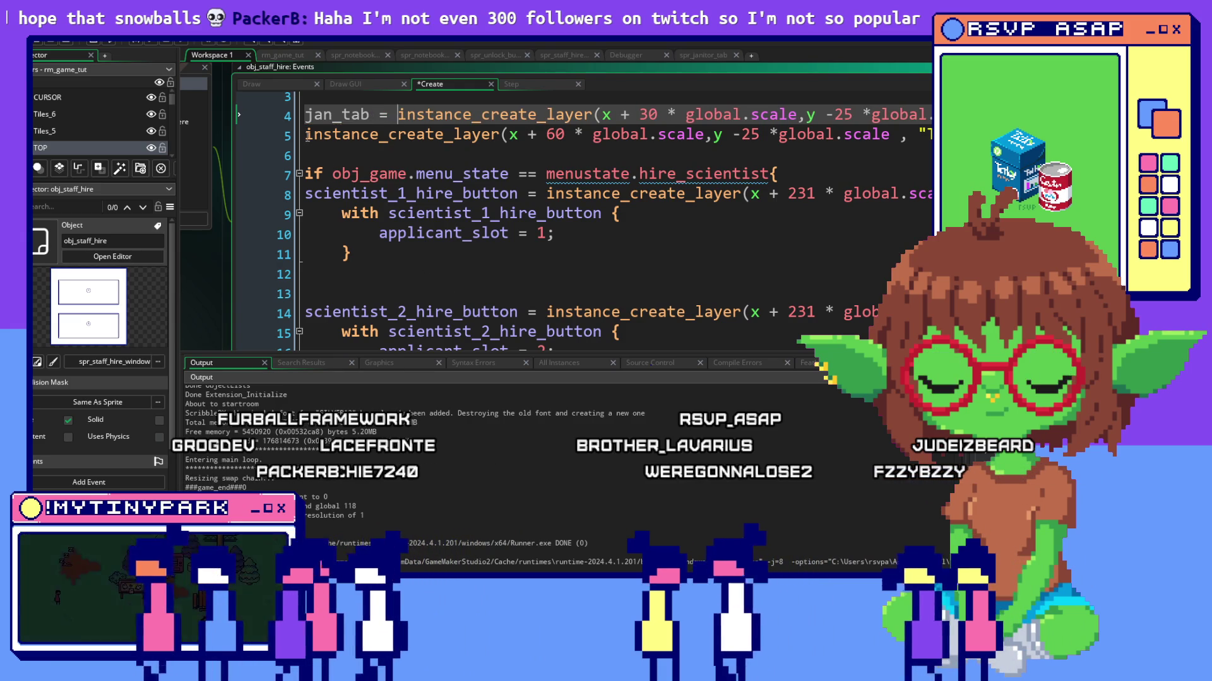
Prefix lines 4 and 5 with 'jan_tab = ' and 'sci_tab = ' to keep the tab instances.
click(306, 134)
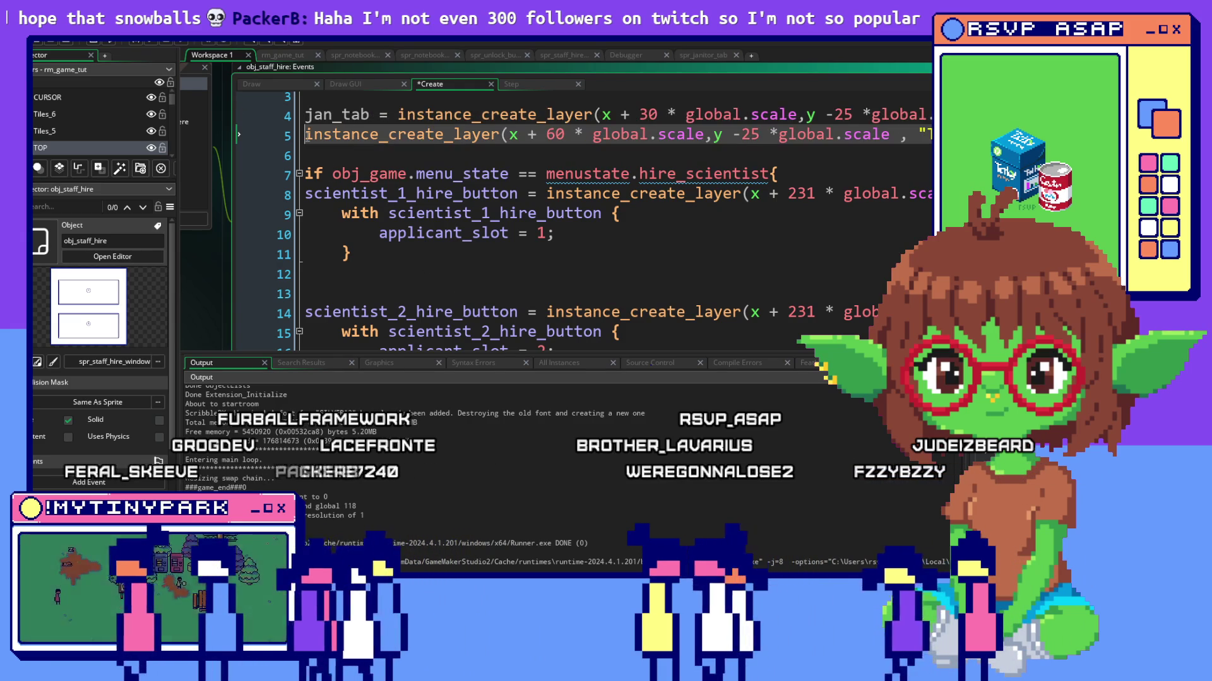
text(sci)
text(_tab =)
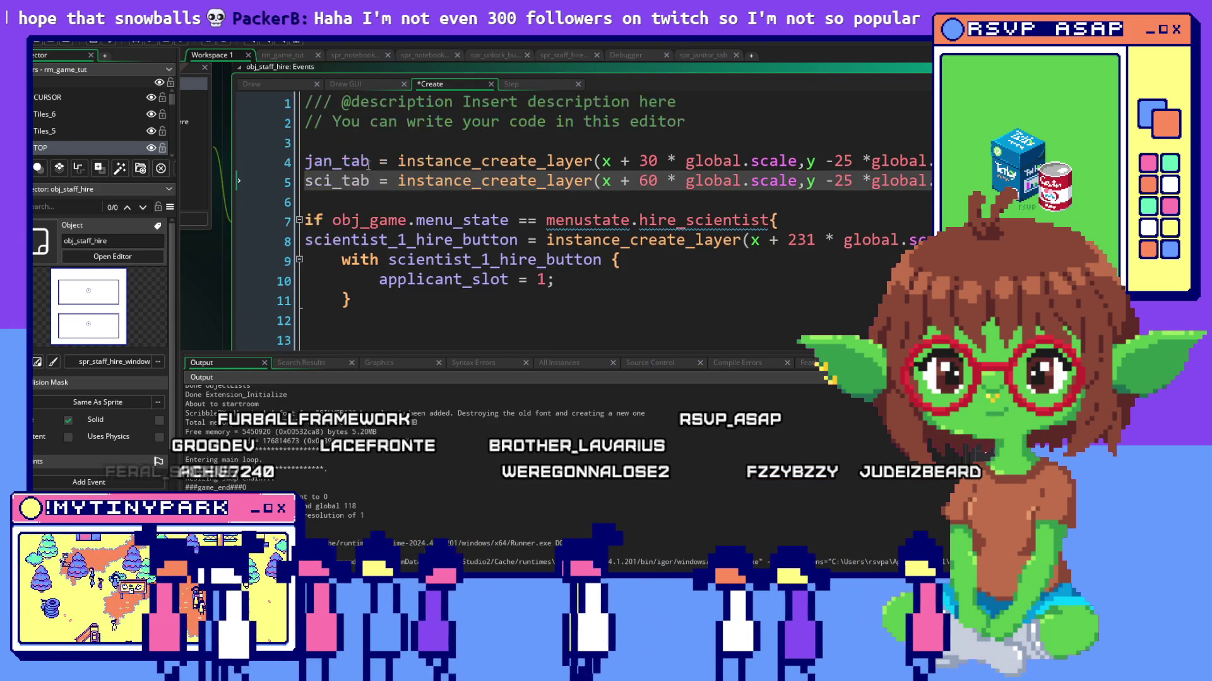
scroll(595, 238, up, 2)
click(595, 302)
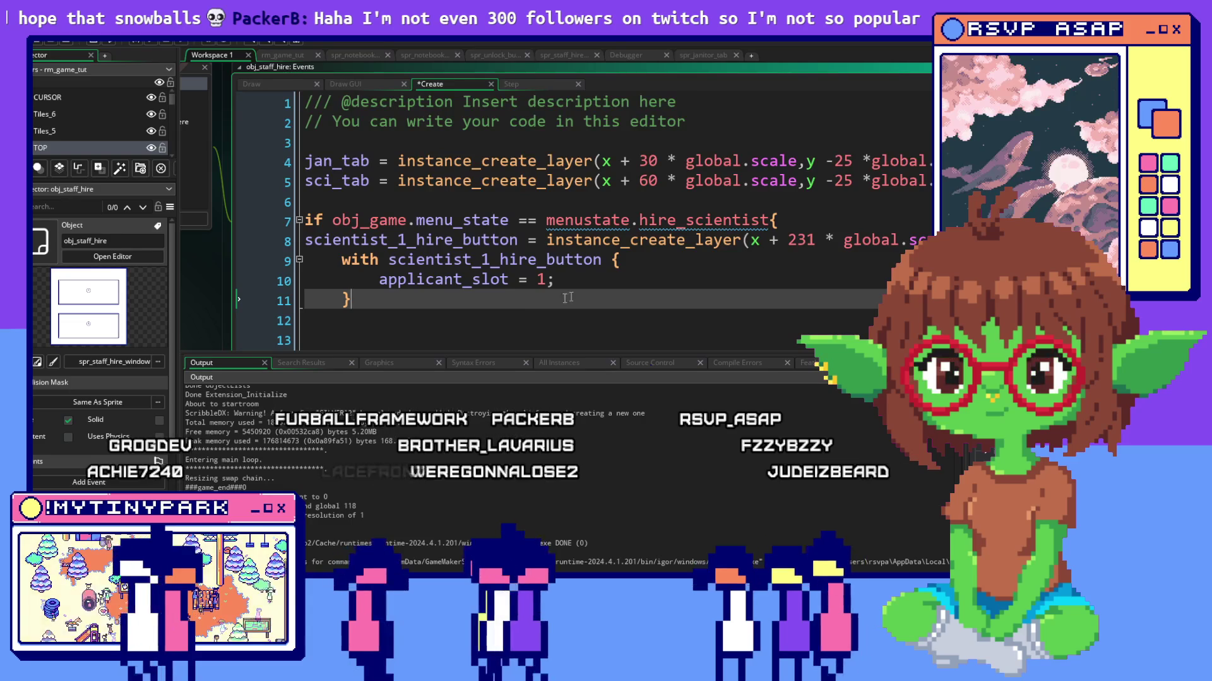
click(380, 332)
scroll(370, 312, down, 1)
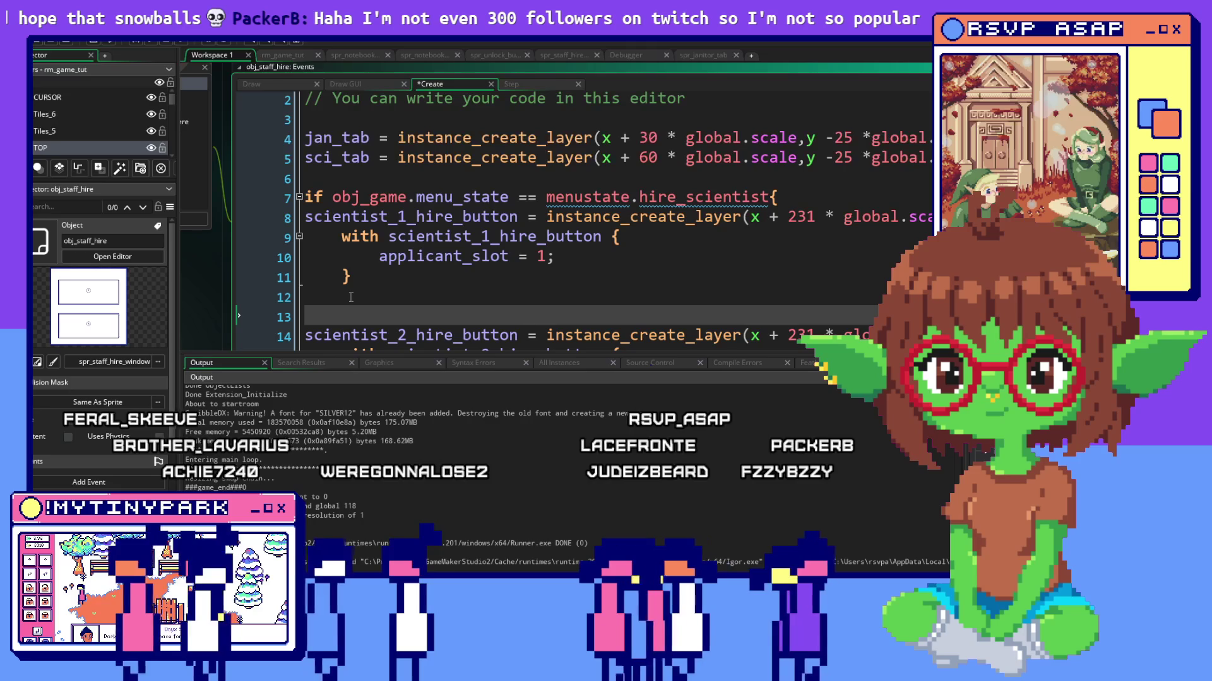
text(sci_tabl)
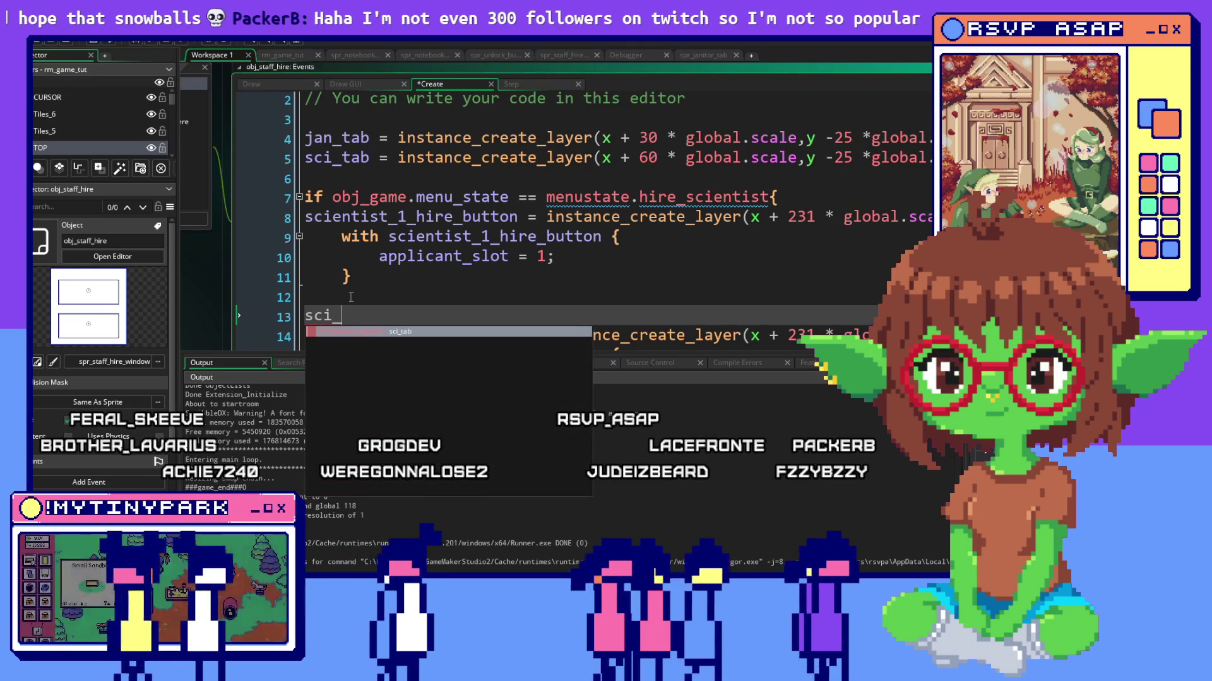
Write 'sci_tab.y = x - 21;' on line 13 inside the hire_scientist branch.
key(BackSpace)
text(.x =)
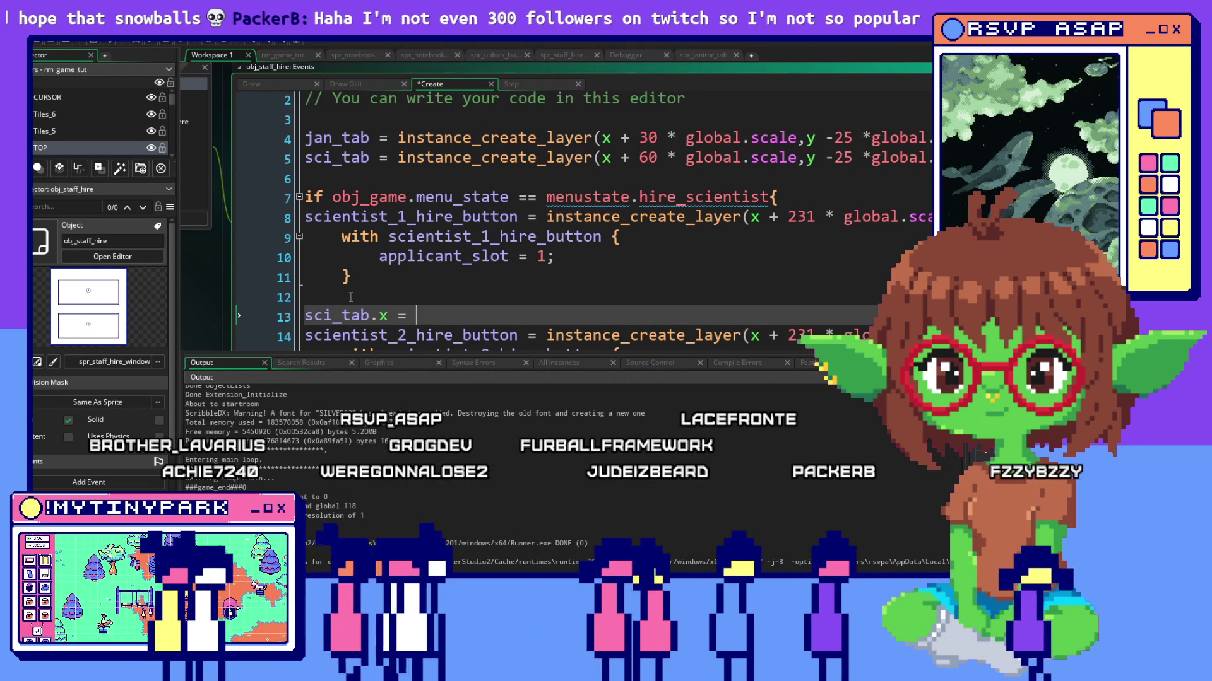
key(BackSpace)
key(BackSpace)
key(BackSpace)
text(y)
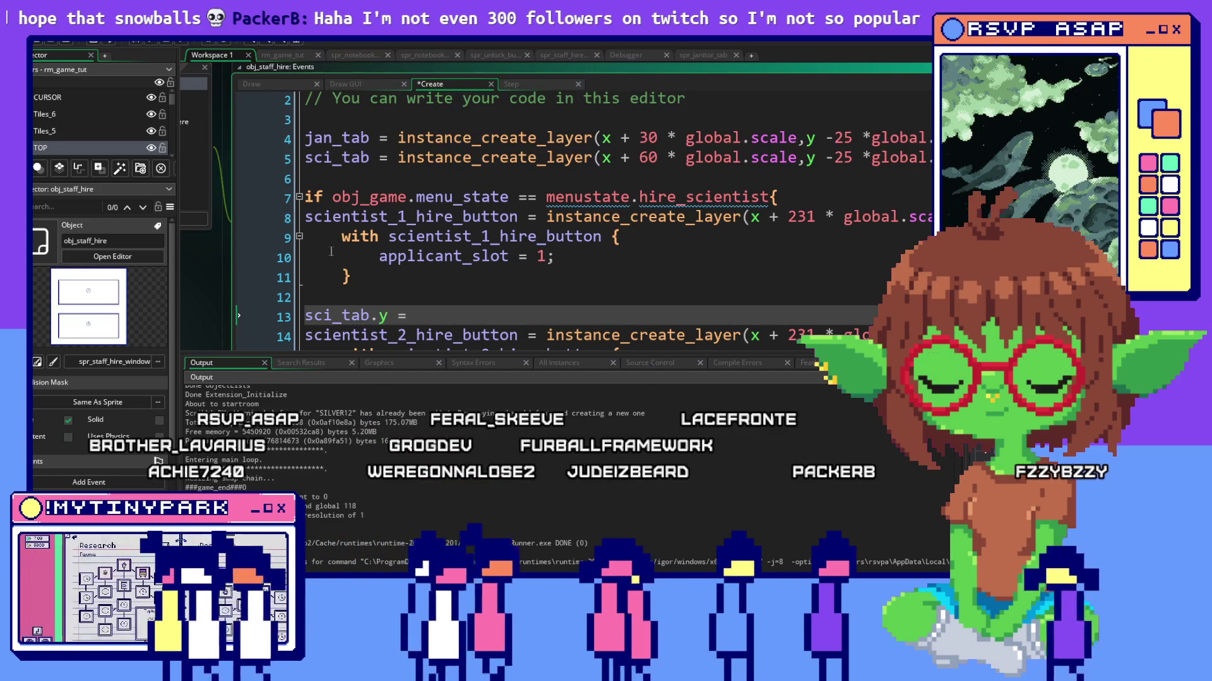
text( =)
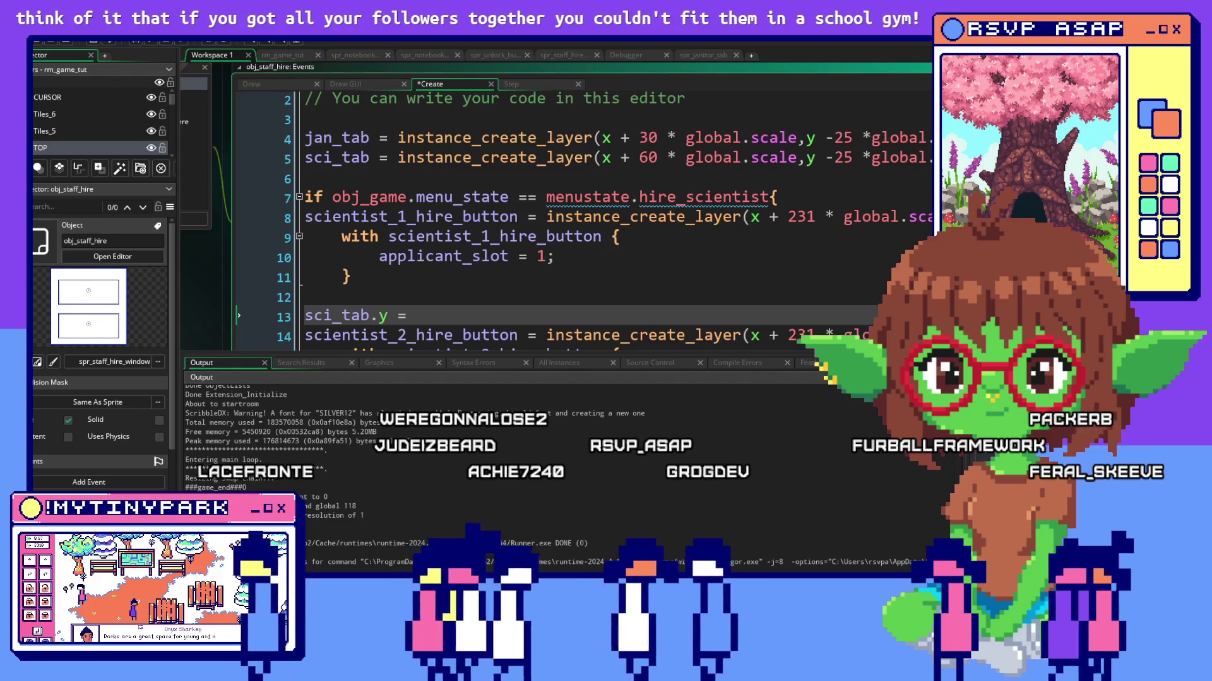
key(alt+Tab)
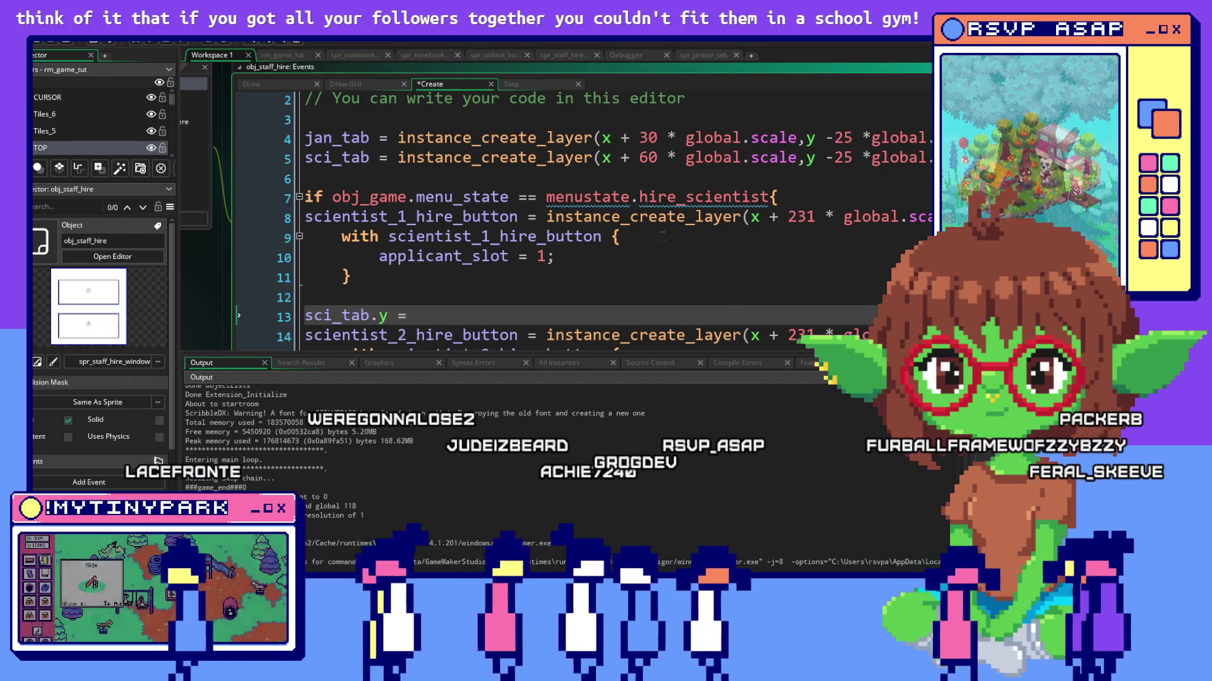
click(607, 237)
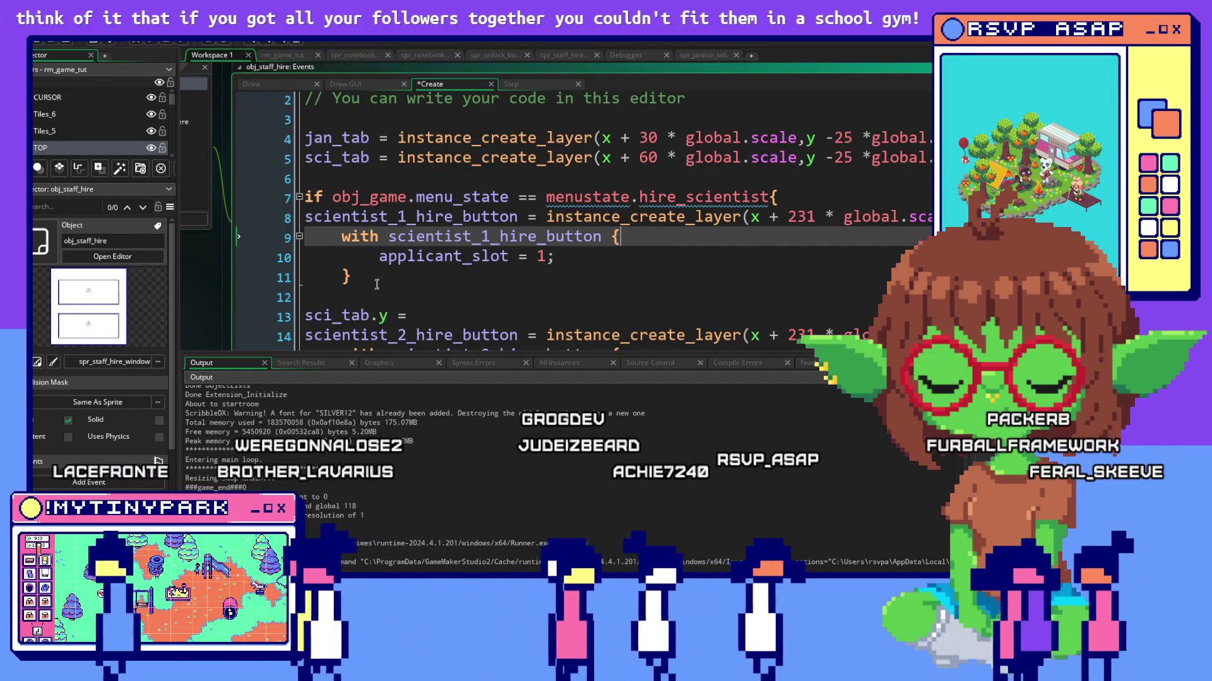
click(435, 315)
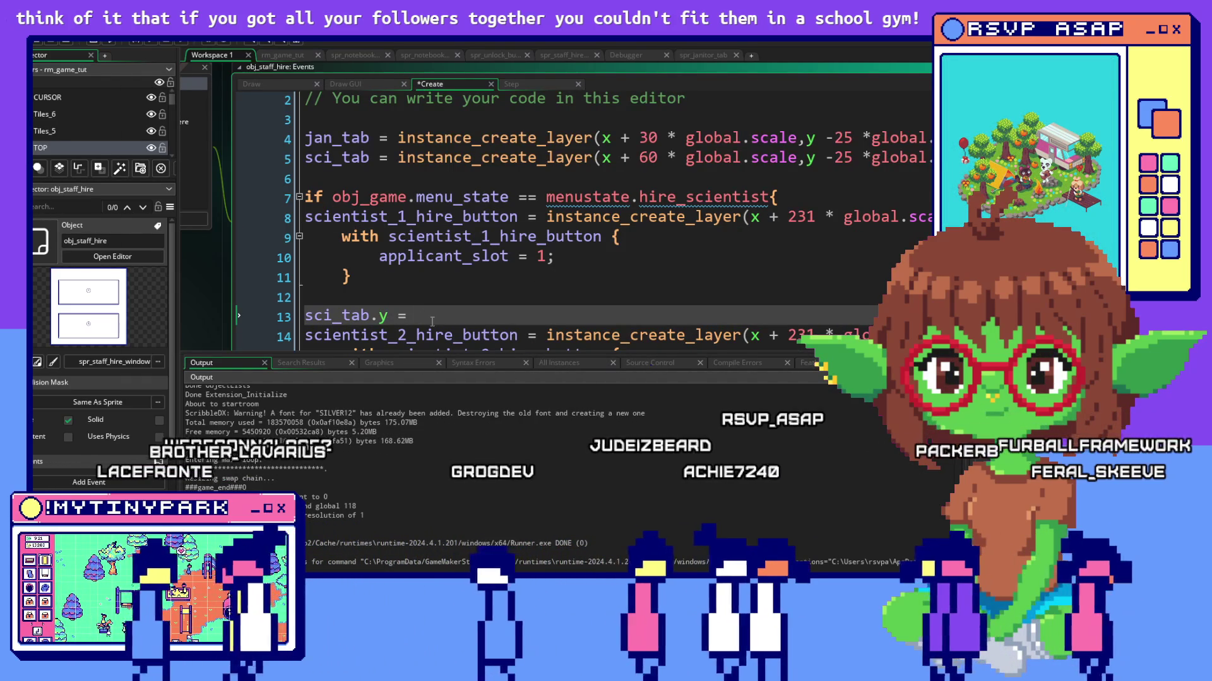
text(x)
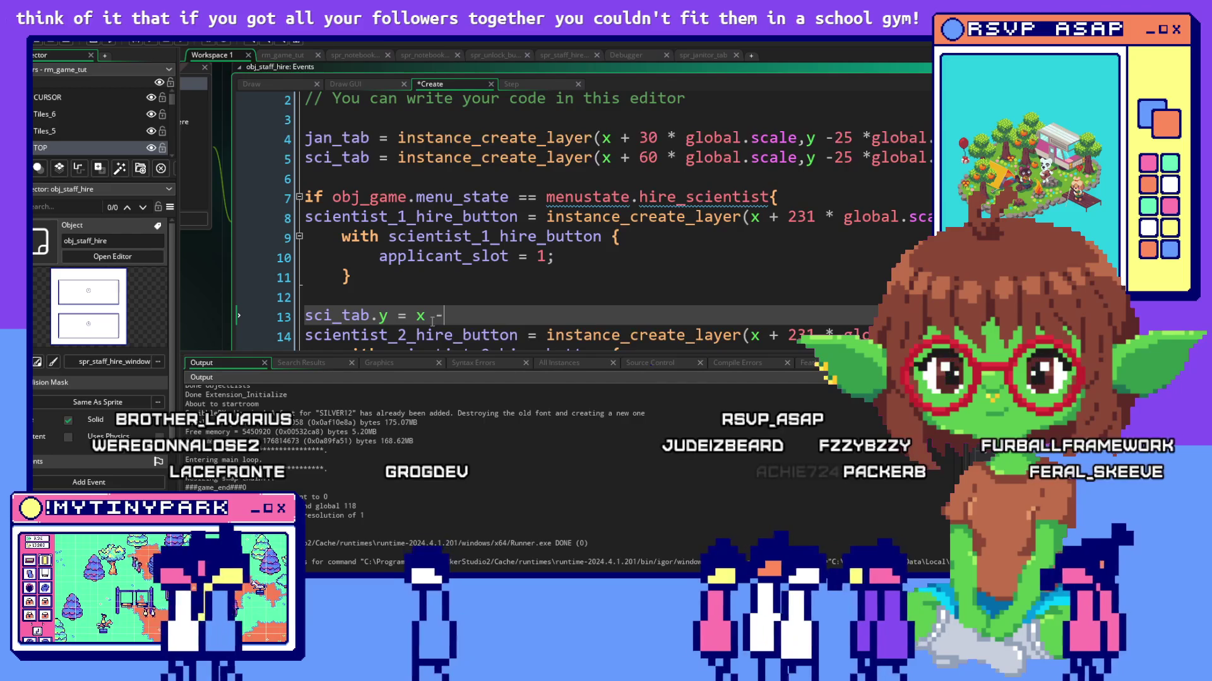
text( - 21;)
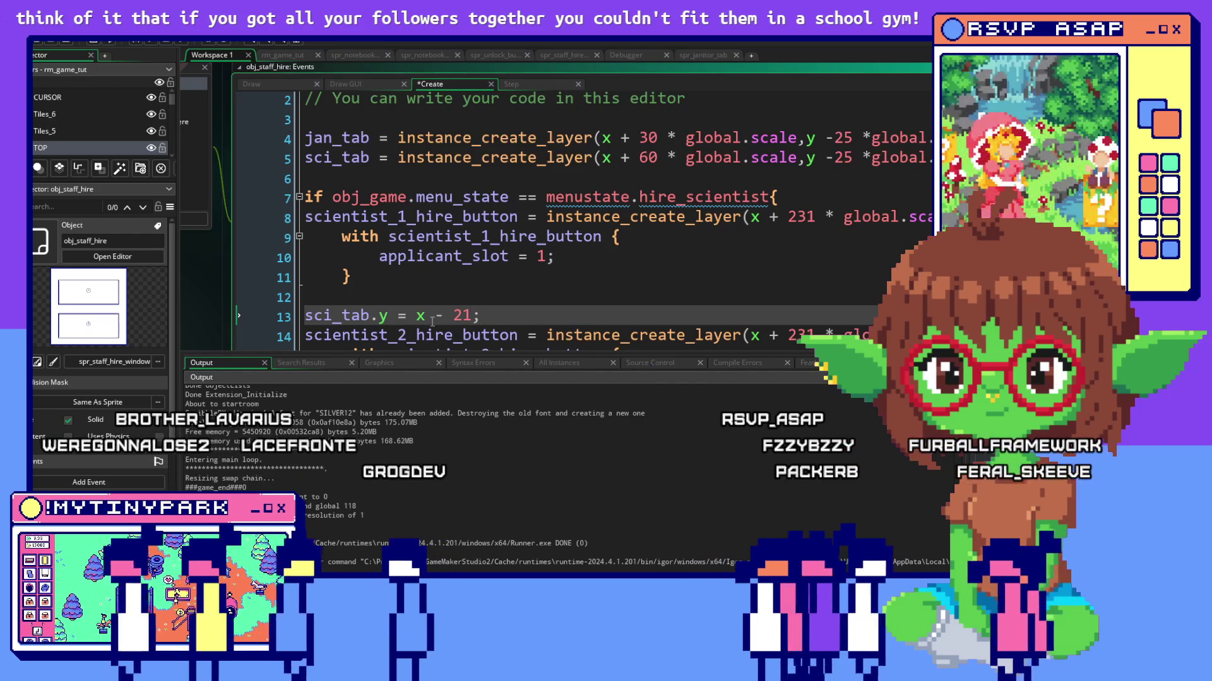
scroll(710, 262, down, 1)
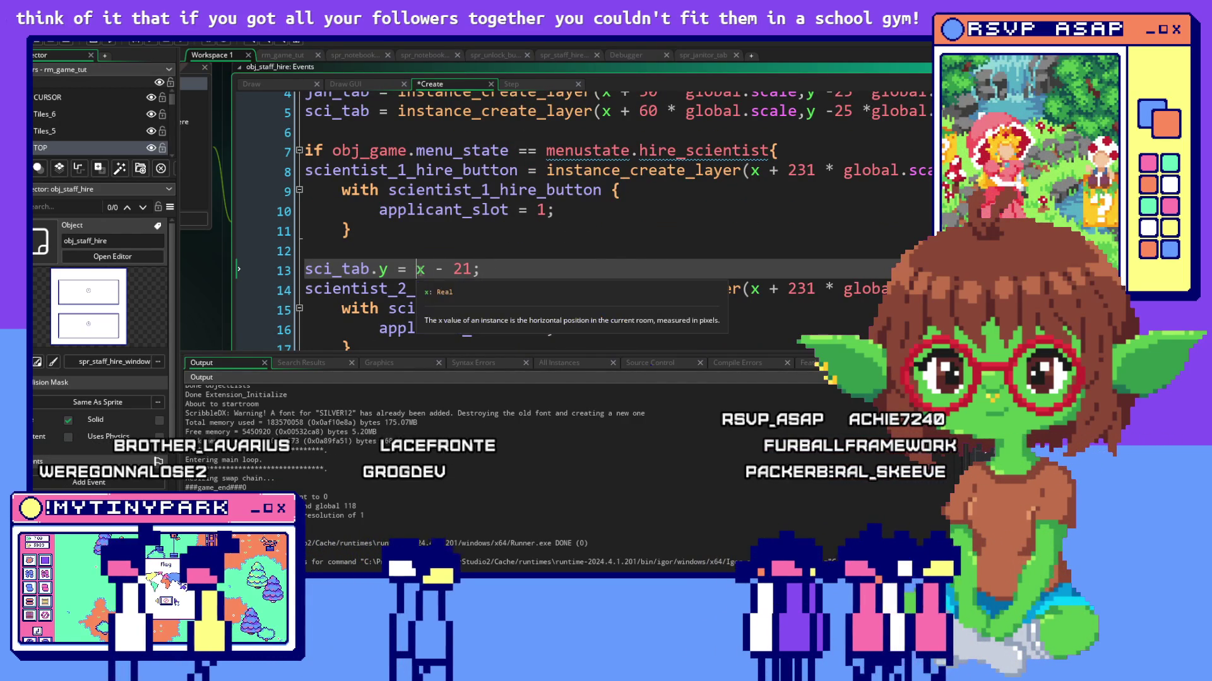
Correct the assignment to 'sci_tab.y = y - 21;' and show the object's events panel.
double_click(420, 270)
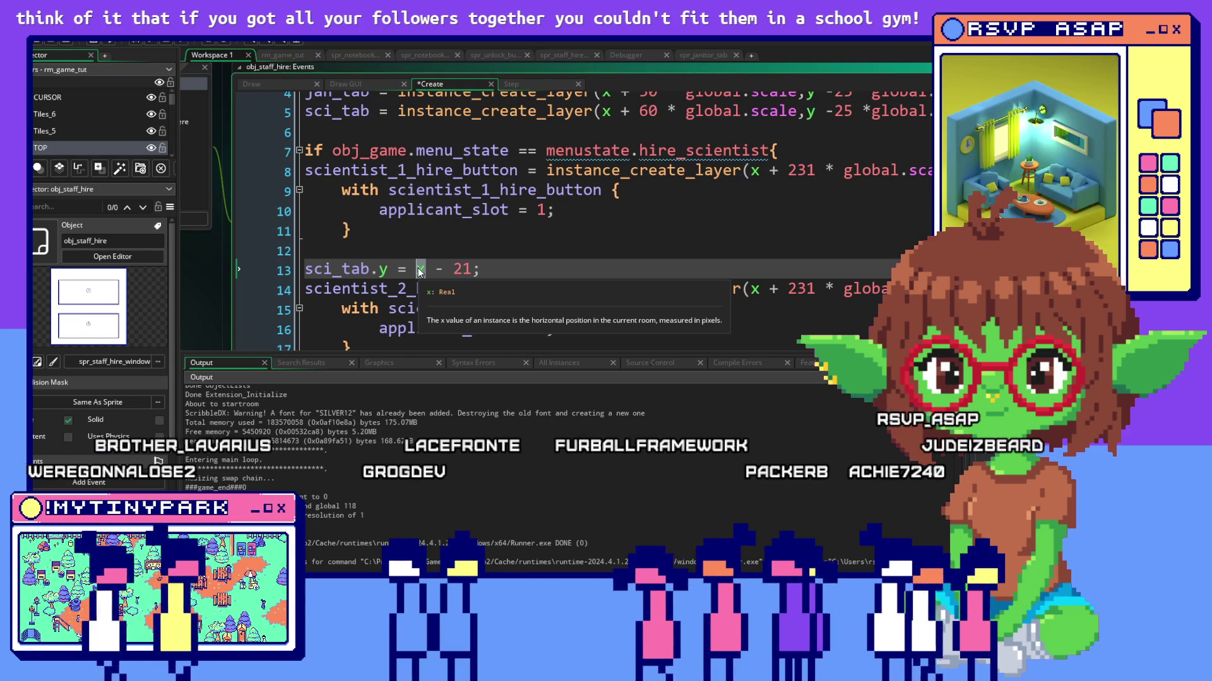
text(y)
click(684, 248)
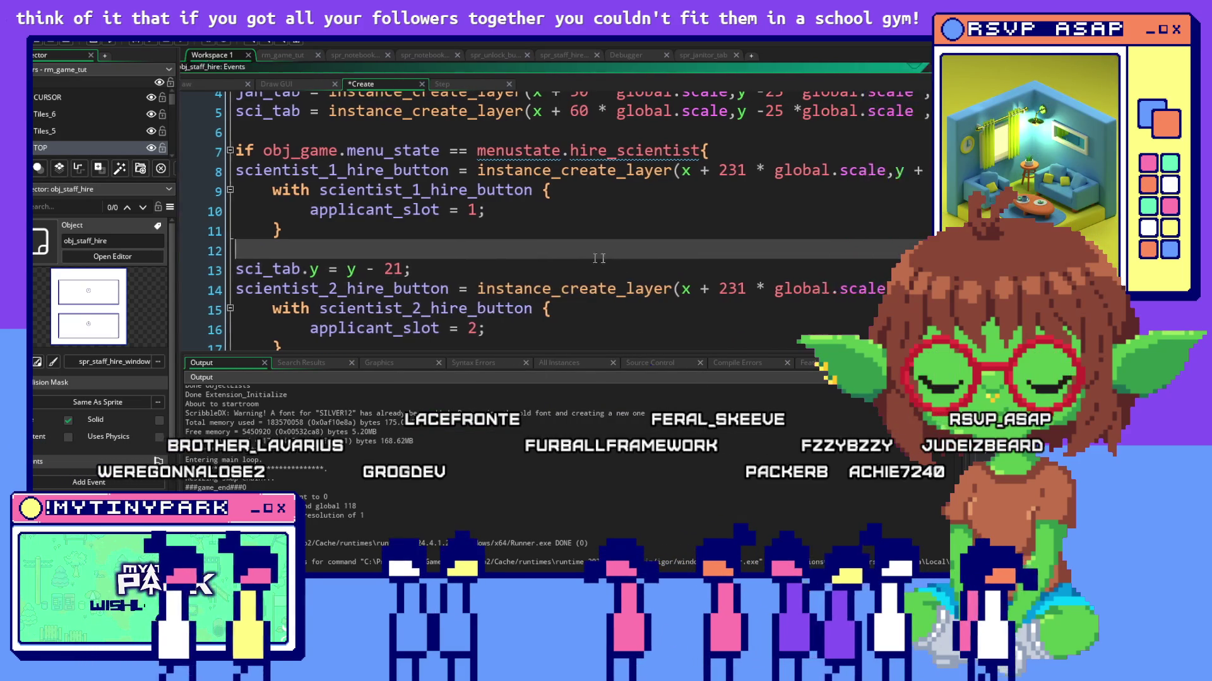
key(F12)
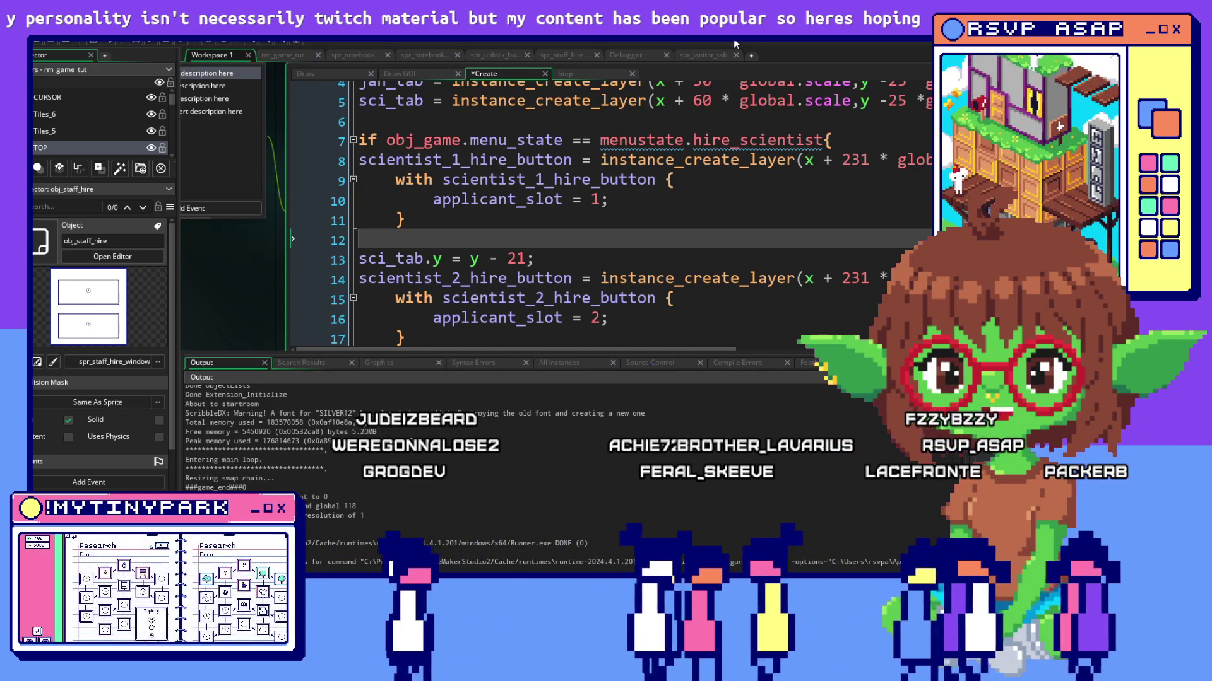
scroll(805, 123, down, 2)
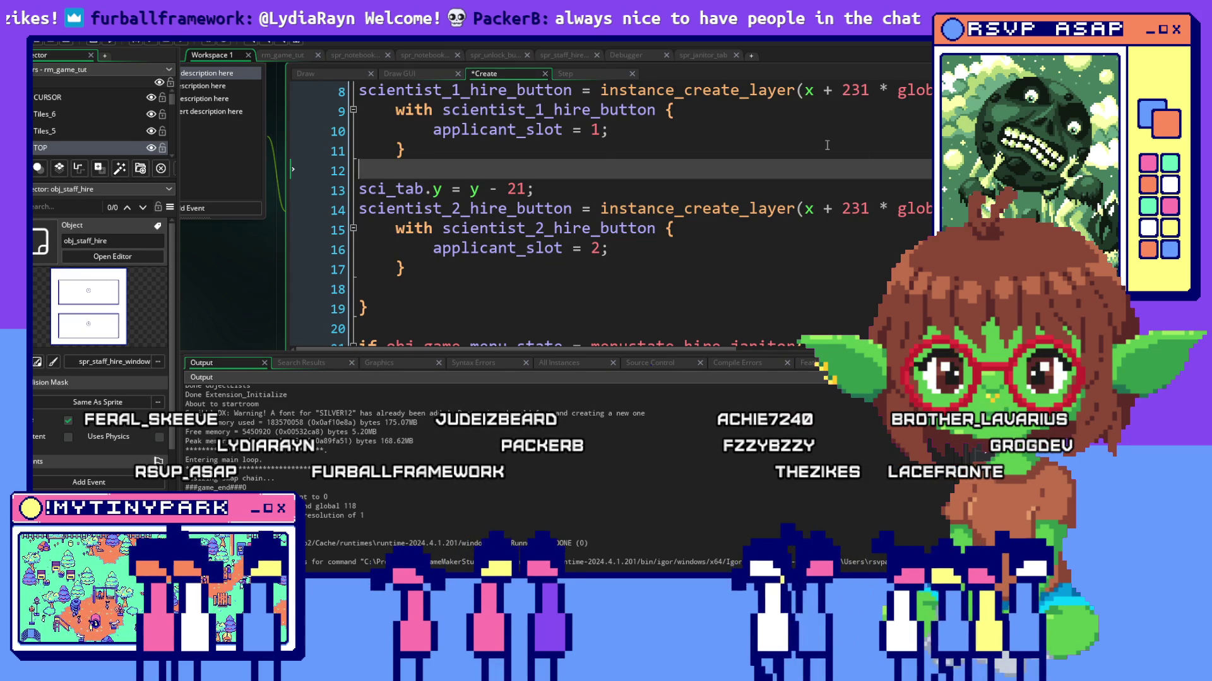
click(696, 228)
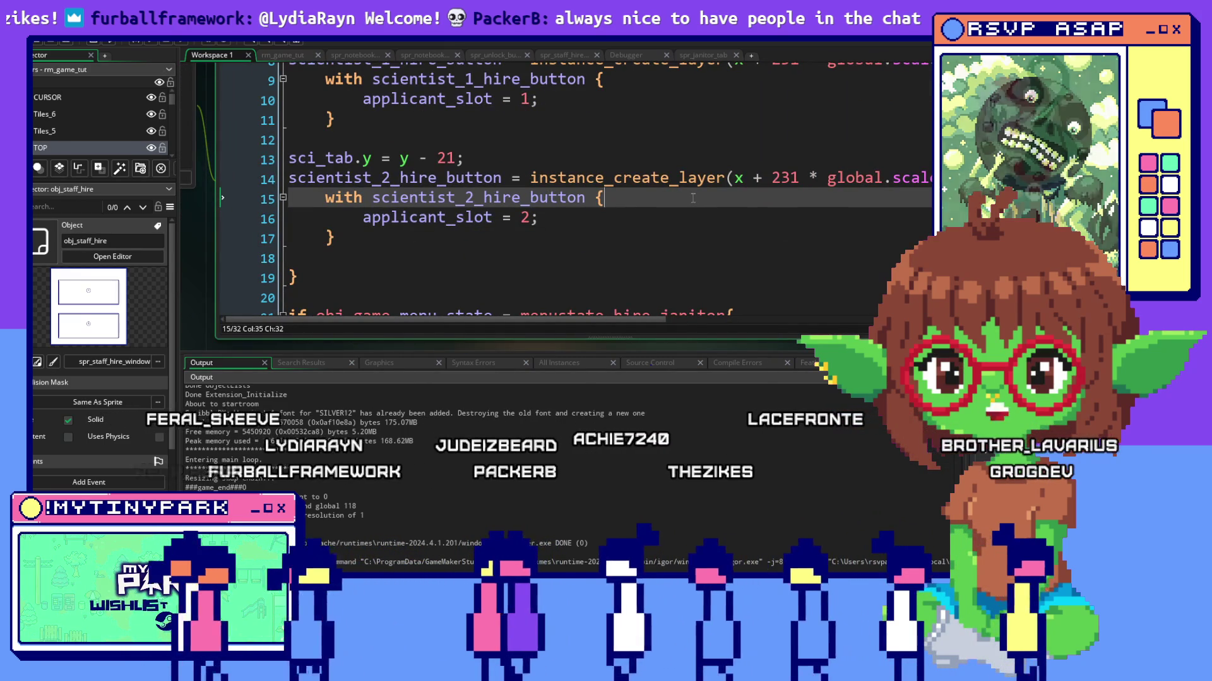
click(595, 156)
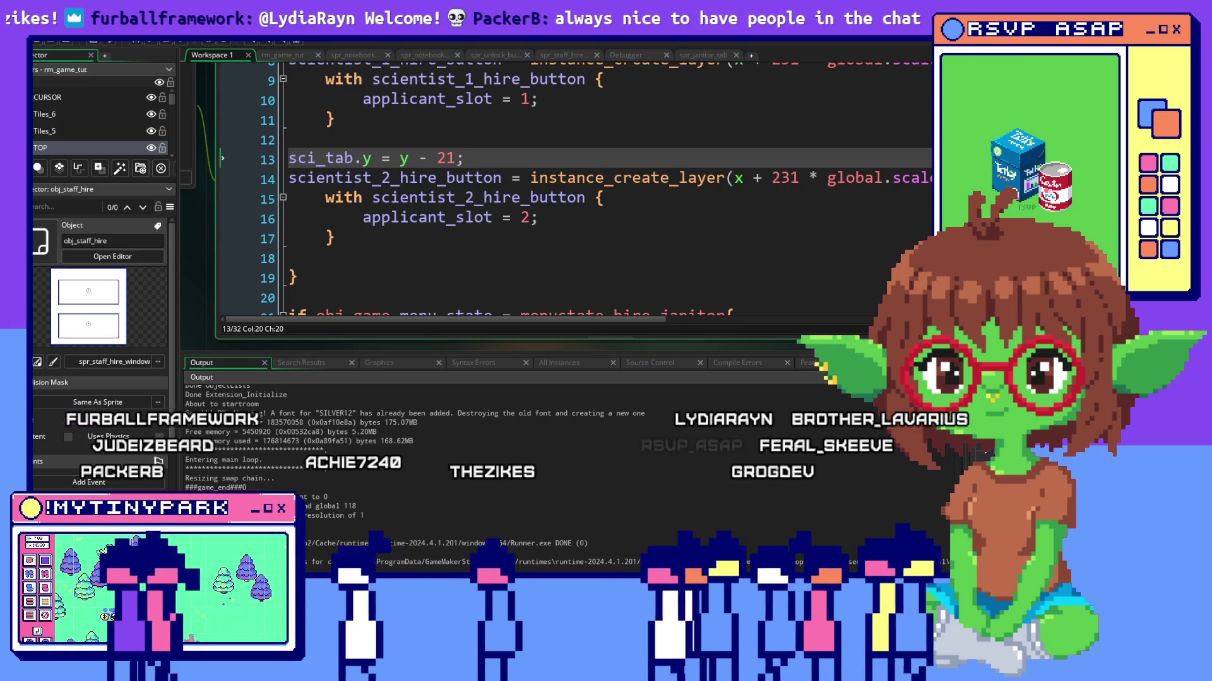
key(shift+Home)
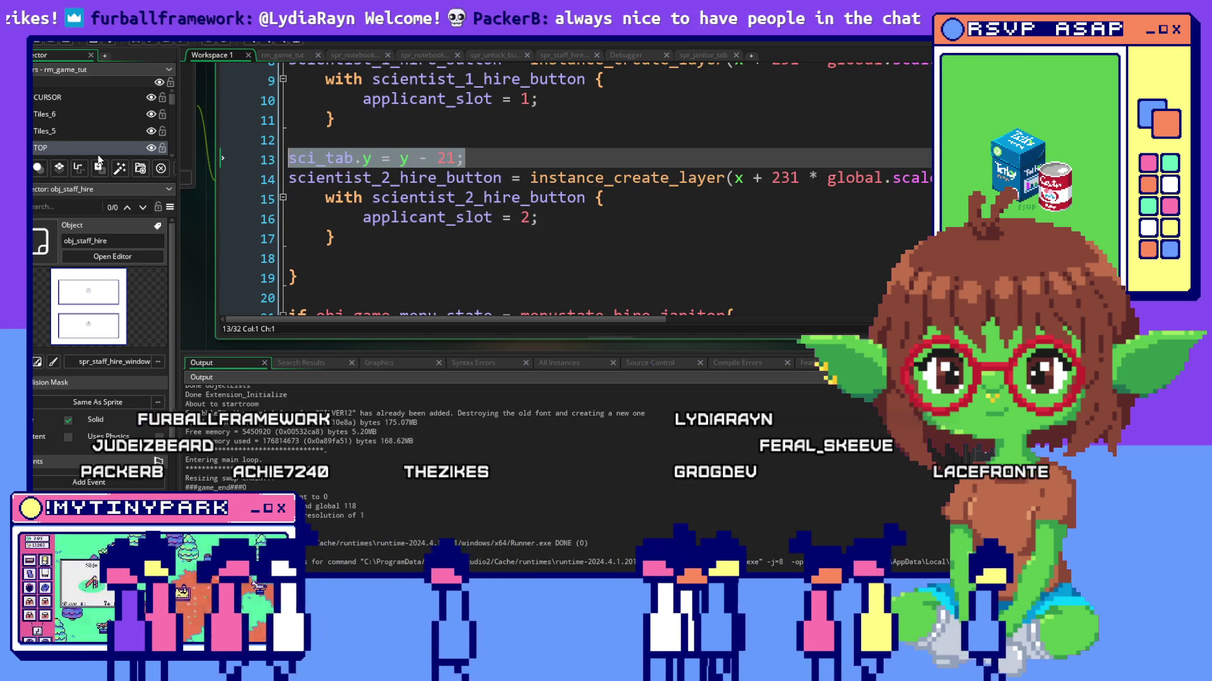
Run a debug build, dismiss the mayor's dialogue and bring up the scientist hiring menu.
click(586, 274)
click(169, 55)
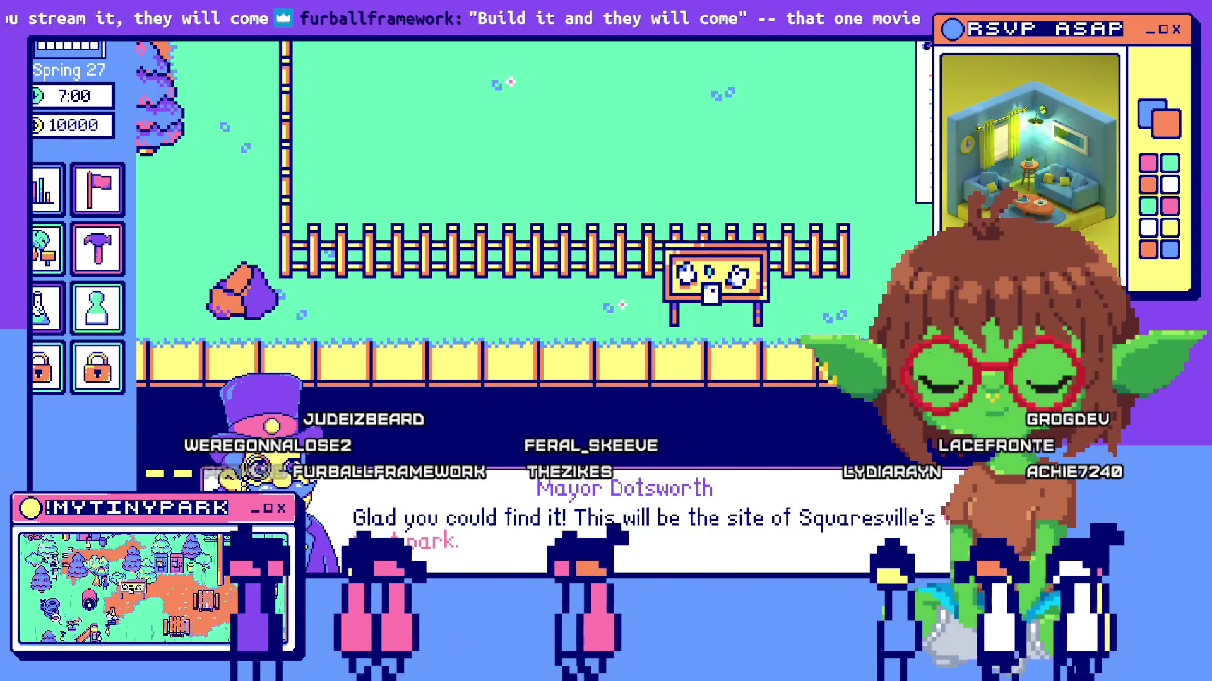
click(677, 454)
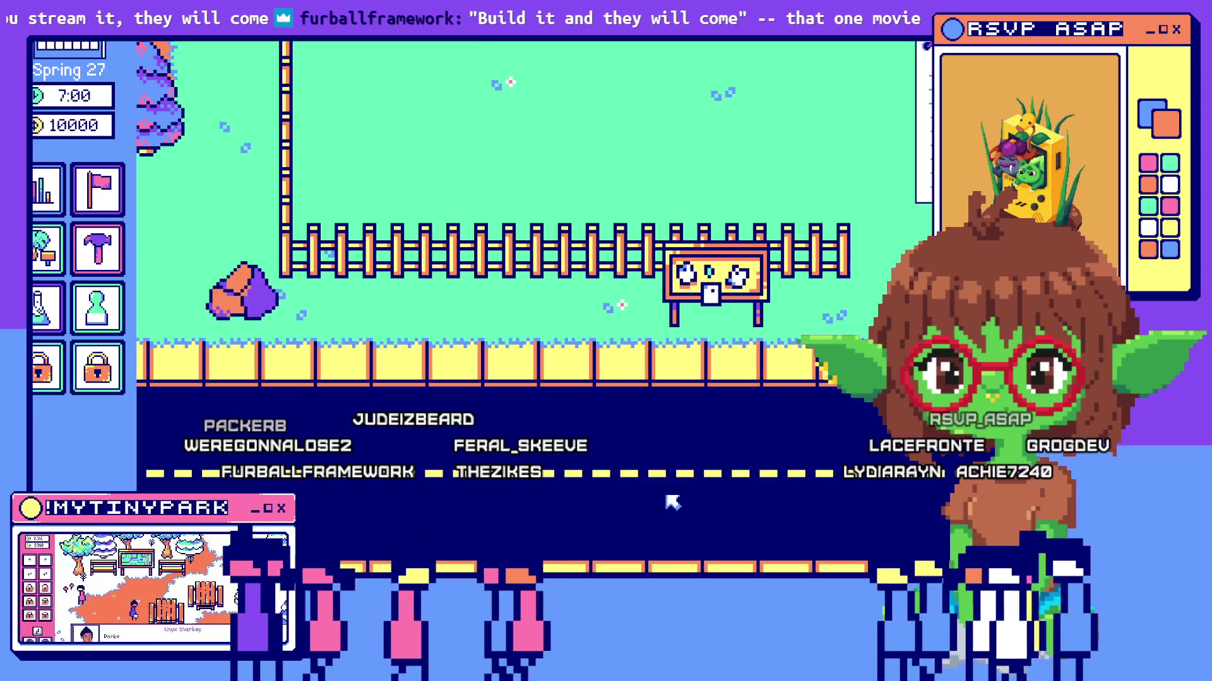
click(671, 501)
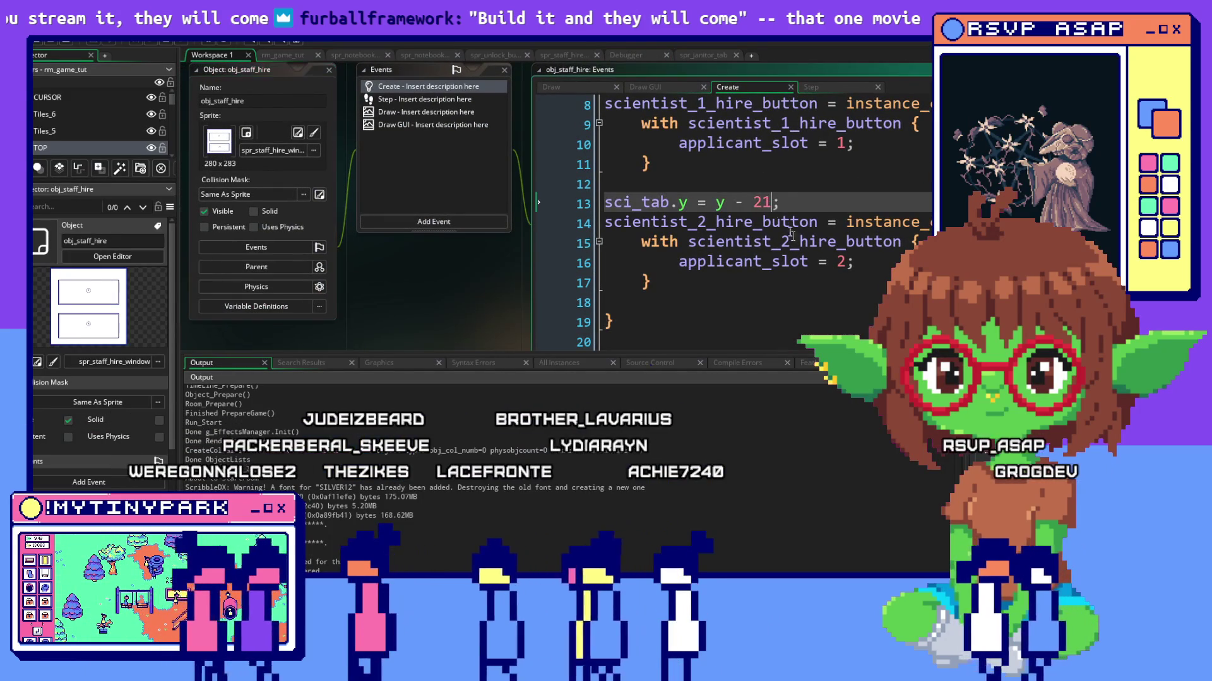
text(*global.scale)
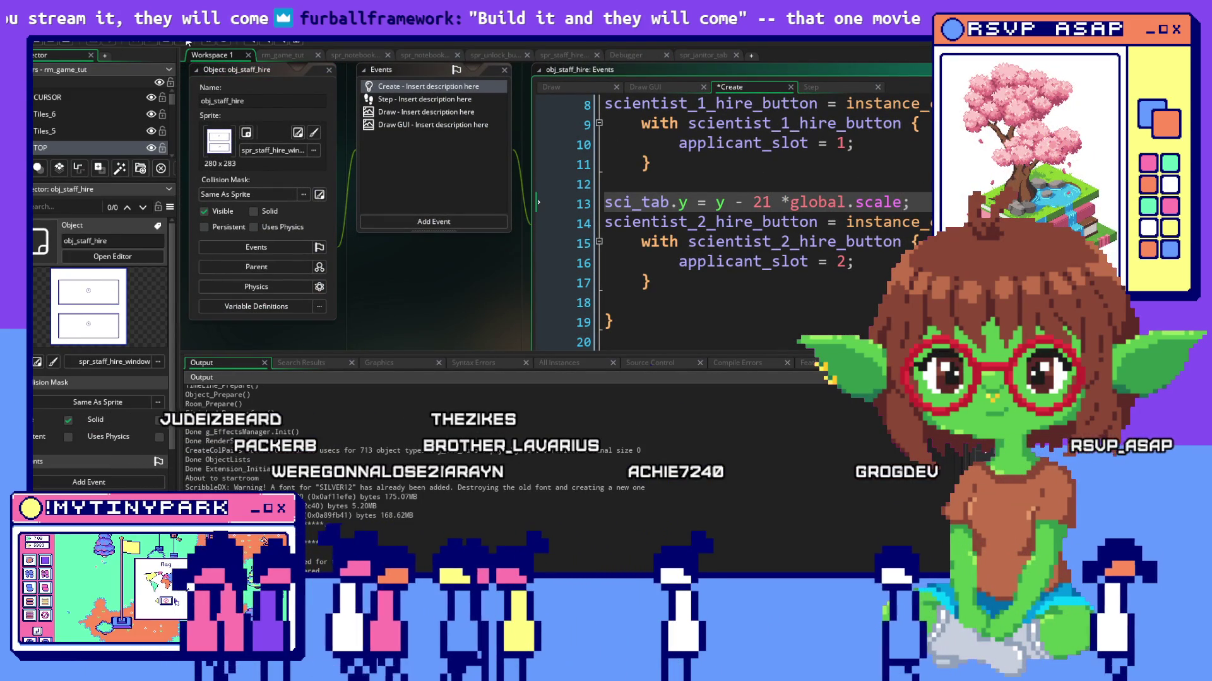
Check the janitor tab sprite in Aseprite while the 21*global.scale debug build compiles.
key(alt+Tab)
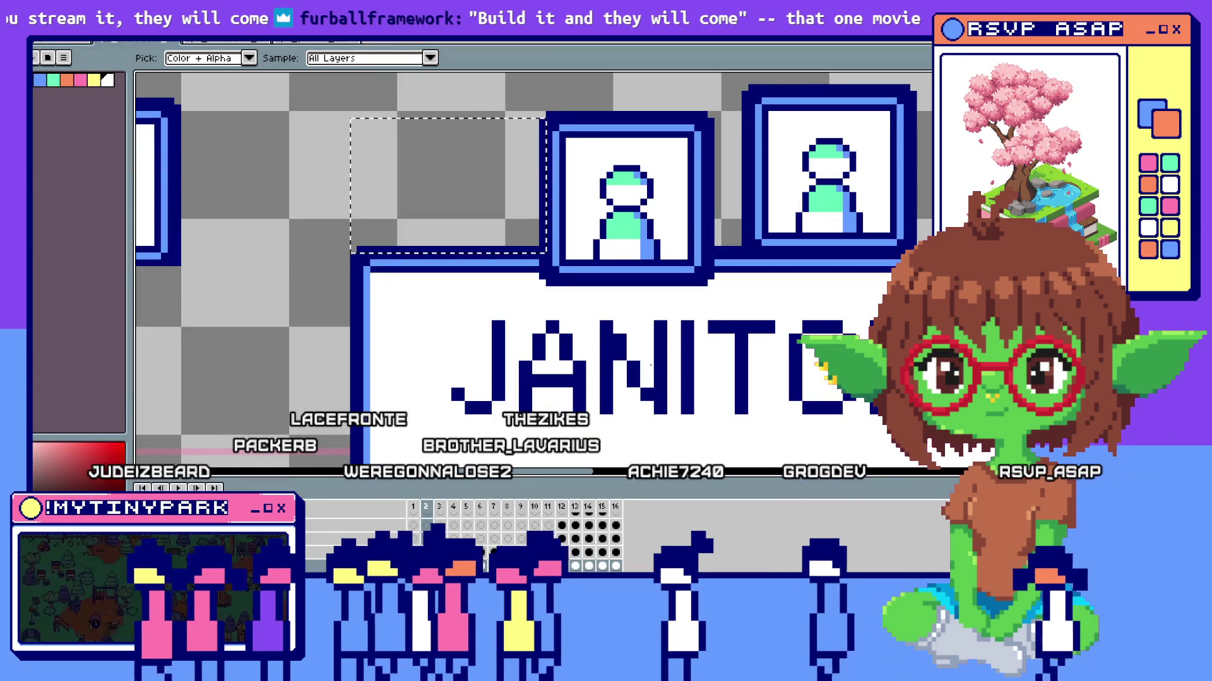
key(alt+Tab)
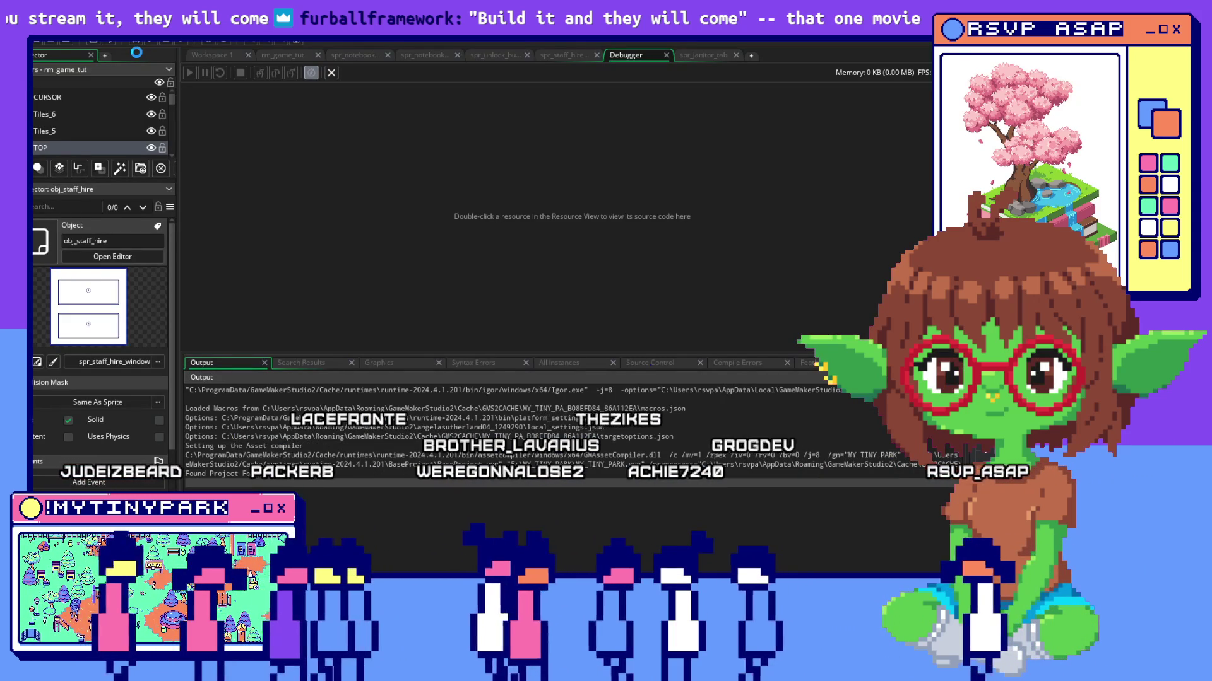